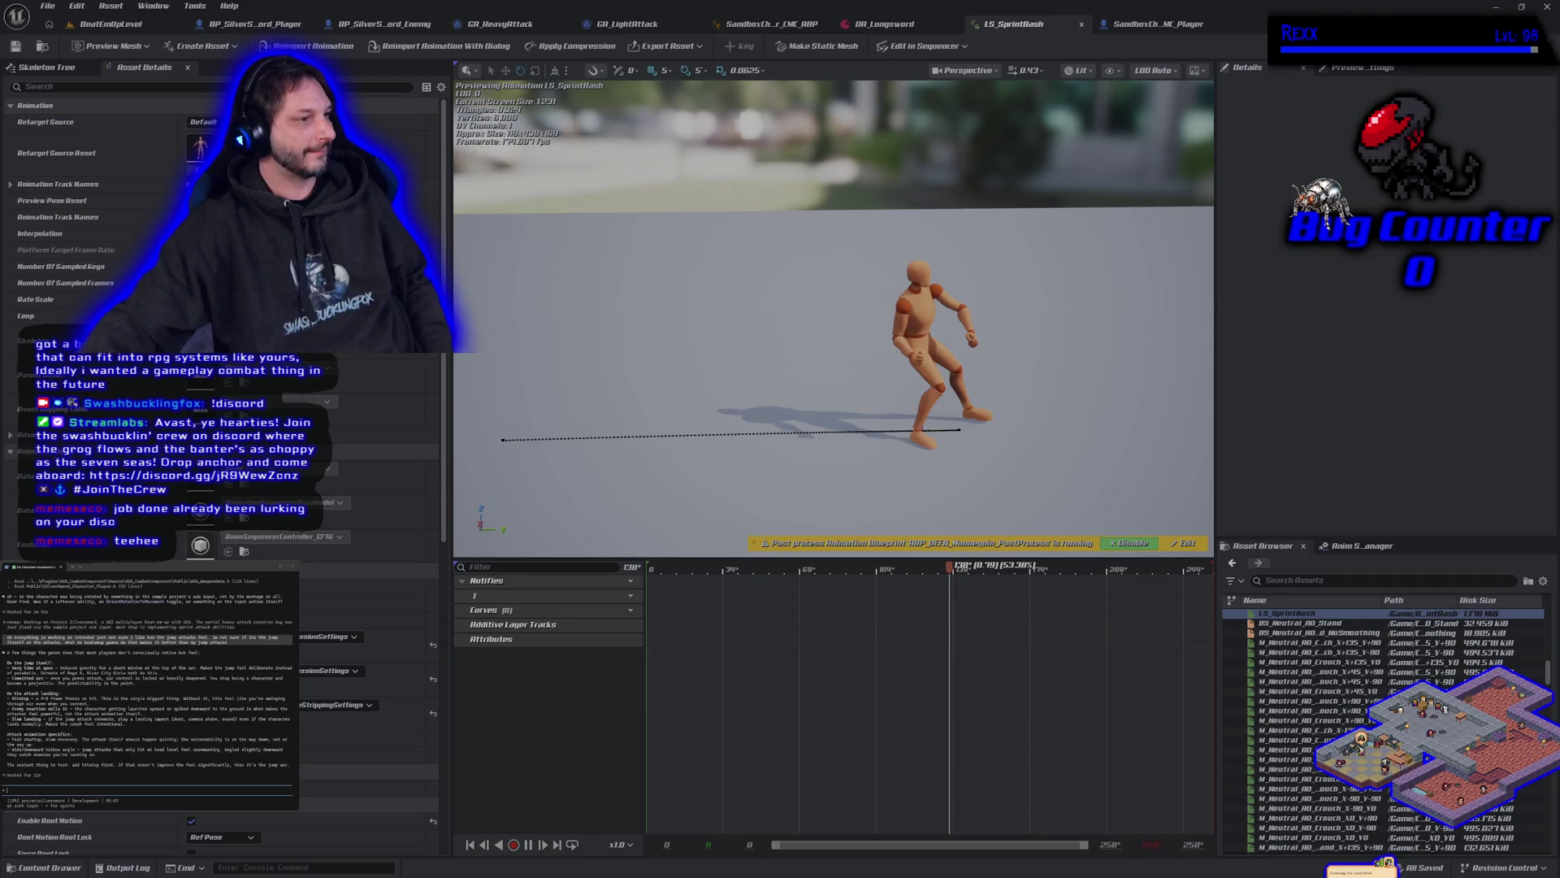
Step: Bring the browser with the Ouract_WispCPP7VR-Core GitHub repository in front of the editor
{"action": "key", "text": "alt+Tab"}
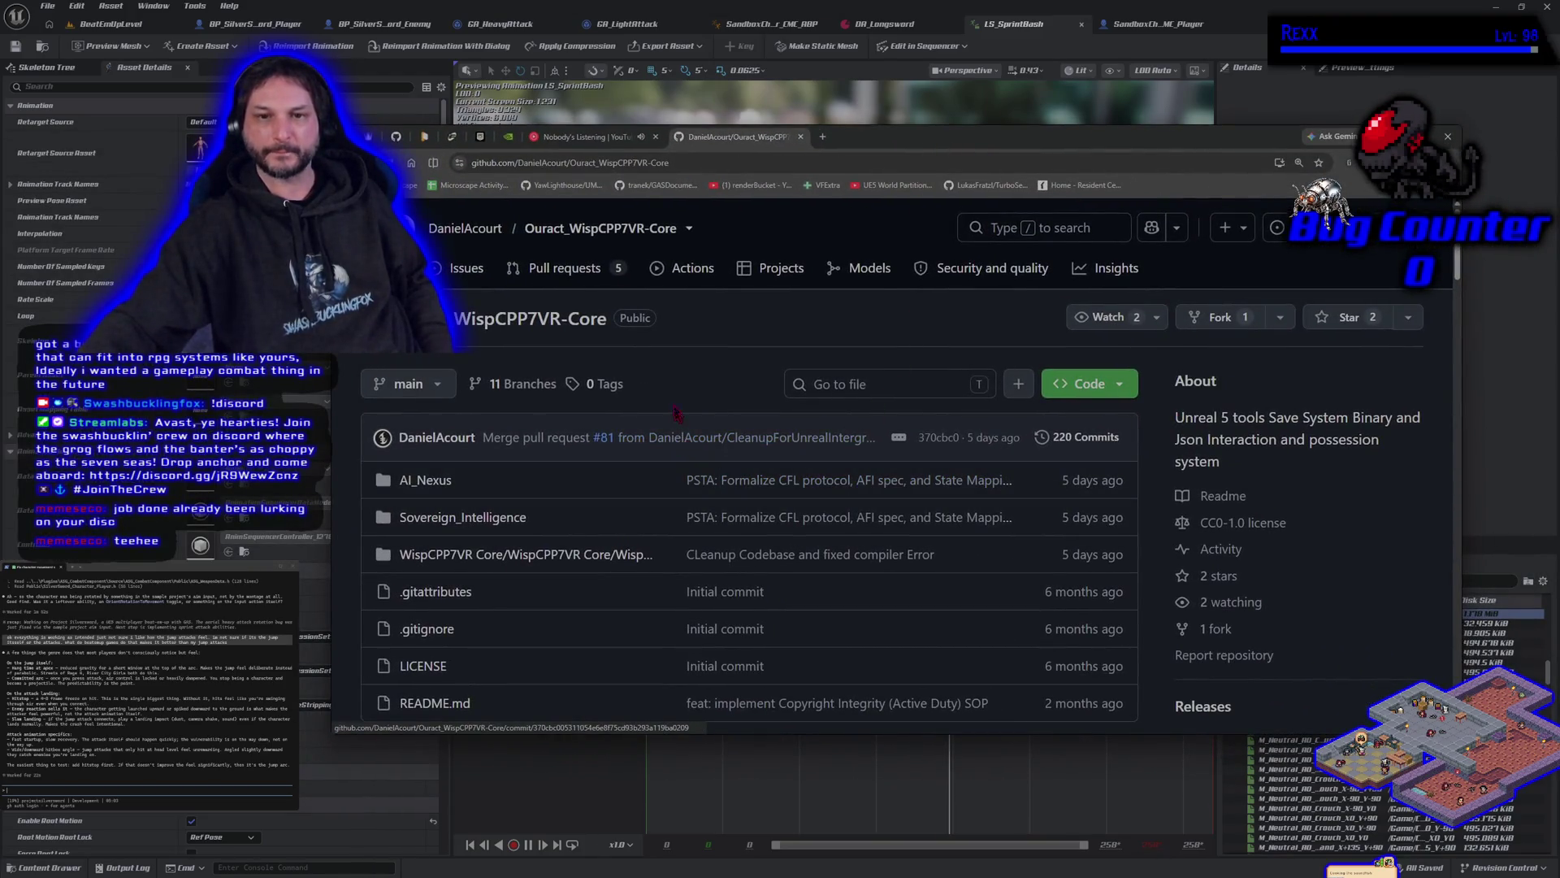
{"action": "scroll", "coordinate": [674, 382], "scroll_direction": "down", "scroll_amount": 3}
{"action": "scroll", "coordinate": [675, 382], "scroll_direction": "down", "scroll_amount": 5}
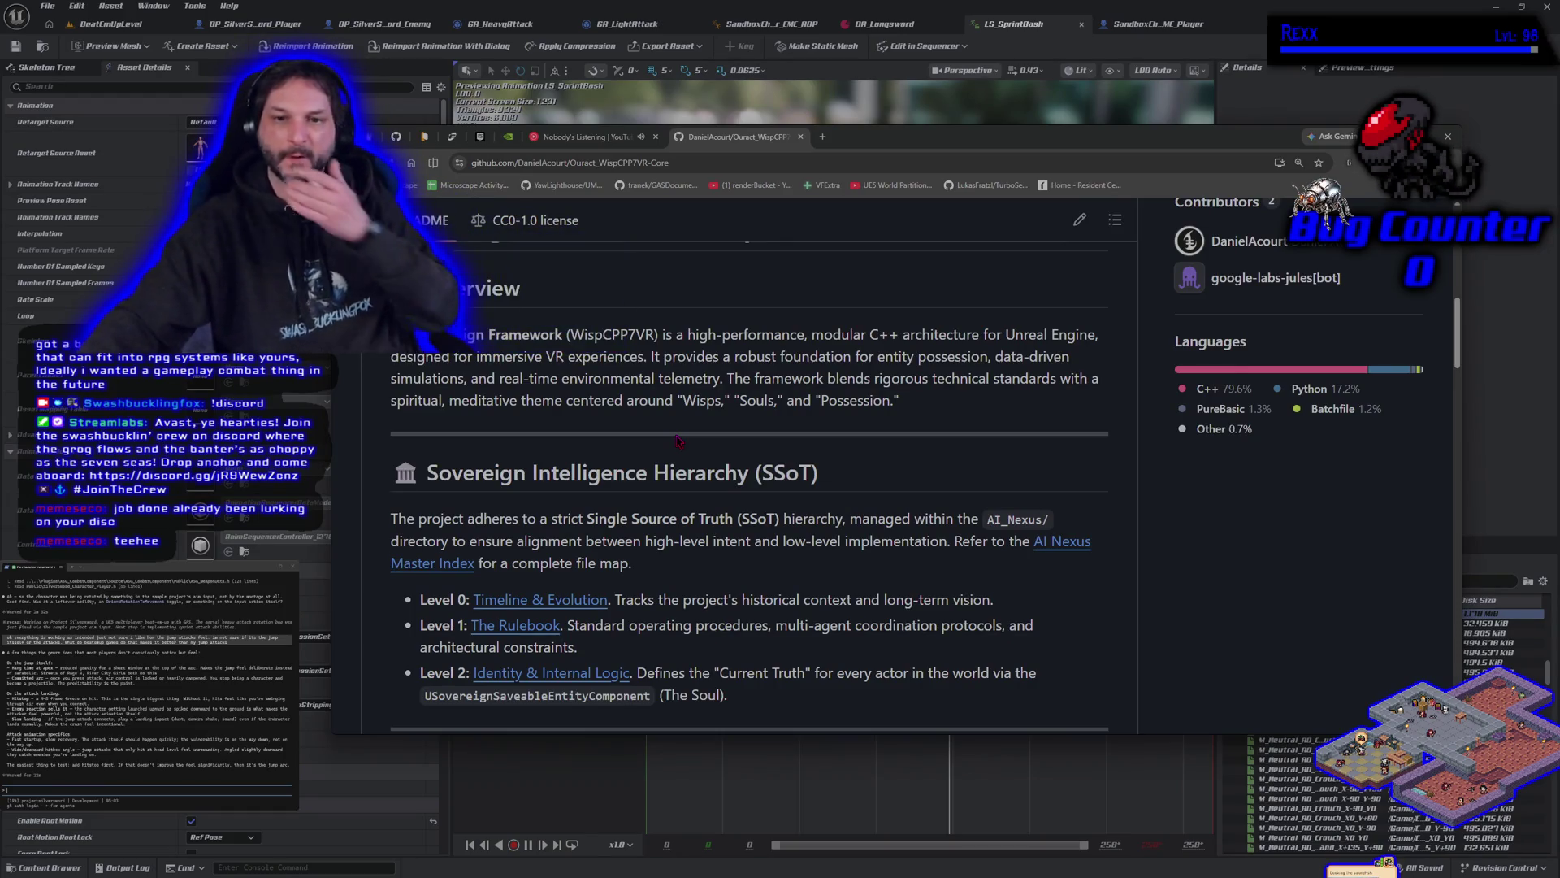
{"action": "scroll", "coordinate": [677, 440], "scroll_direction": "up", "scroll_amount": 6}
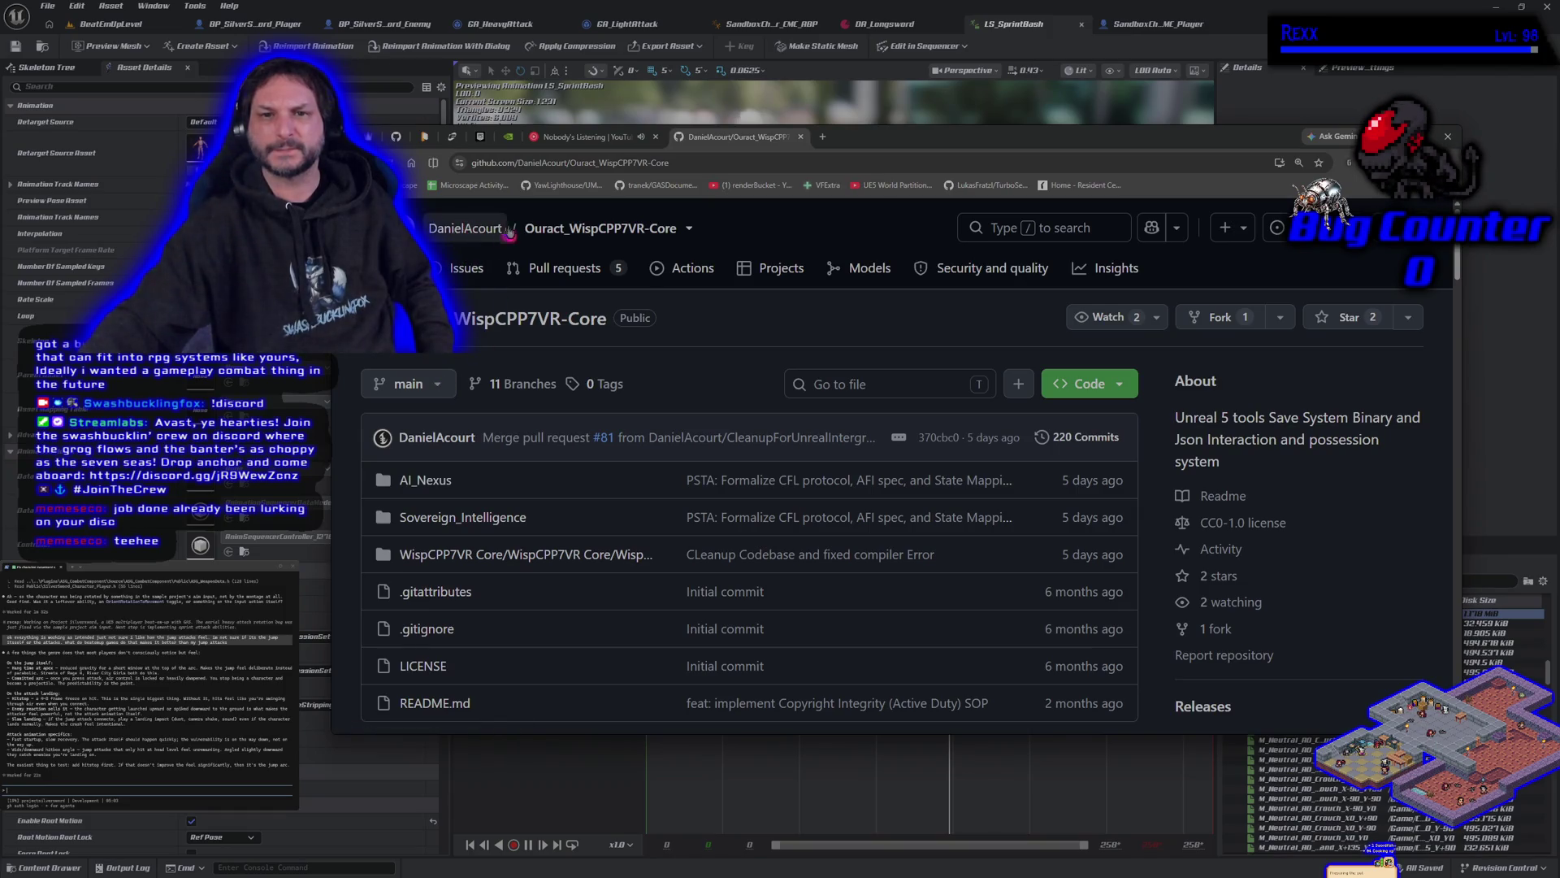
{"action": "left_click", "coordinate": [662, 230]}
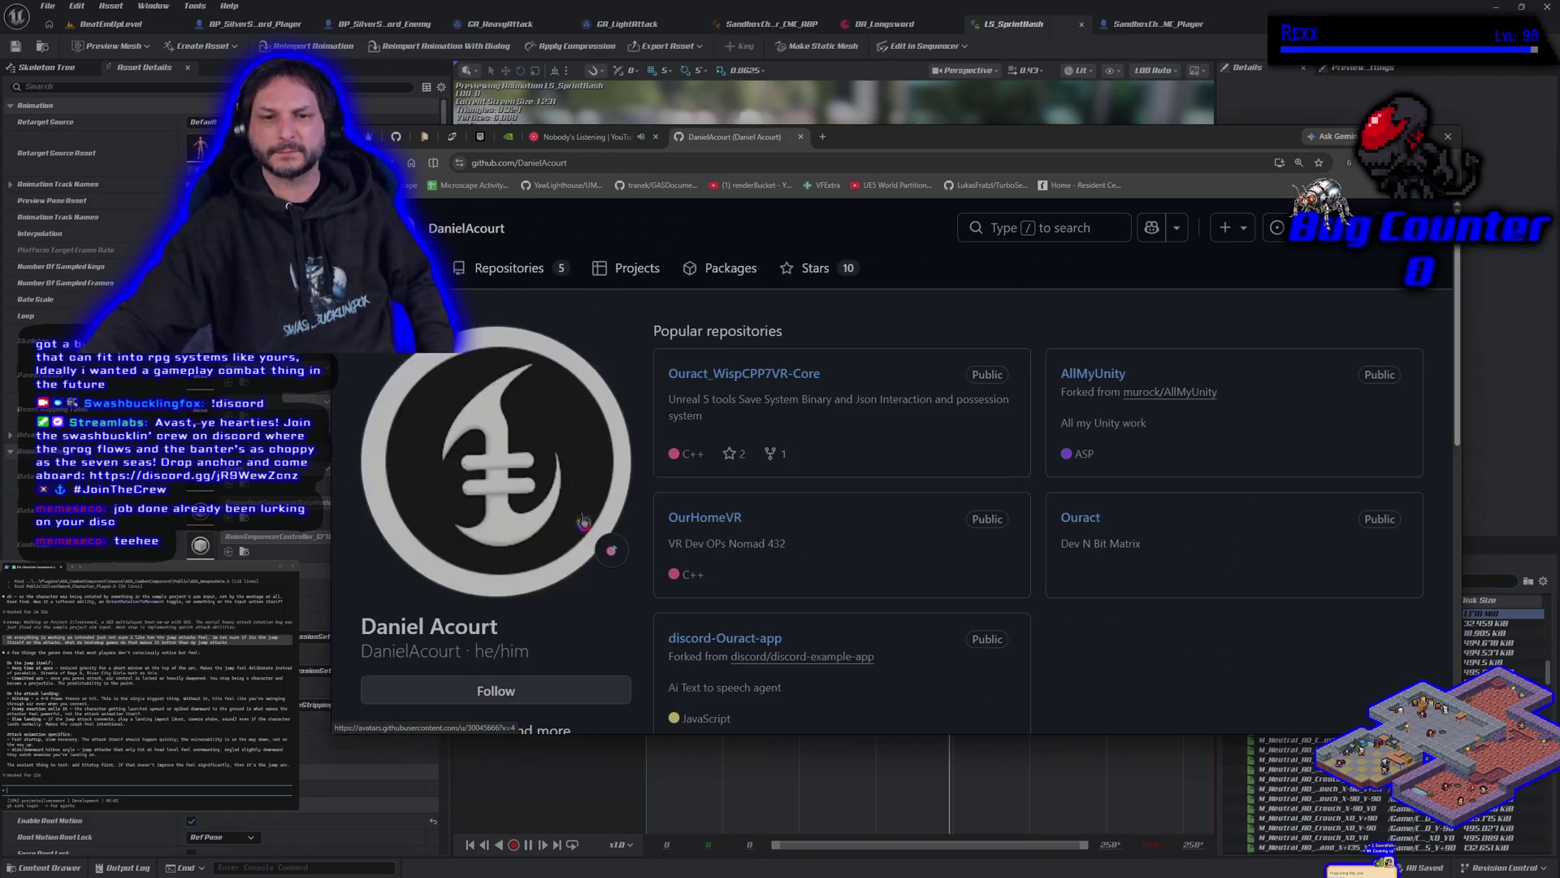
Step: Look over the owner's profile and pick the Ouract_WispCPP7VR-Core repository card
{"action": "scroll", "coordinate": [577, 552], "scroll_direction": "down", "scroll_amount": 8}
{"action": "scroll", "coordinate": [577, 552], "scroll_direction": "up", "scroll_amount": 7}
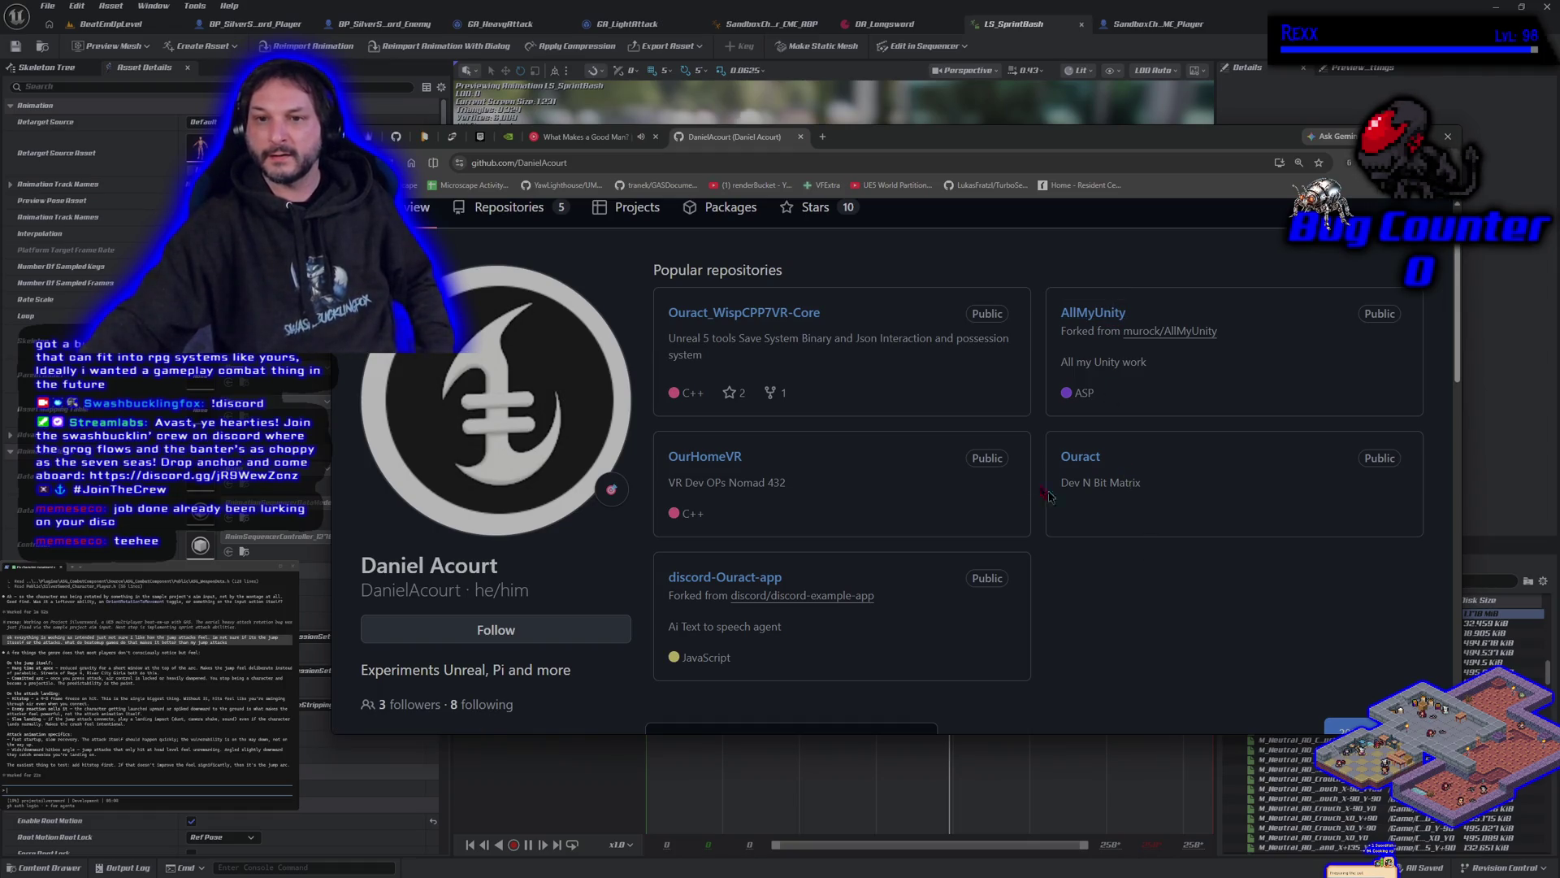
{"action": "left_click", "coordinate": [762, 318]}
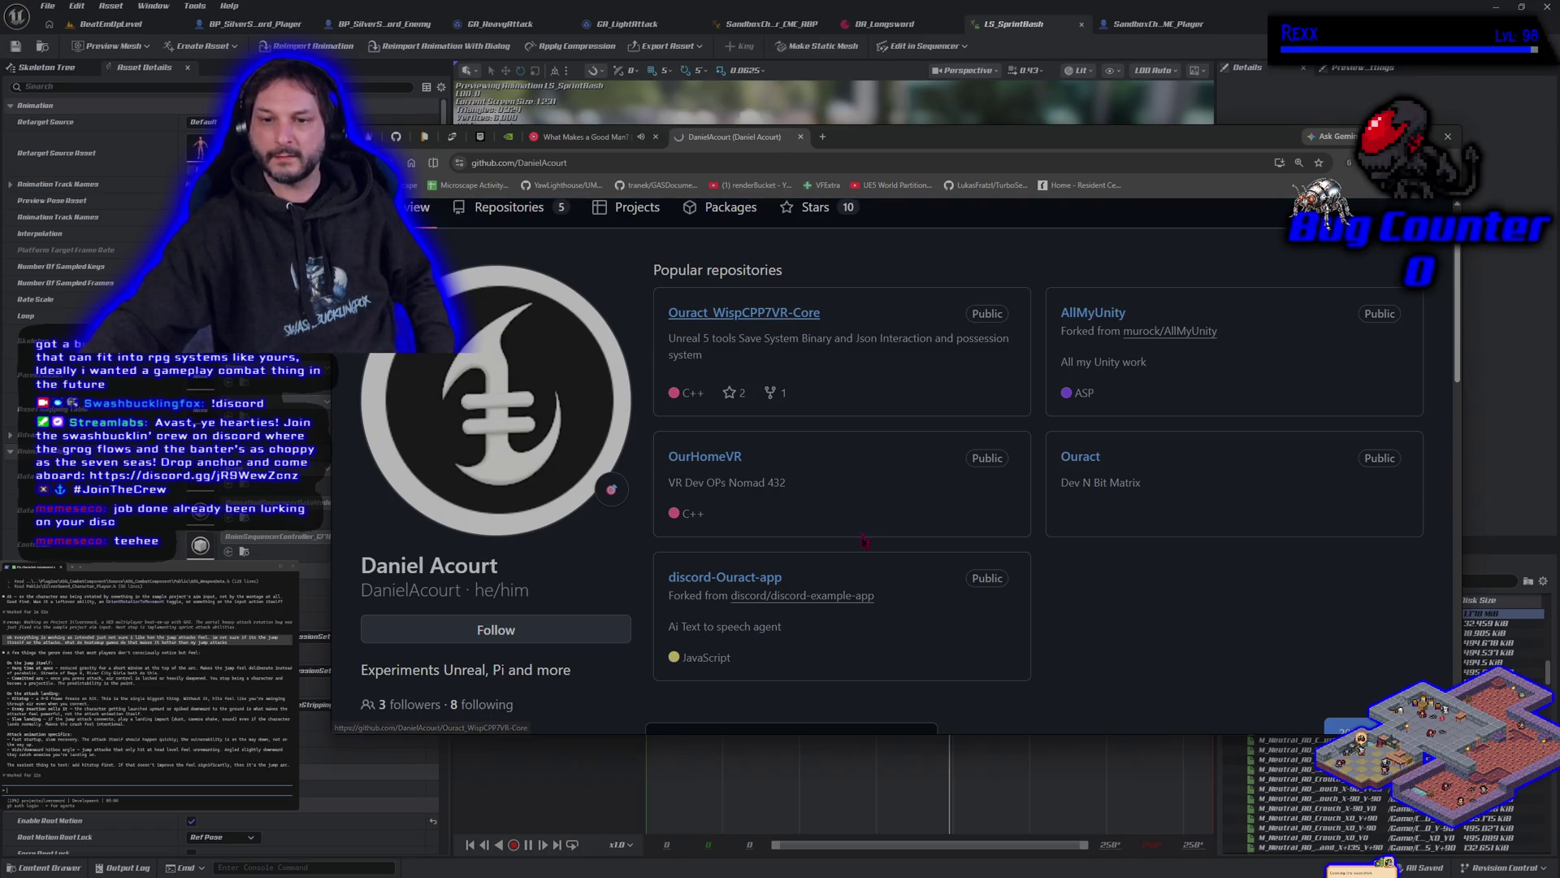
Step: Read down the README to the Possession Lifecycle & SOP and Digital Twin sections
{"action": "scroll", "coordinate": [687, 596], "scroll_direction": "down", "scroll_amount": 3}
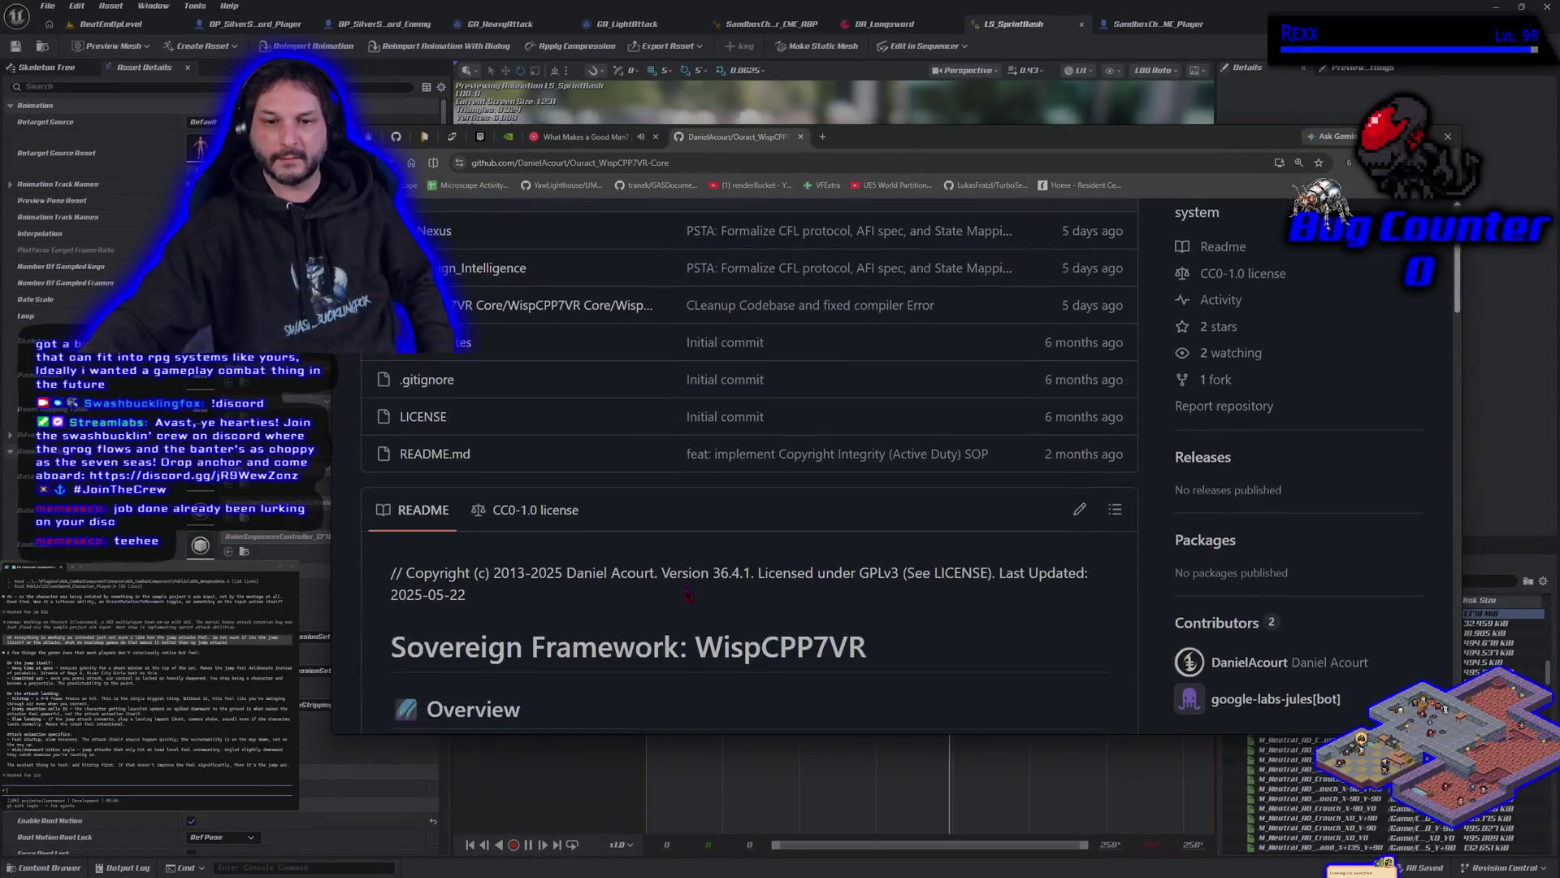
{"action": "scroll", "coordinate": [686, 596], "scroll_direction": "down", "scroll_amount": 8}
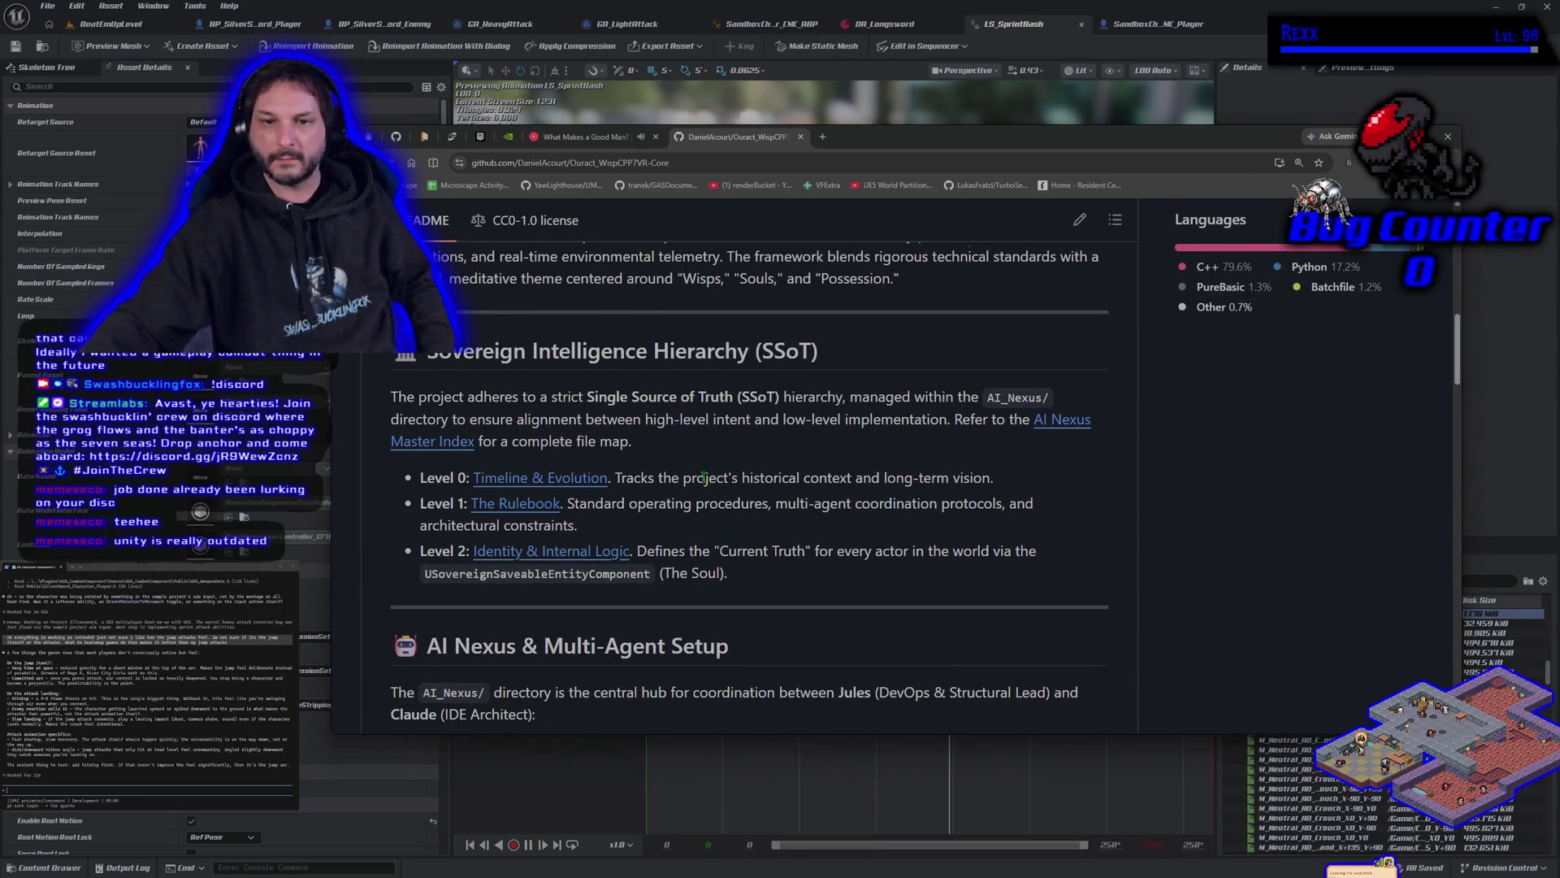
{"action": "scroll", "coordinate": [704, 478], "scroll_direction": "down", "scroll_amount": 1}
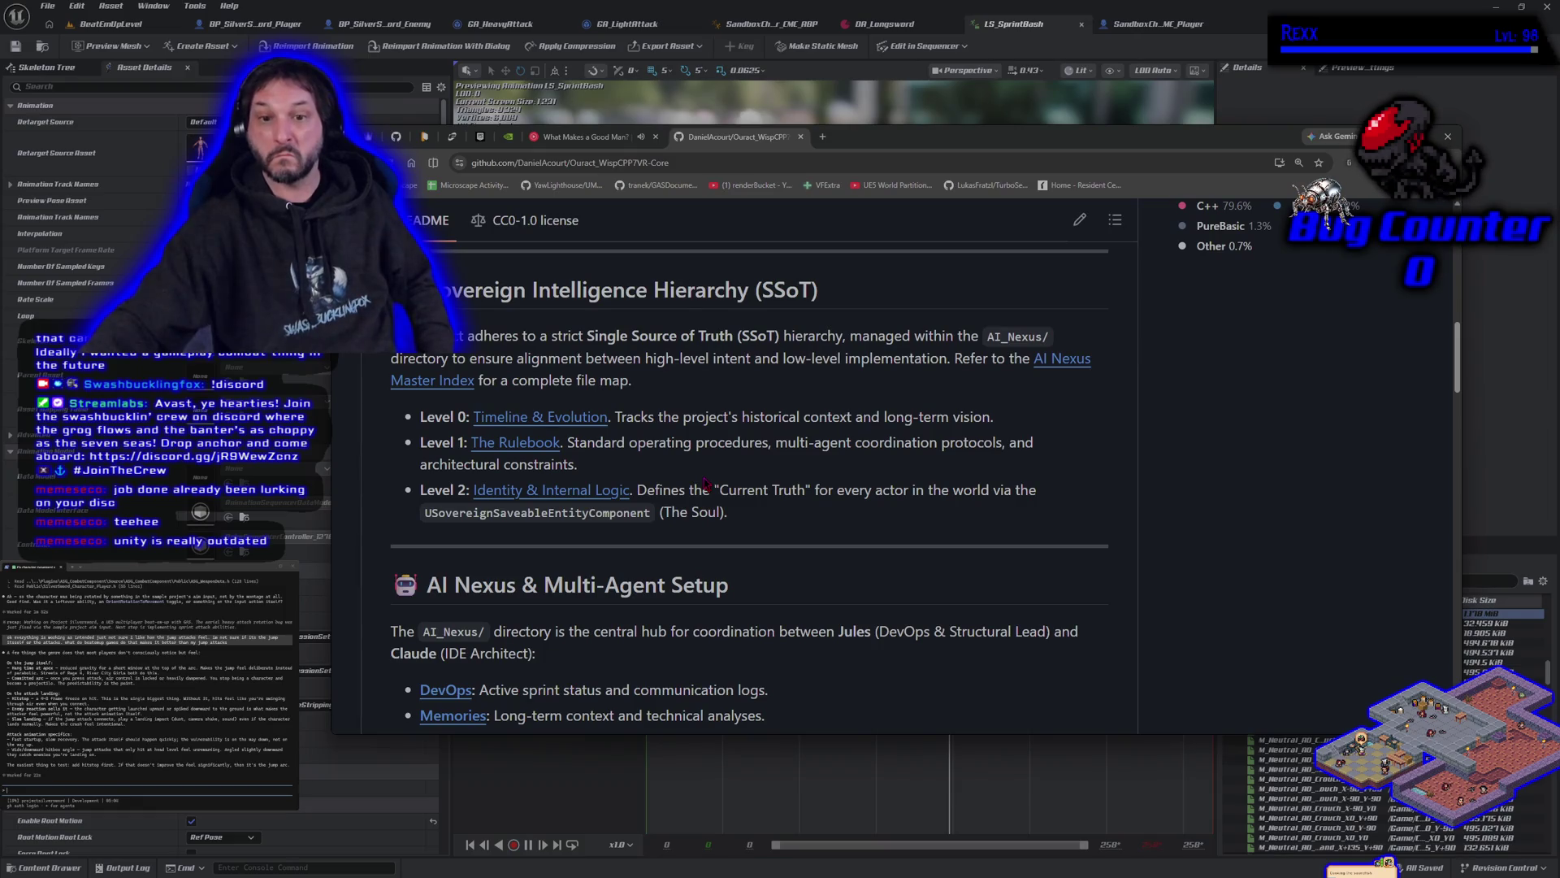
{"action": "scroll", "coordinate": [709, 488], "scroll_direction": "down", "scroll_amount": 1}
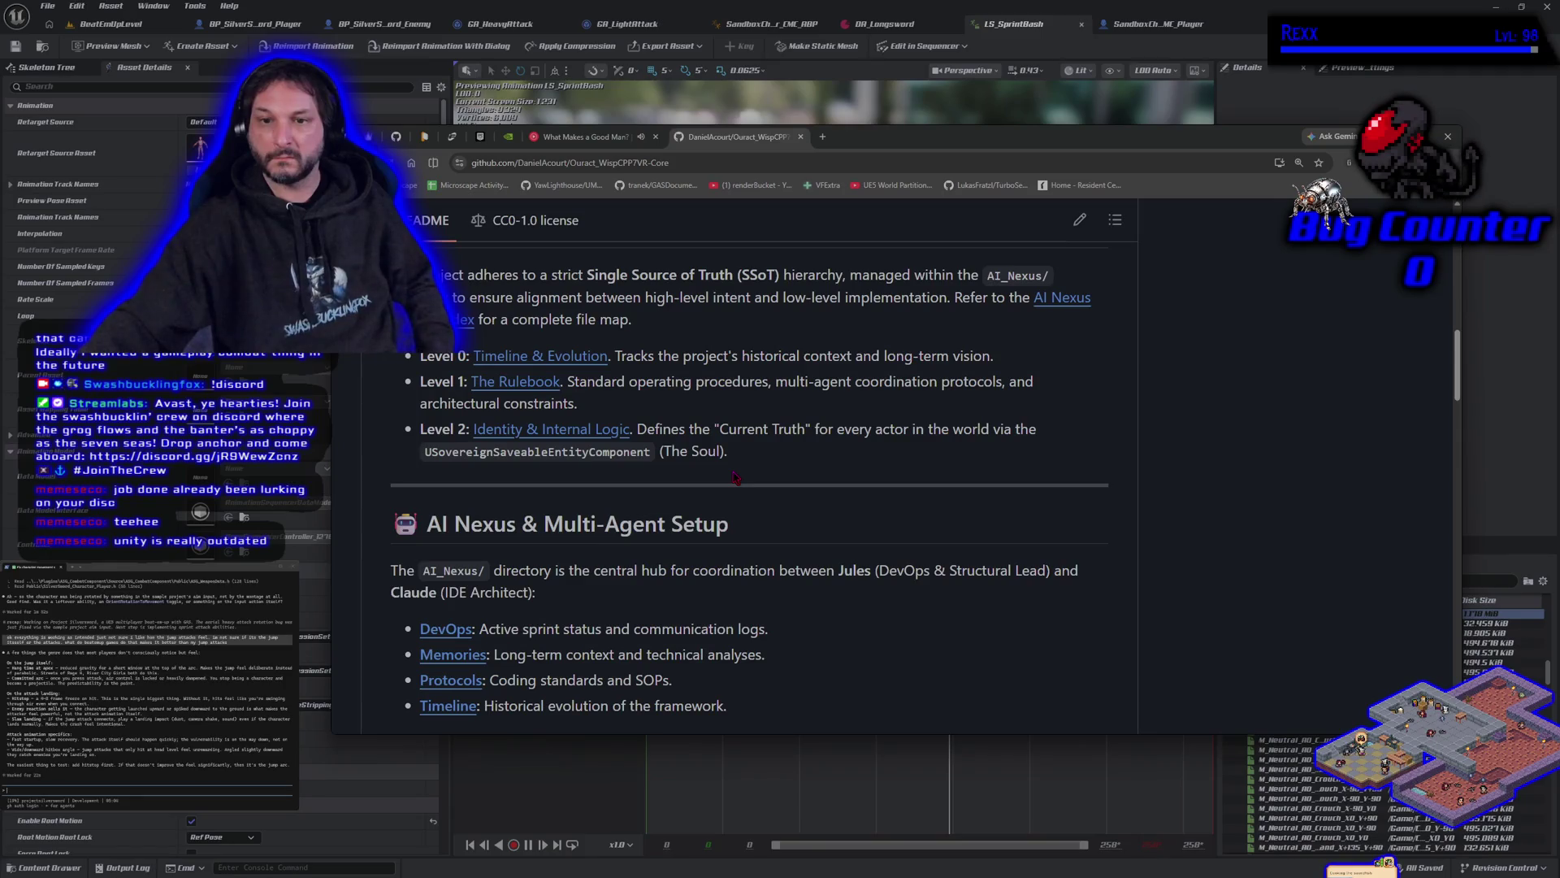
{"action": "scroll", "coordinate": [734, 476], "scroll_direction": "down", "scroll_amount": 4}
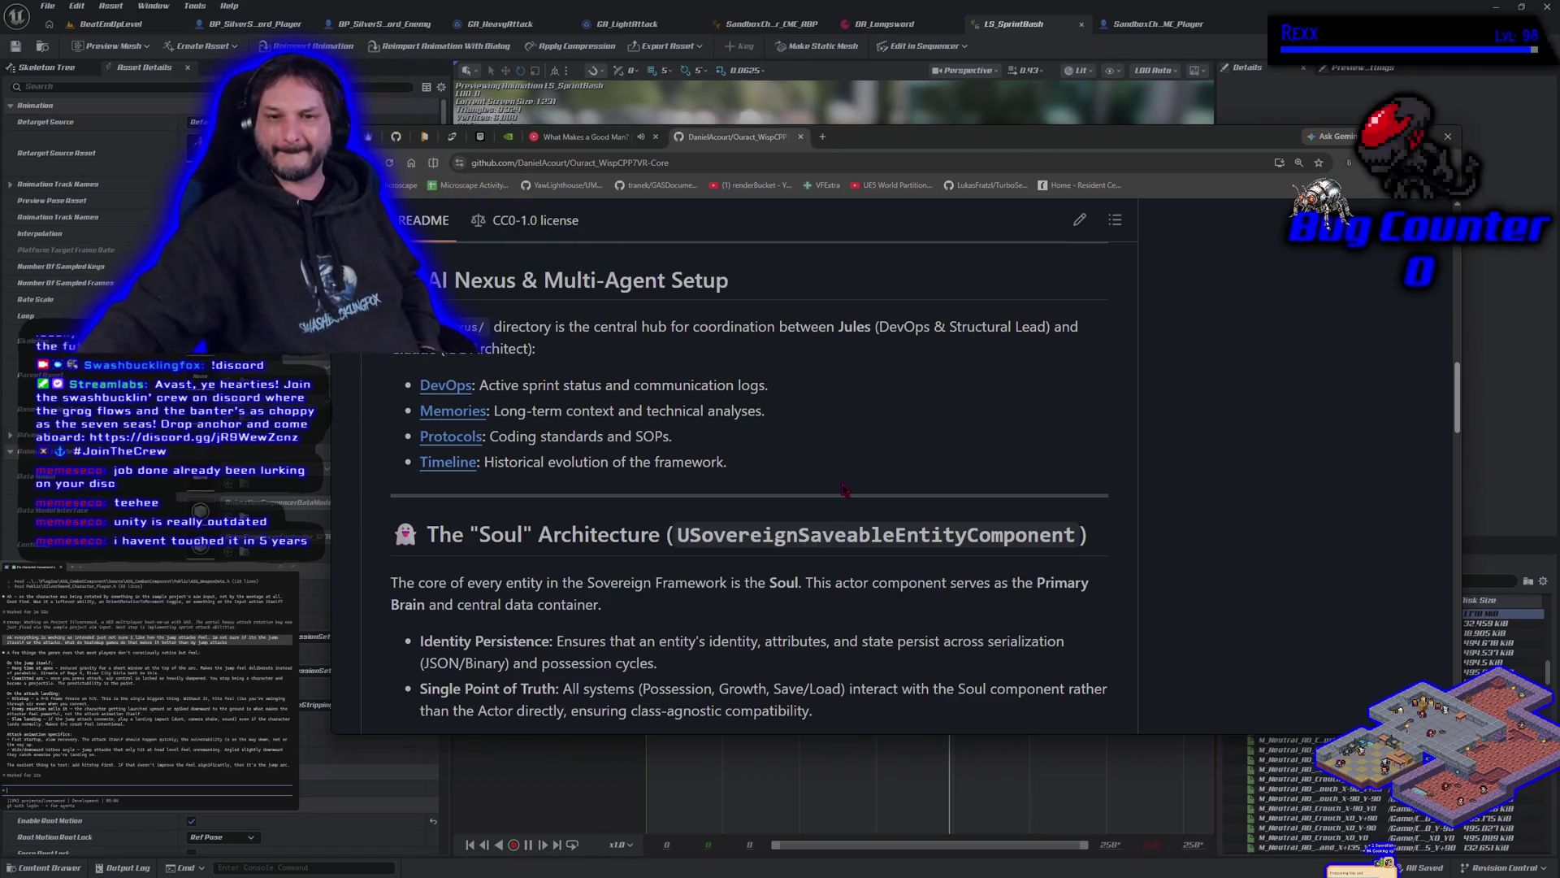
{"action": "scroll", "coordinate": [810, 543], "scroll_direction": "down", "scroll_amount": 3}
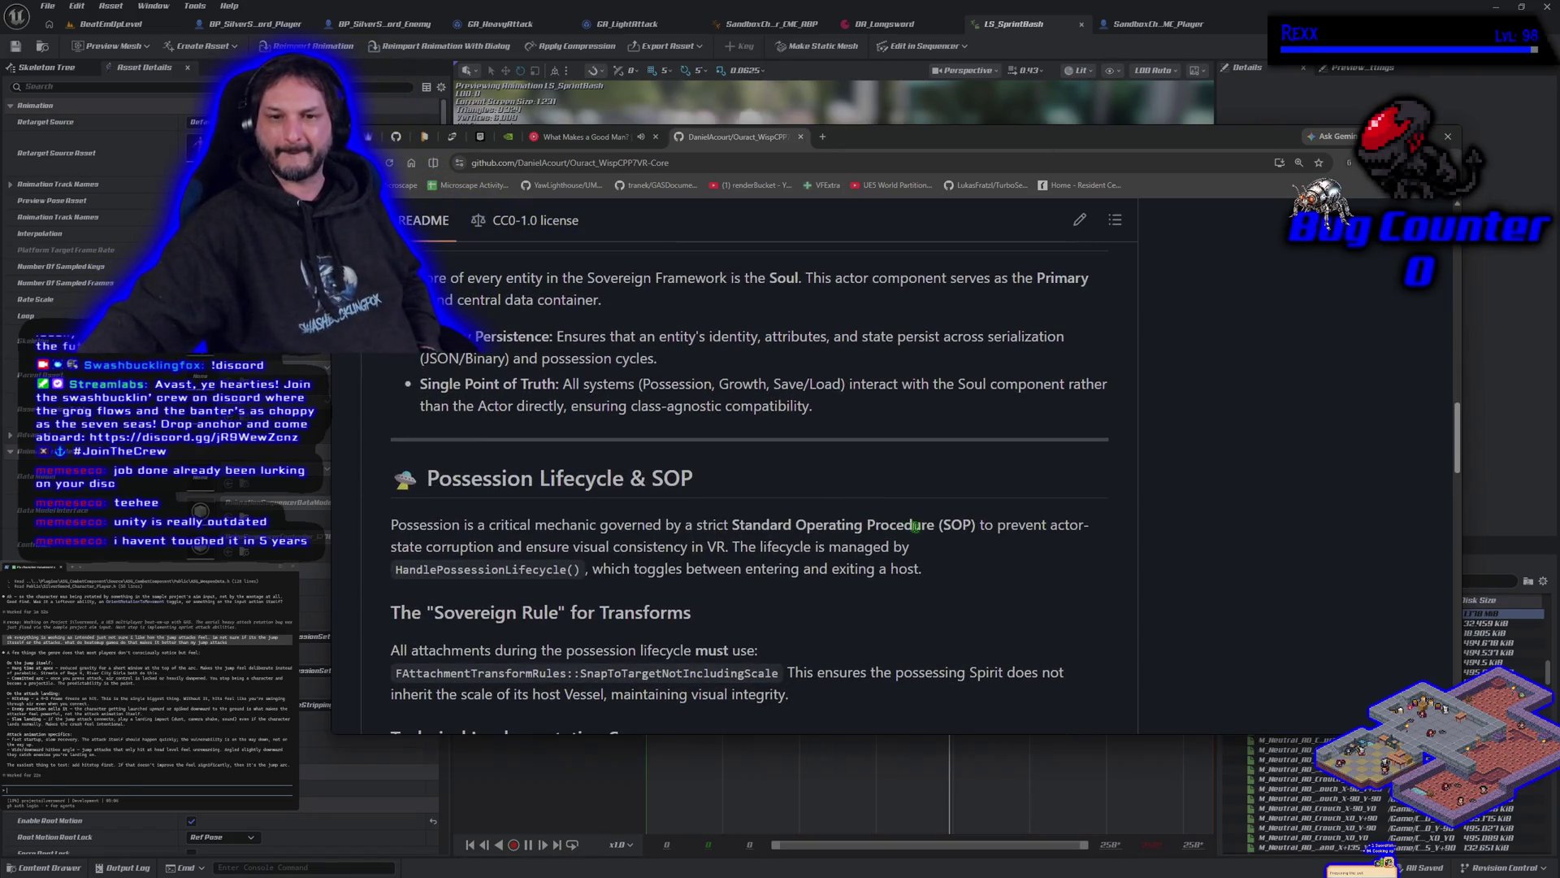
{"action": "scroll", "coordinate": [914, 526], "scroll_direction": "down", "scroll_amount": 2}
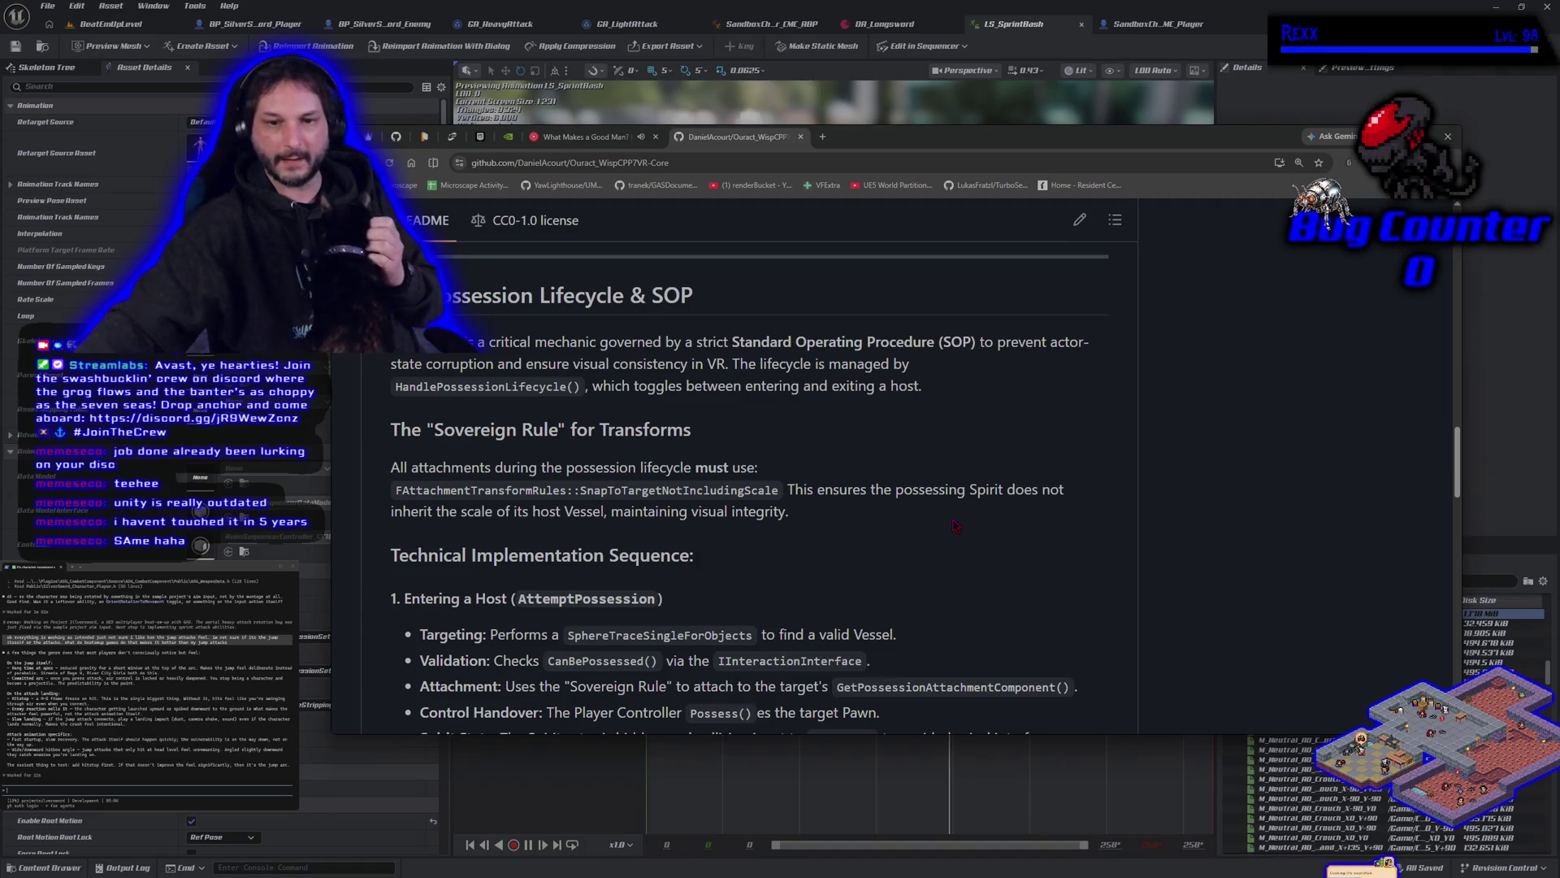
{"action": "scroll", "coordinate": [955, 524], "scroll_direction": "down", "scroll_amount": 3}
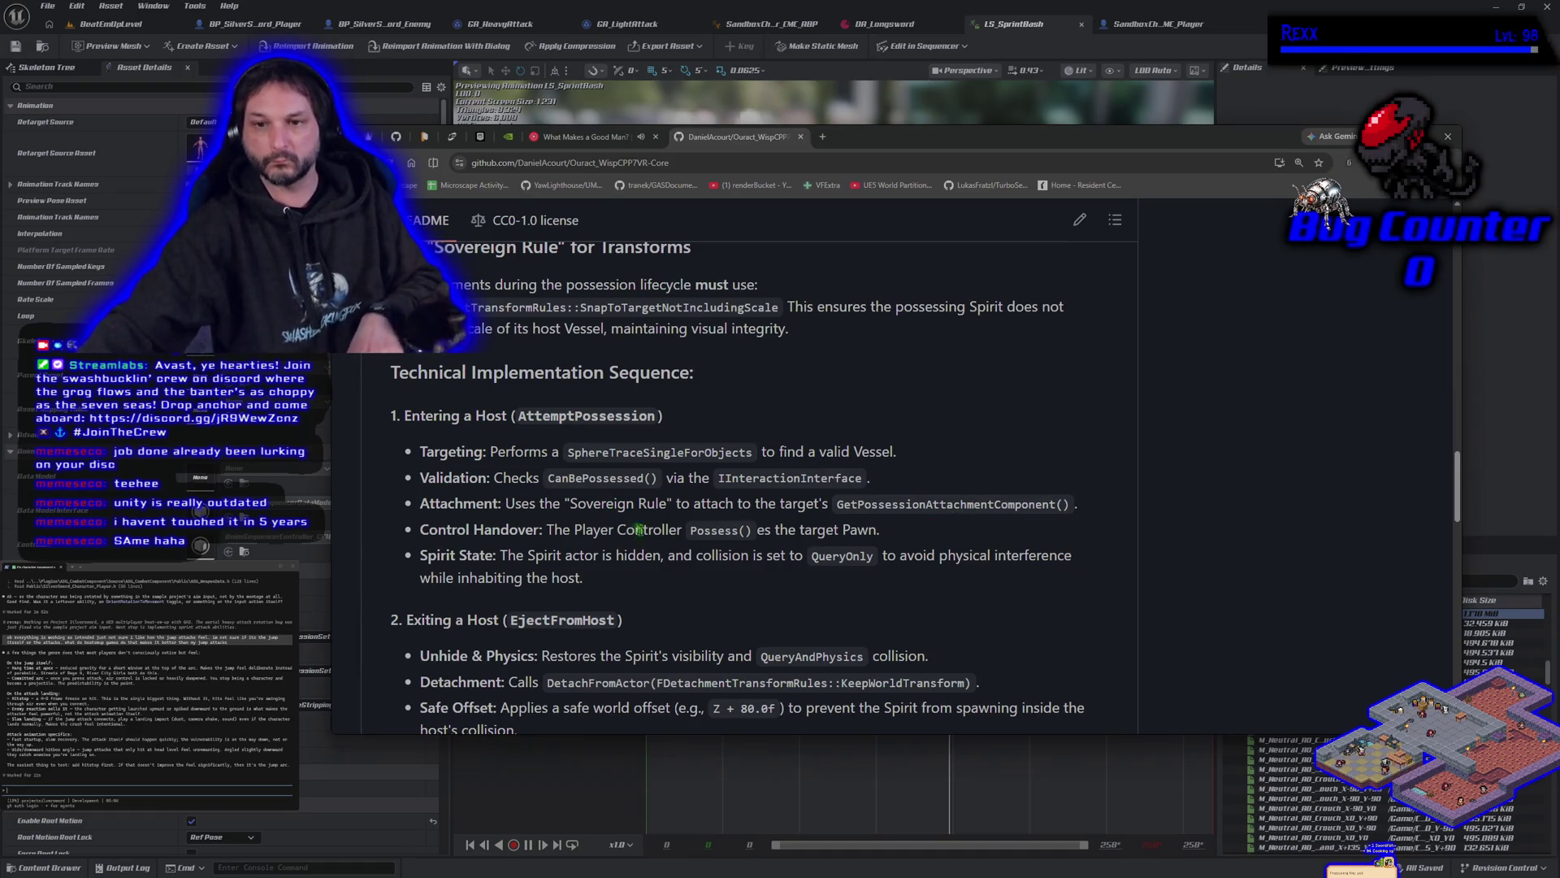
{"action": "scroll", "coordinate": [677, 559], "scroll_direction": "down", "scroll_amount": 1}
Step: Read the rest of the README through Input Conventions and Architectural Standards & Guidelines
{"action": "scroll", "coordinate": [676, 559], "scroll_direction": "down", "scroll_amount": 2}
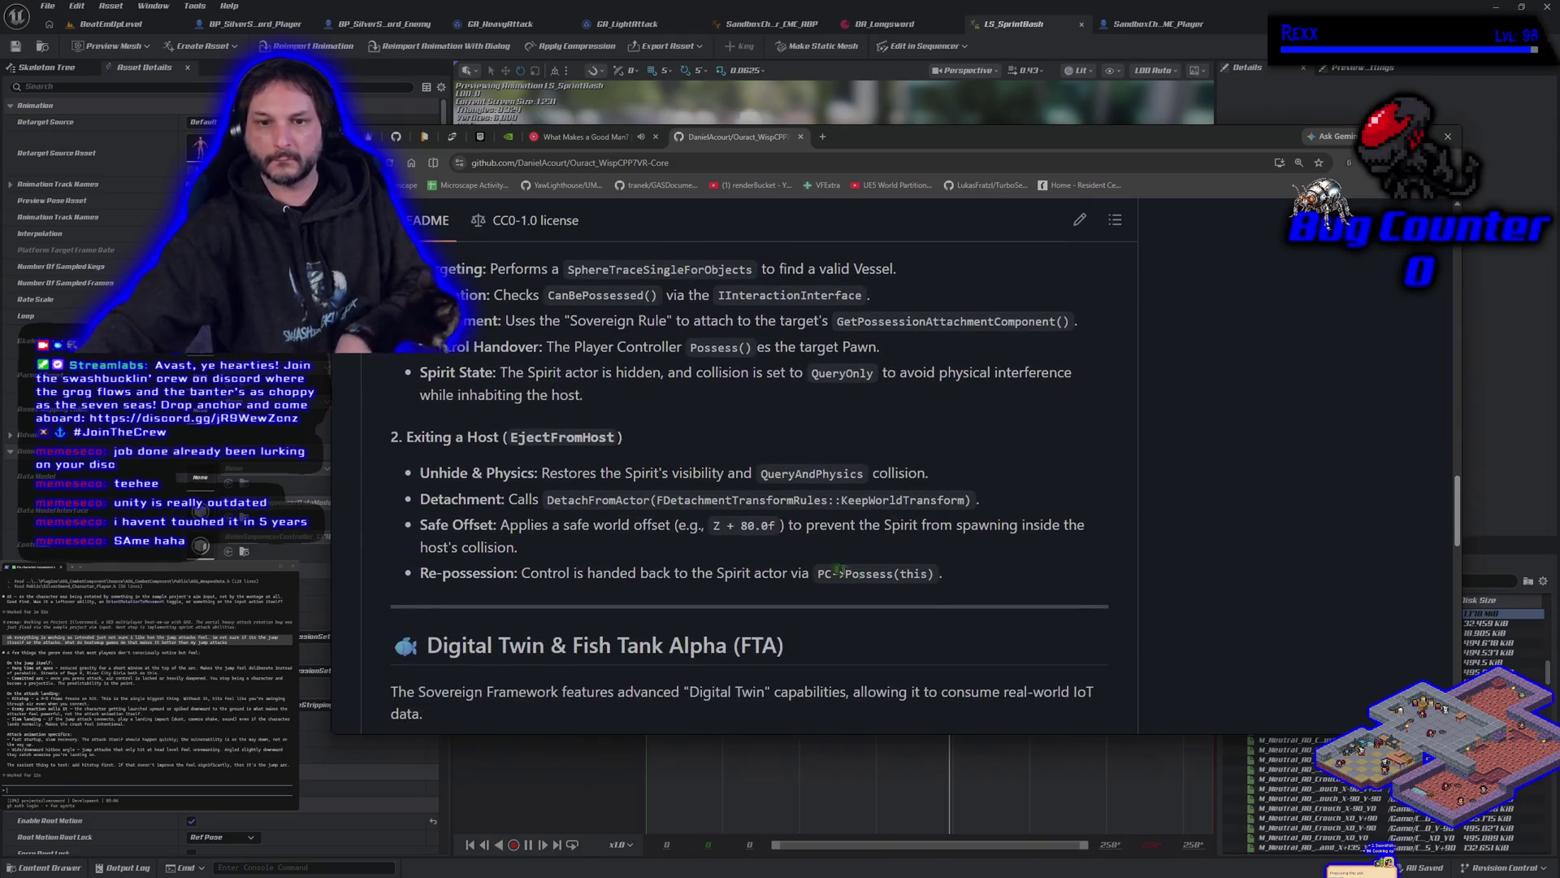
{"action": "scroll", "coordinate": [942, 572], "scroll_direction": "down", "scroll_amount": 3}
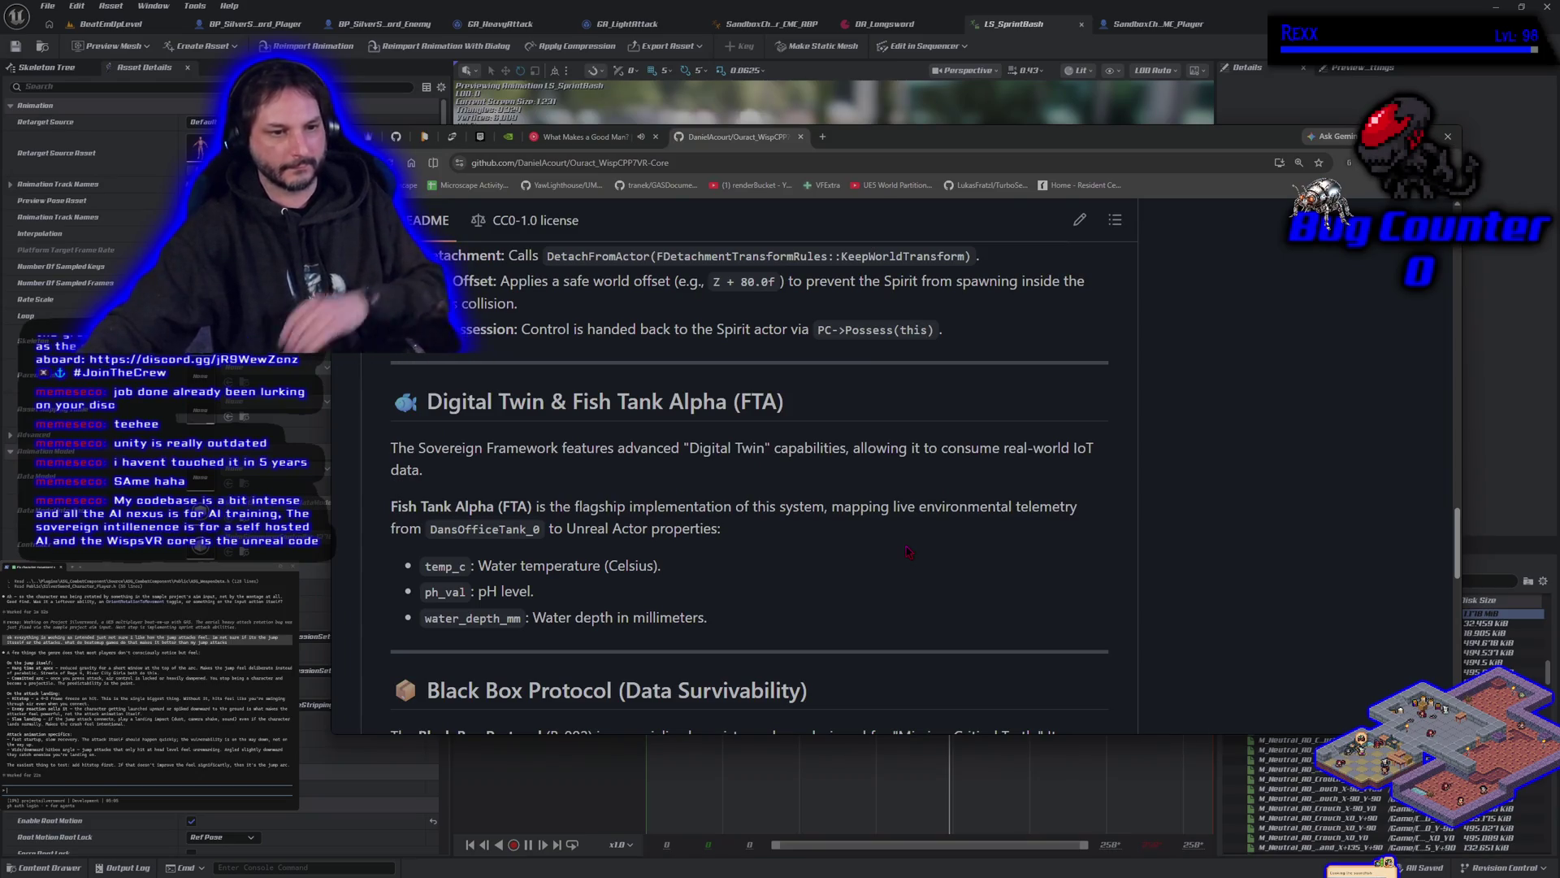
{"action": "scroll", "coordinate": [892, 539], "scroll_direction": "down", "scroll_amount": 3}
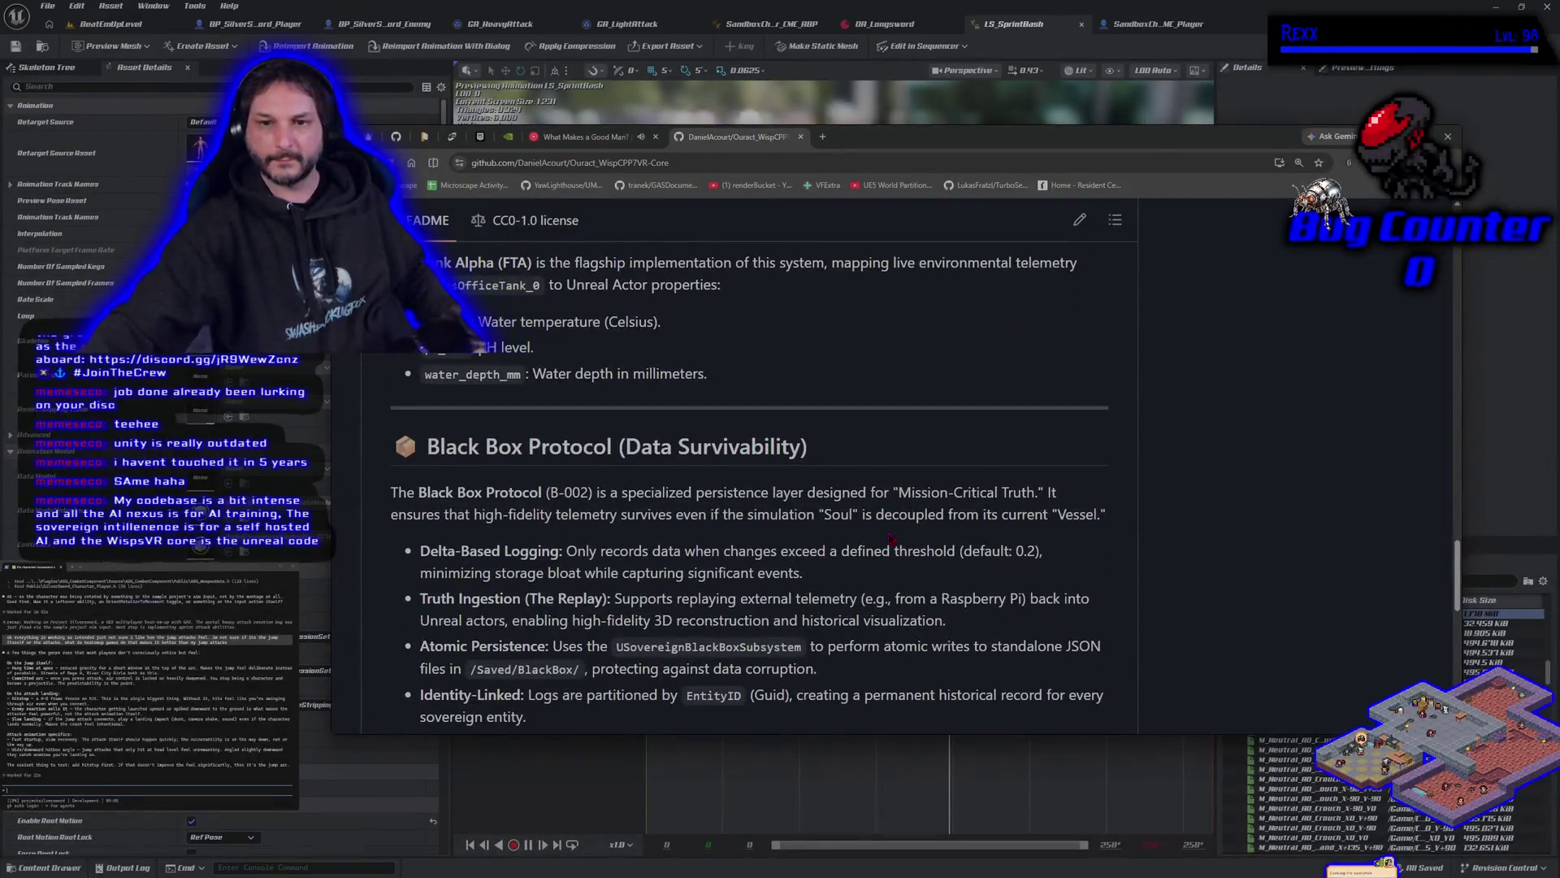
{"action": "scroll", "coordinate": [892, 539], "scroll_direction": "down", "scroll_amount": 2}
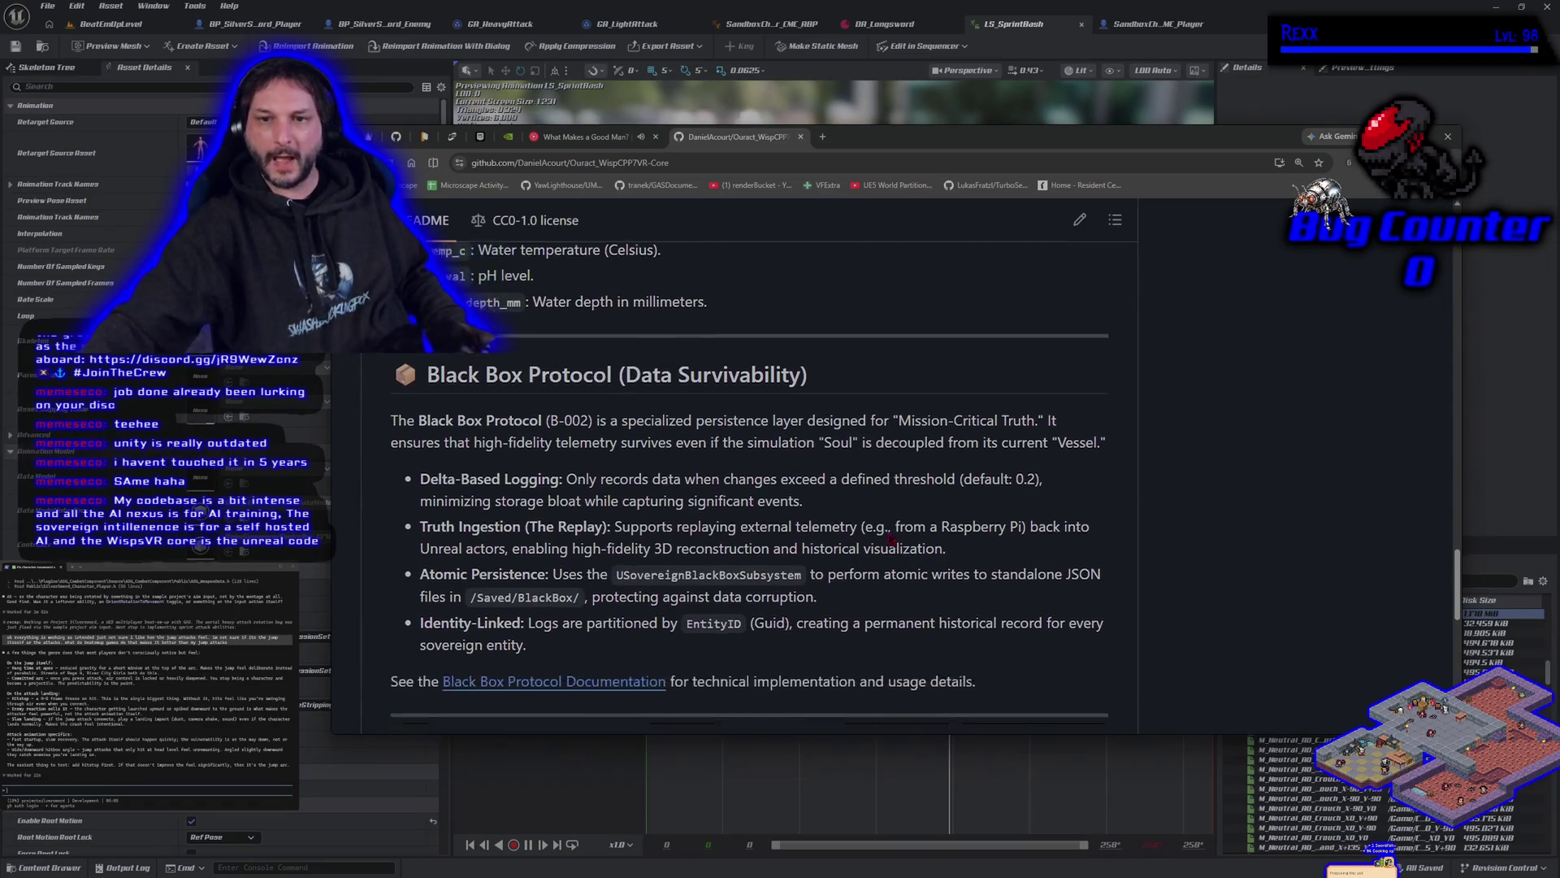
{"action": "scroll", "coordinate": [891, 539], "scroll_direction": "up", "scroll_amount": 1}
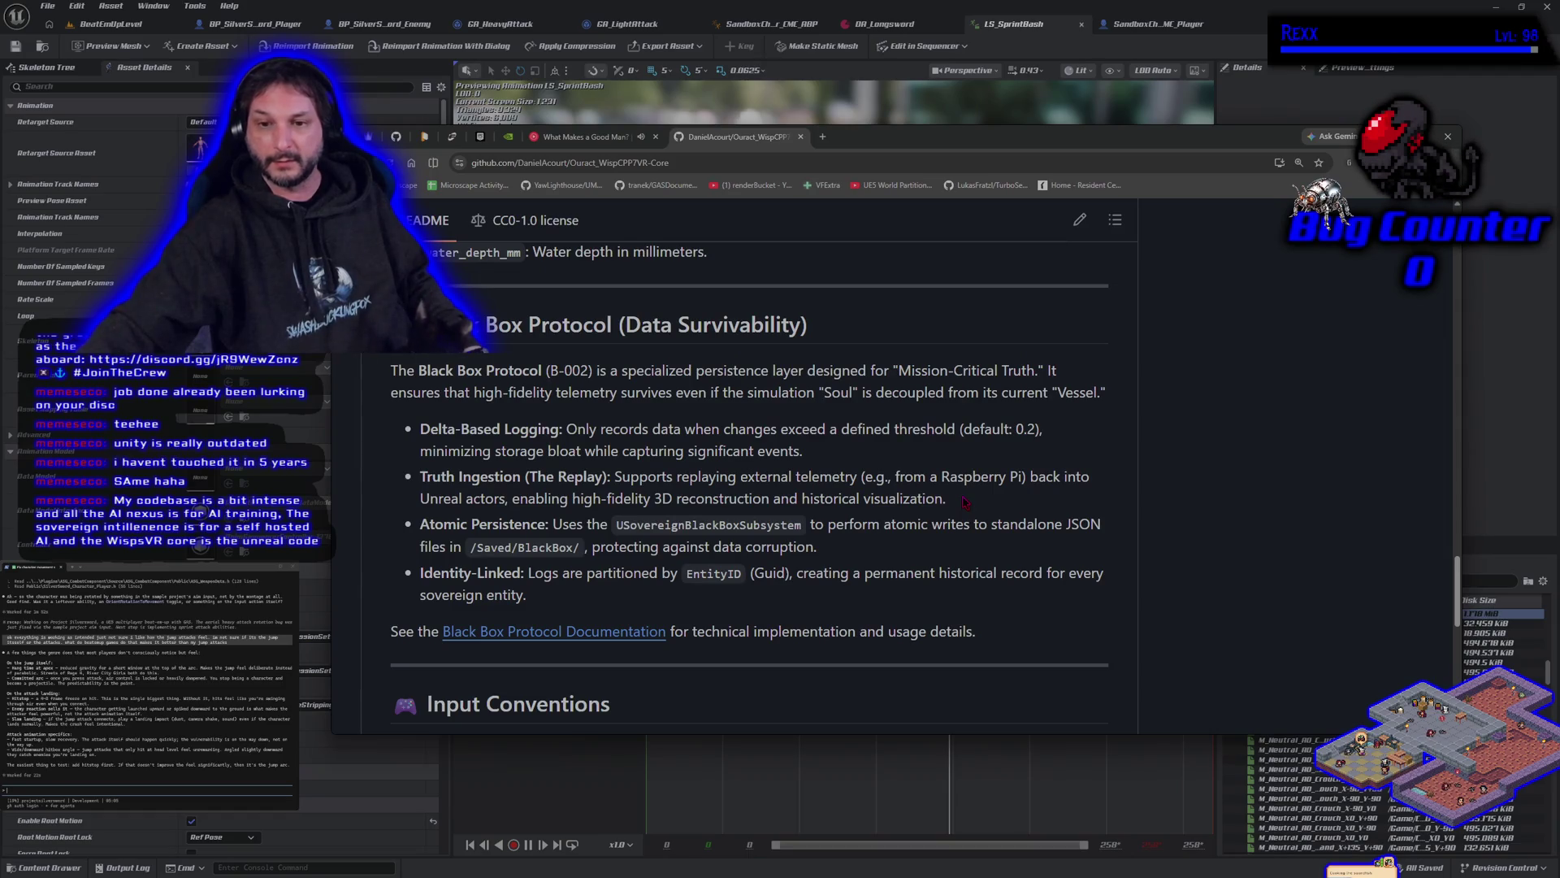
{"action": "scroll", "coordinate": [964, 503], "scroll_direction": "down", "scroll_amount": 4}
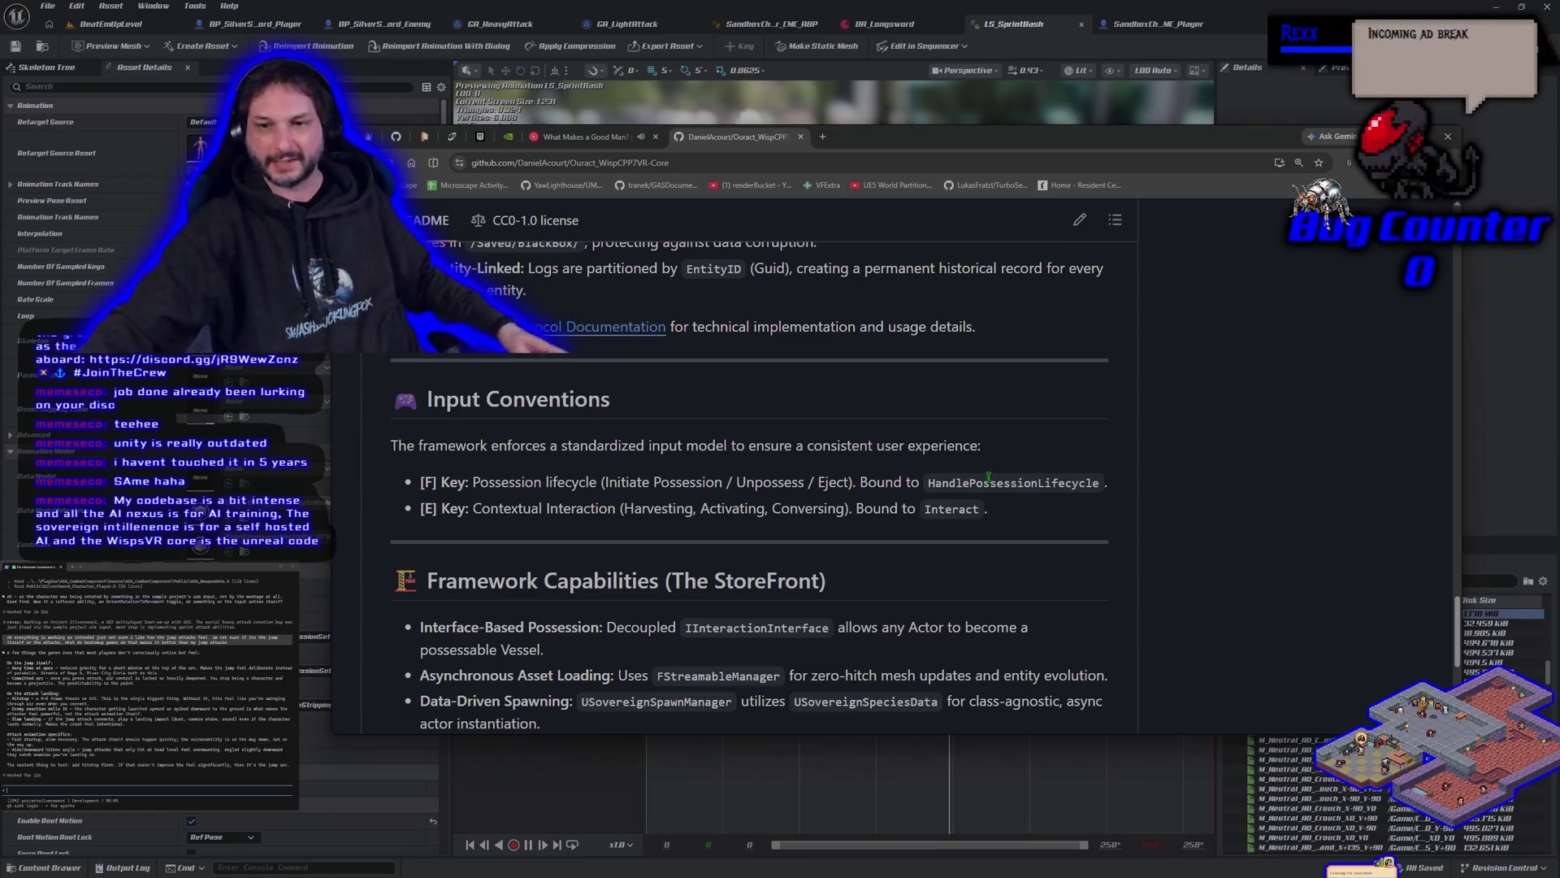
{"action": "scroll", "coordinate": [1081, 517], "scroll_direction": "down", "scroll_amount": 3}
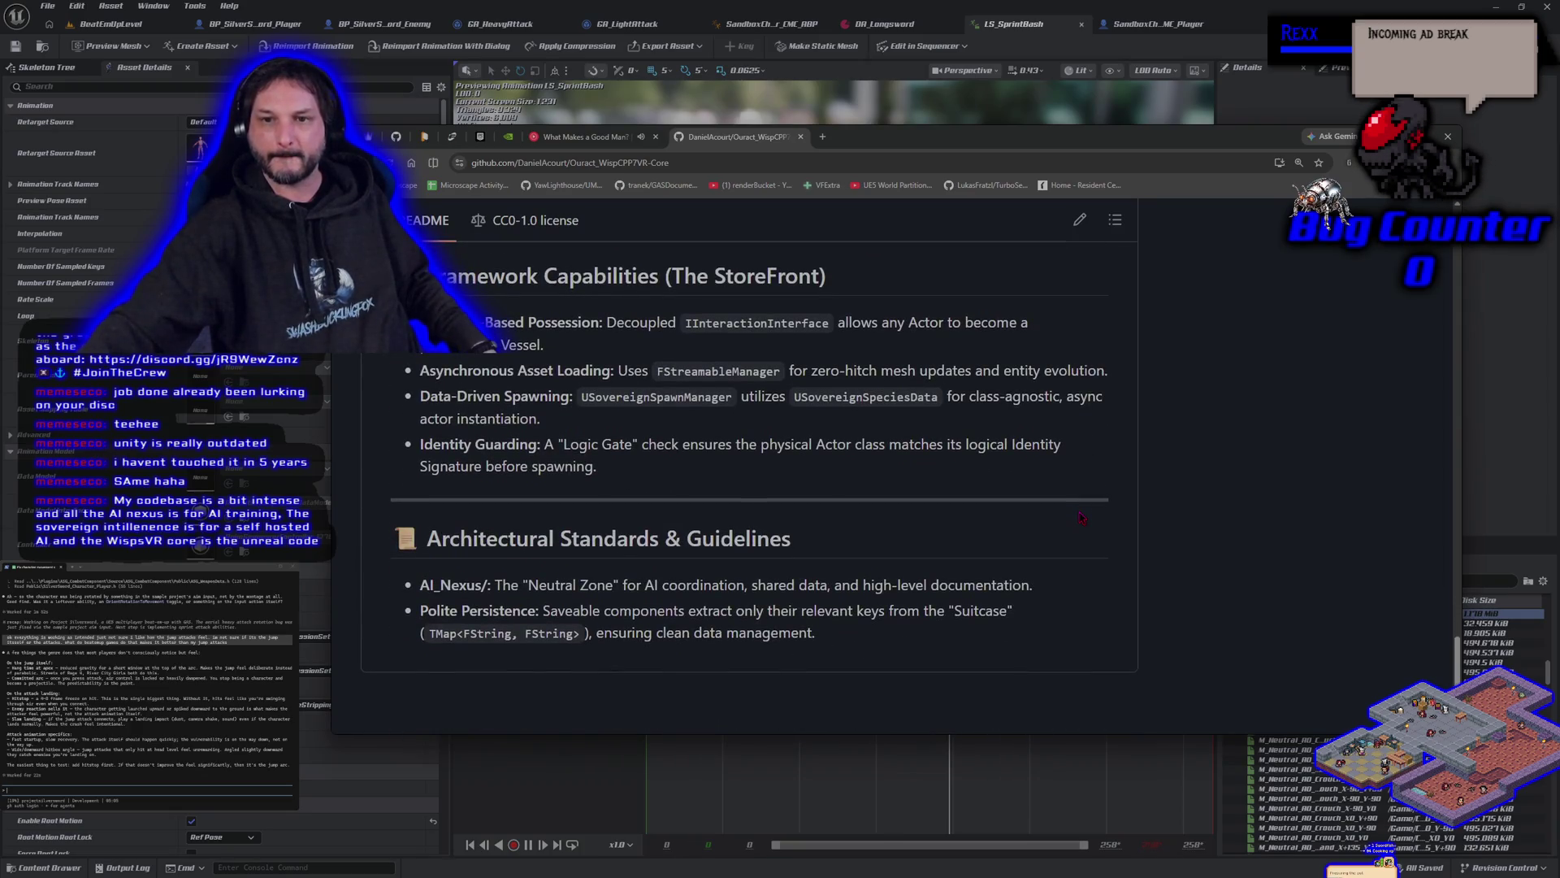
{"action": "scroll", "coordinate": [1081, 518], "scroll_direction": "down", "scroll_amount": 2}
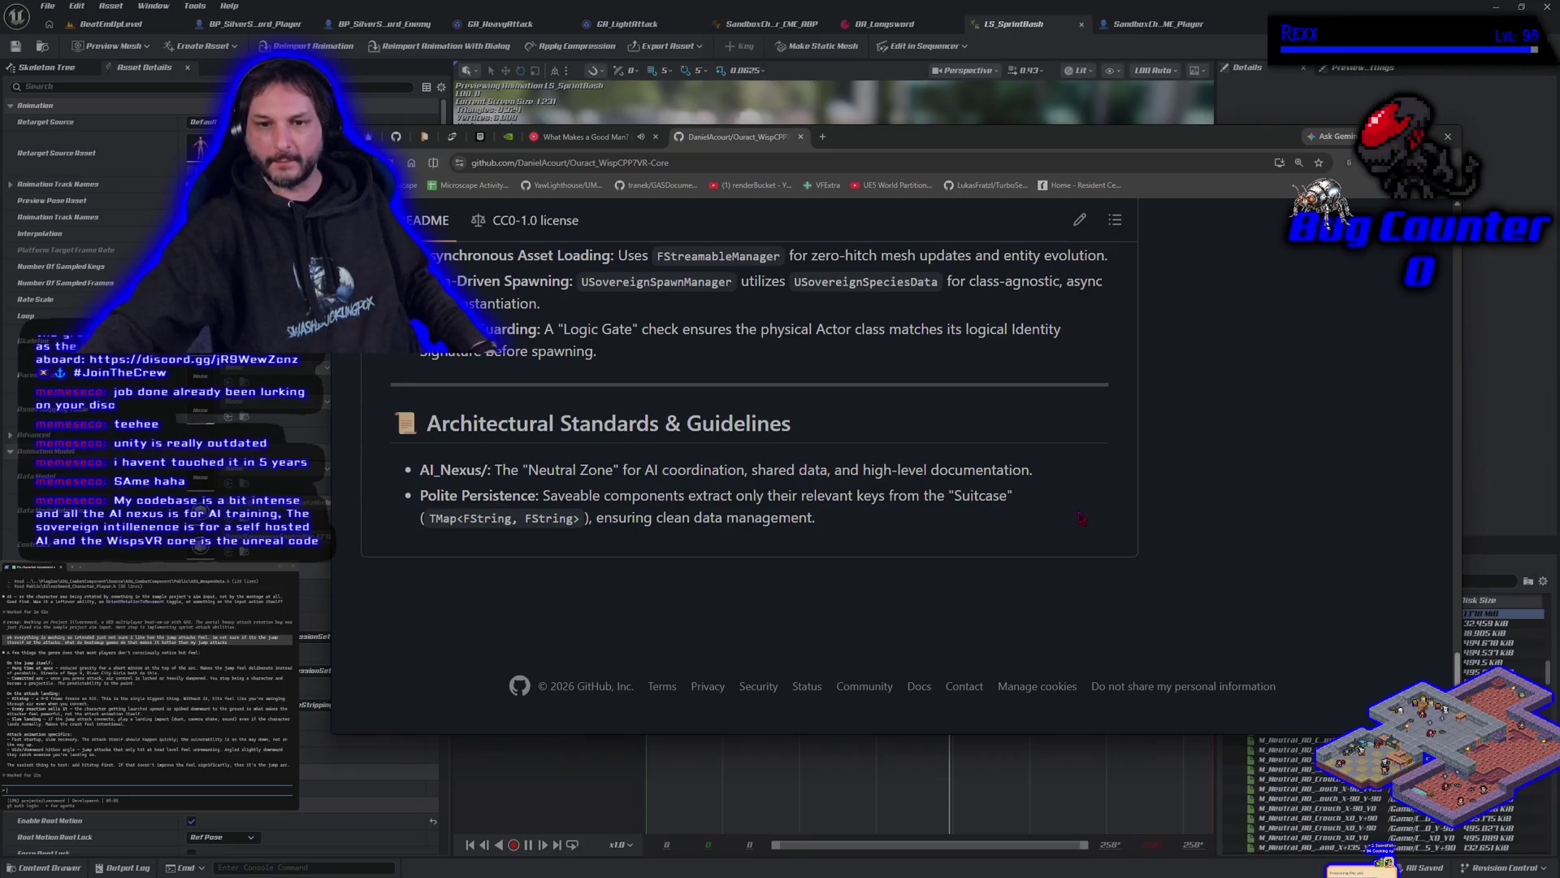
Step: Scroll back up the README and close the GitHub repository tab
{"action": "scroll", "coordinate": [1082, 517], "scroll_direction": "up", "scroll_amount": 10}
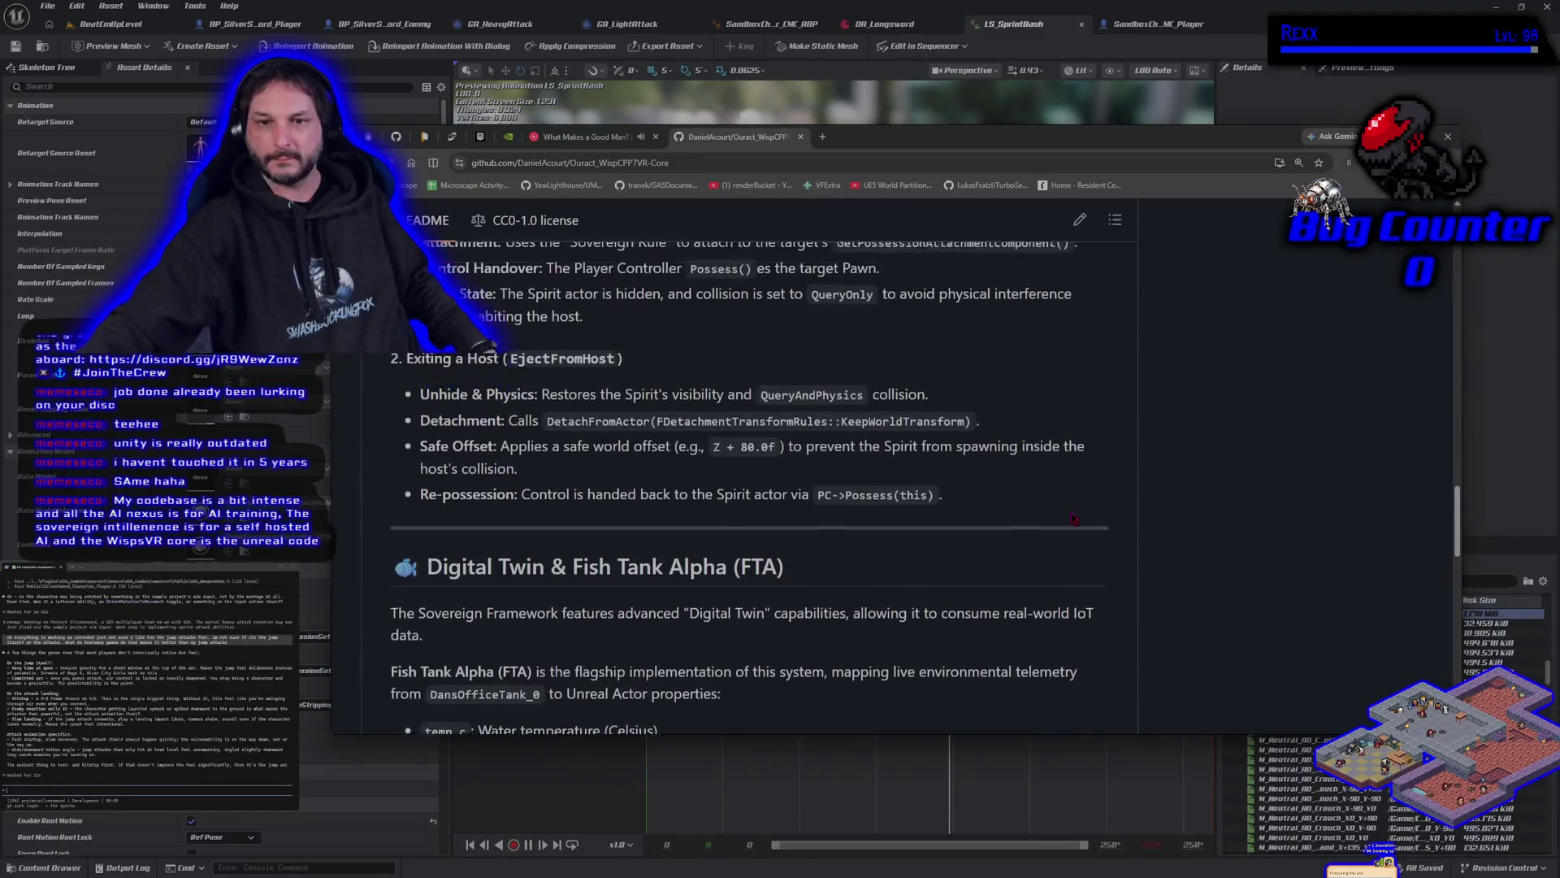
{"action": "scroll", "coordinate": [1075, 519], "scroll_direction": "up", "scroll_amount": 15}
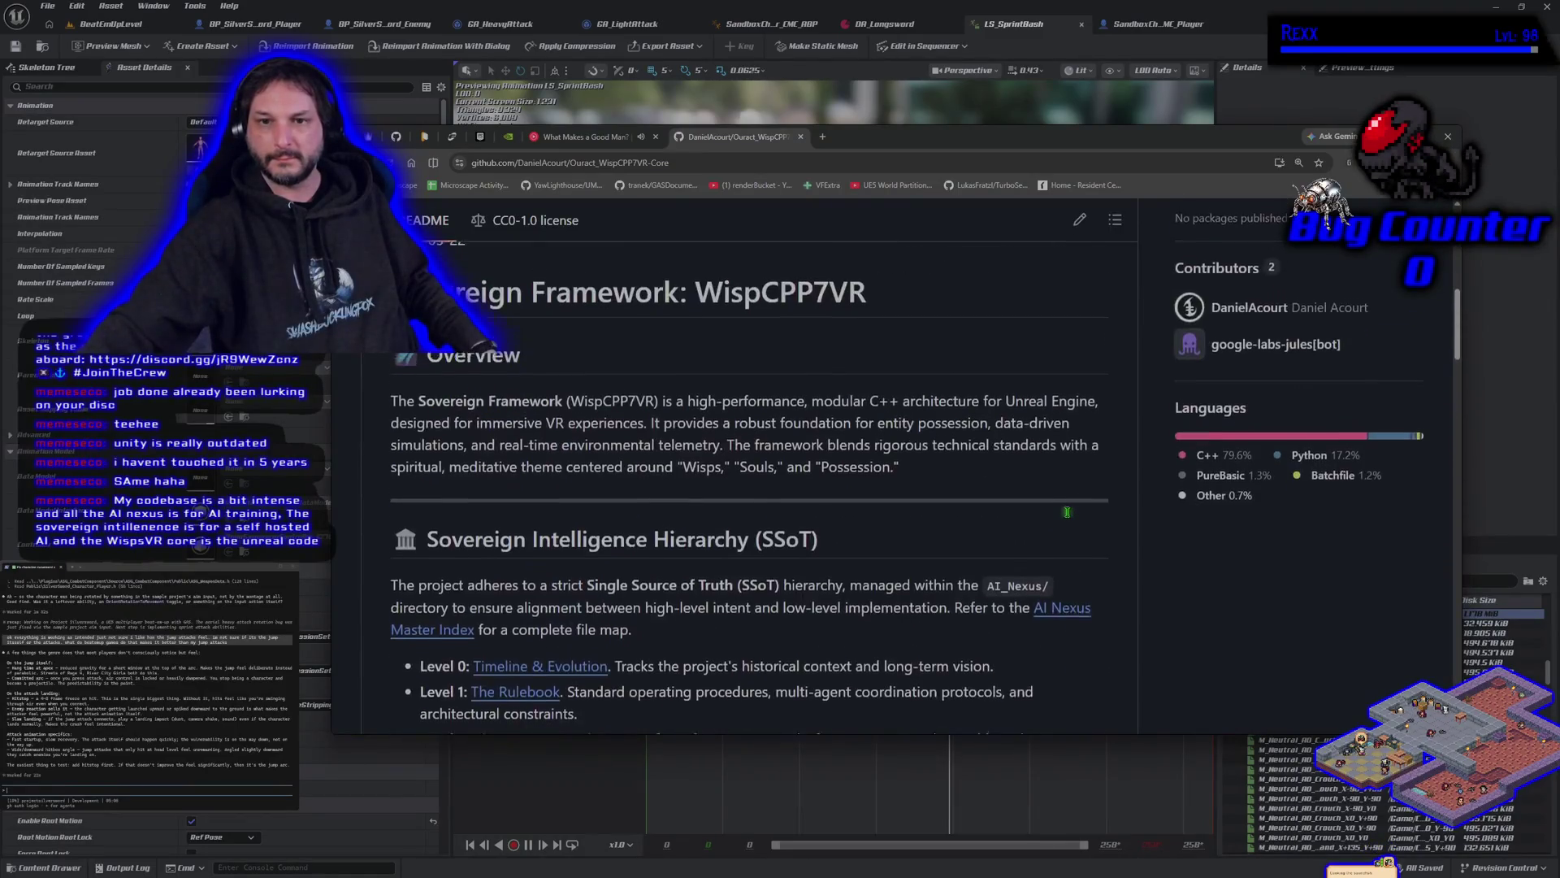
{"action": "scroll", "coordinate": [1067, 512], "scroll_direction": "up", "scroll_amount": 4}
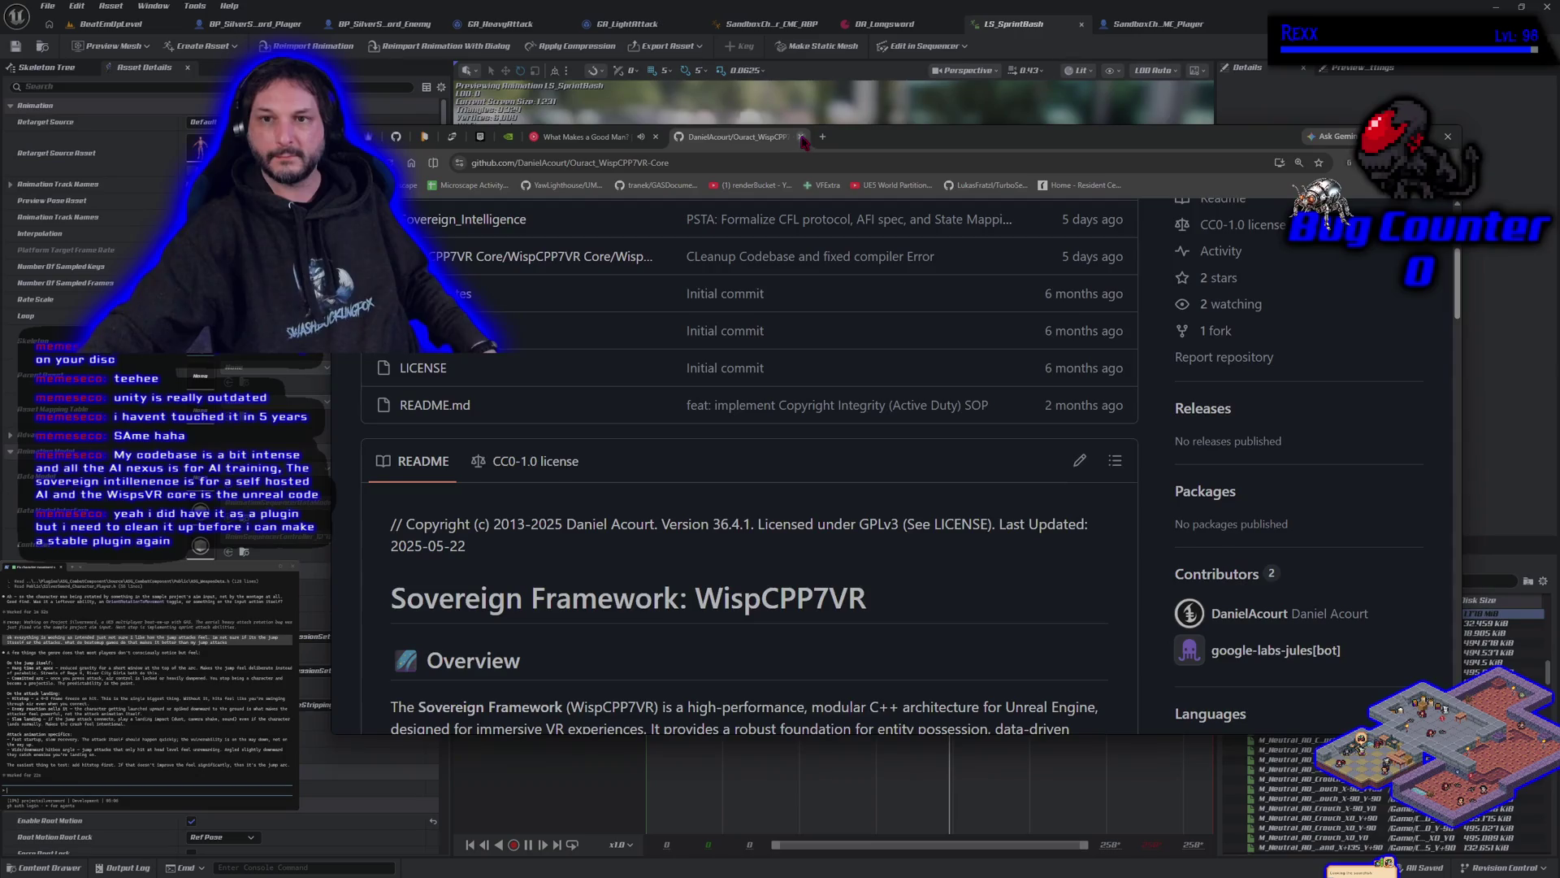
{"action": "left_click", "coordinate": [801, 137]}
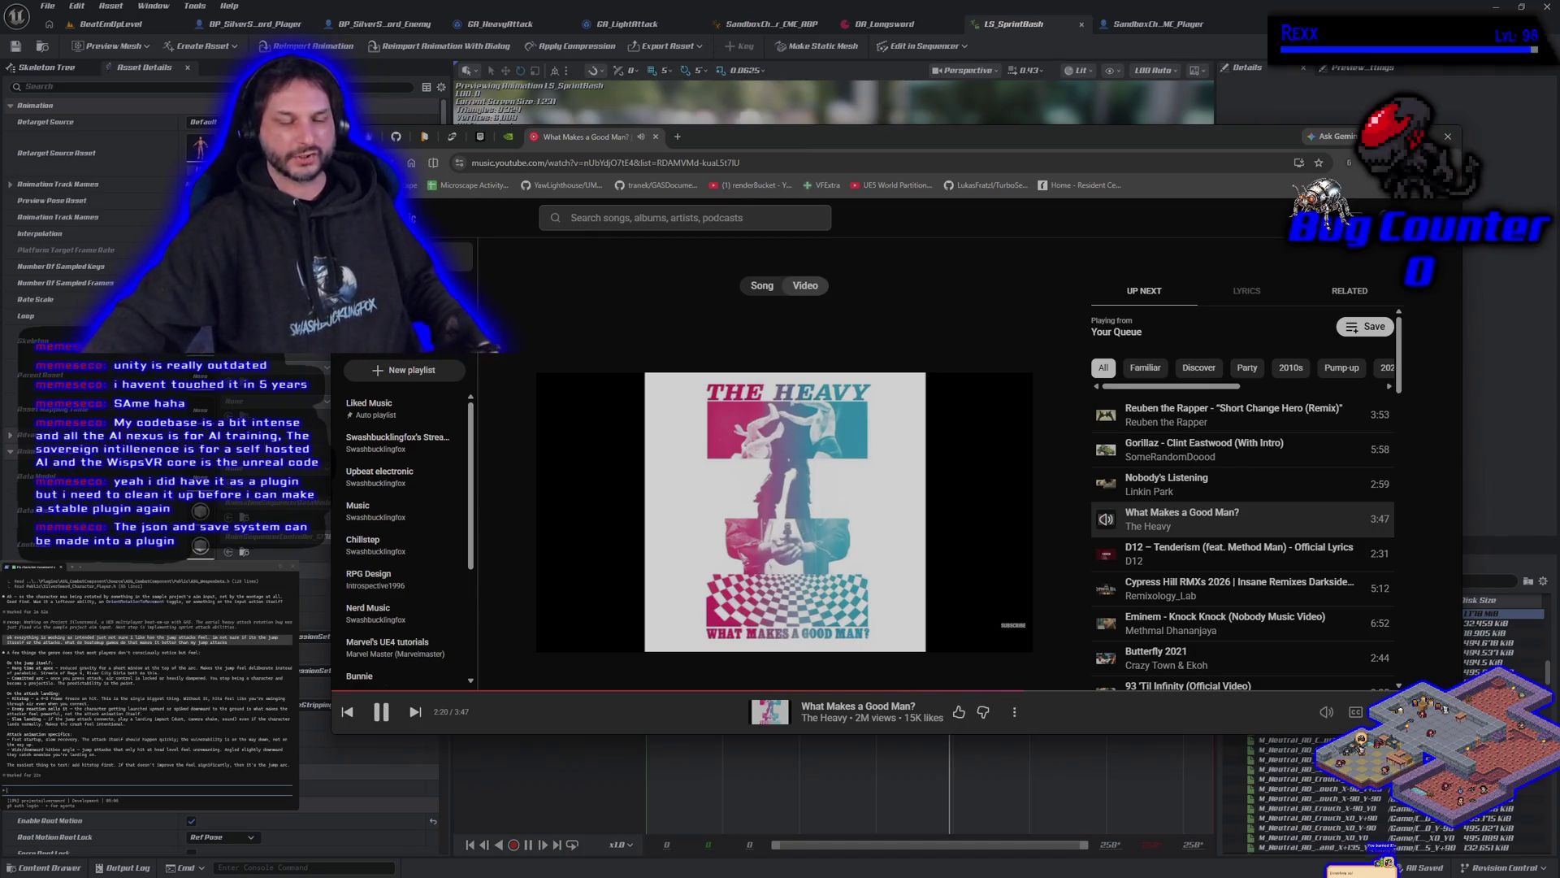
Step: Leave the YouTube Music browser and return to the Unreal editor showing LS_SprintDash
{"action": "key", "text": "alt+Tab"}
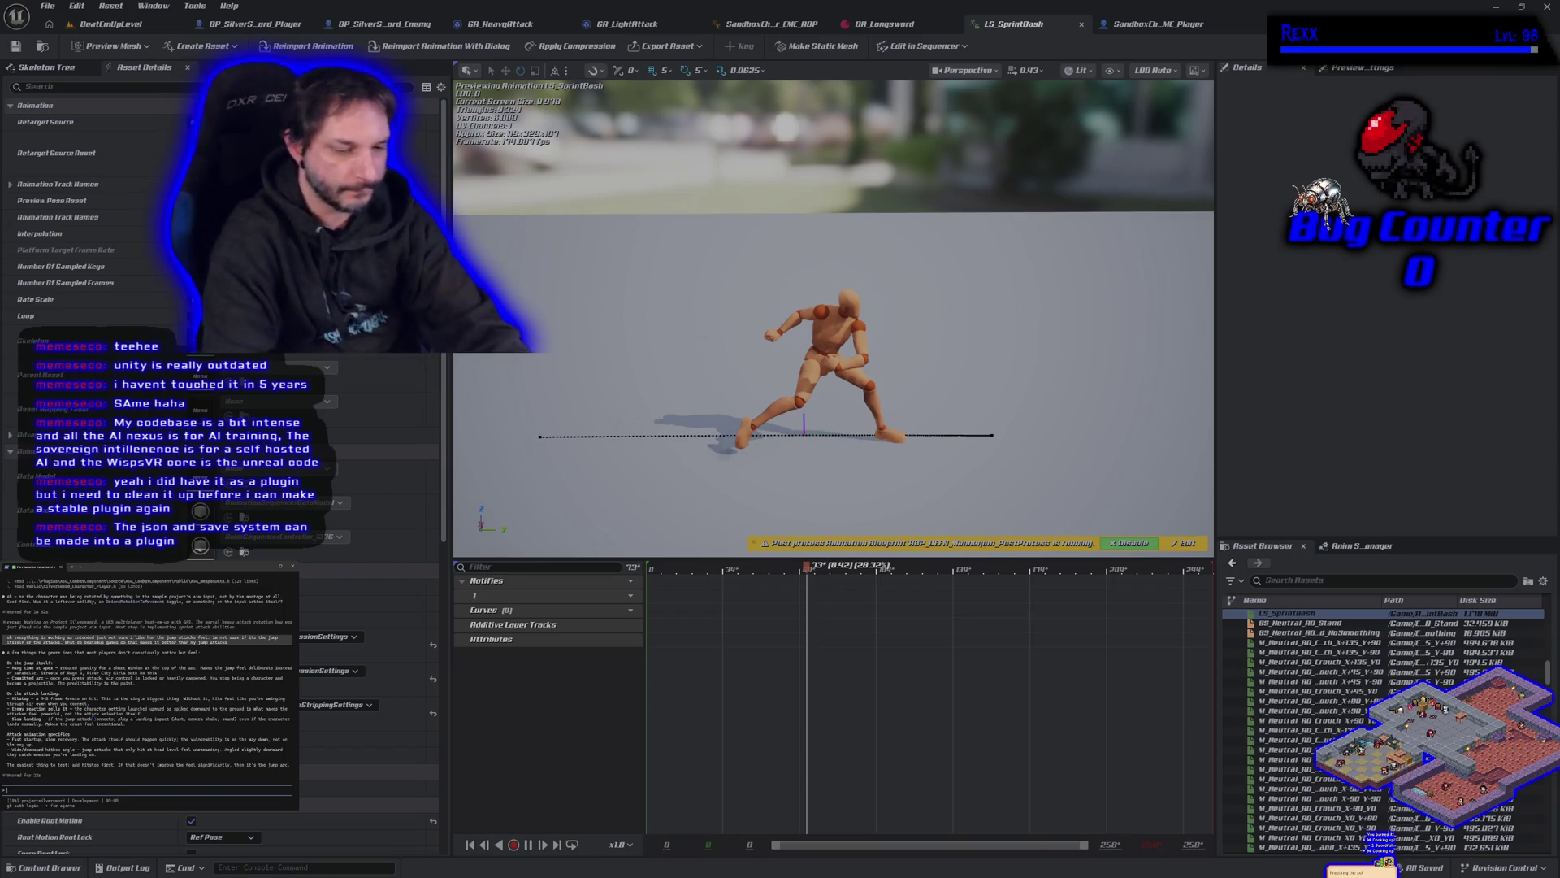
Step: Tell the assistant terminal that the kobold's longsword is being used
{"action": "type", "text": "ok im using kubolds"}
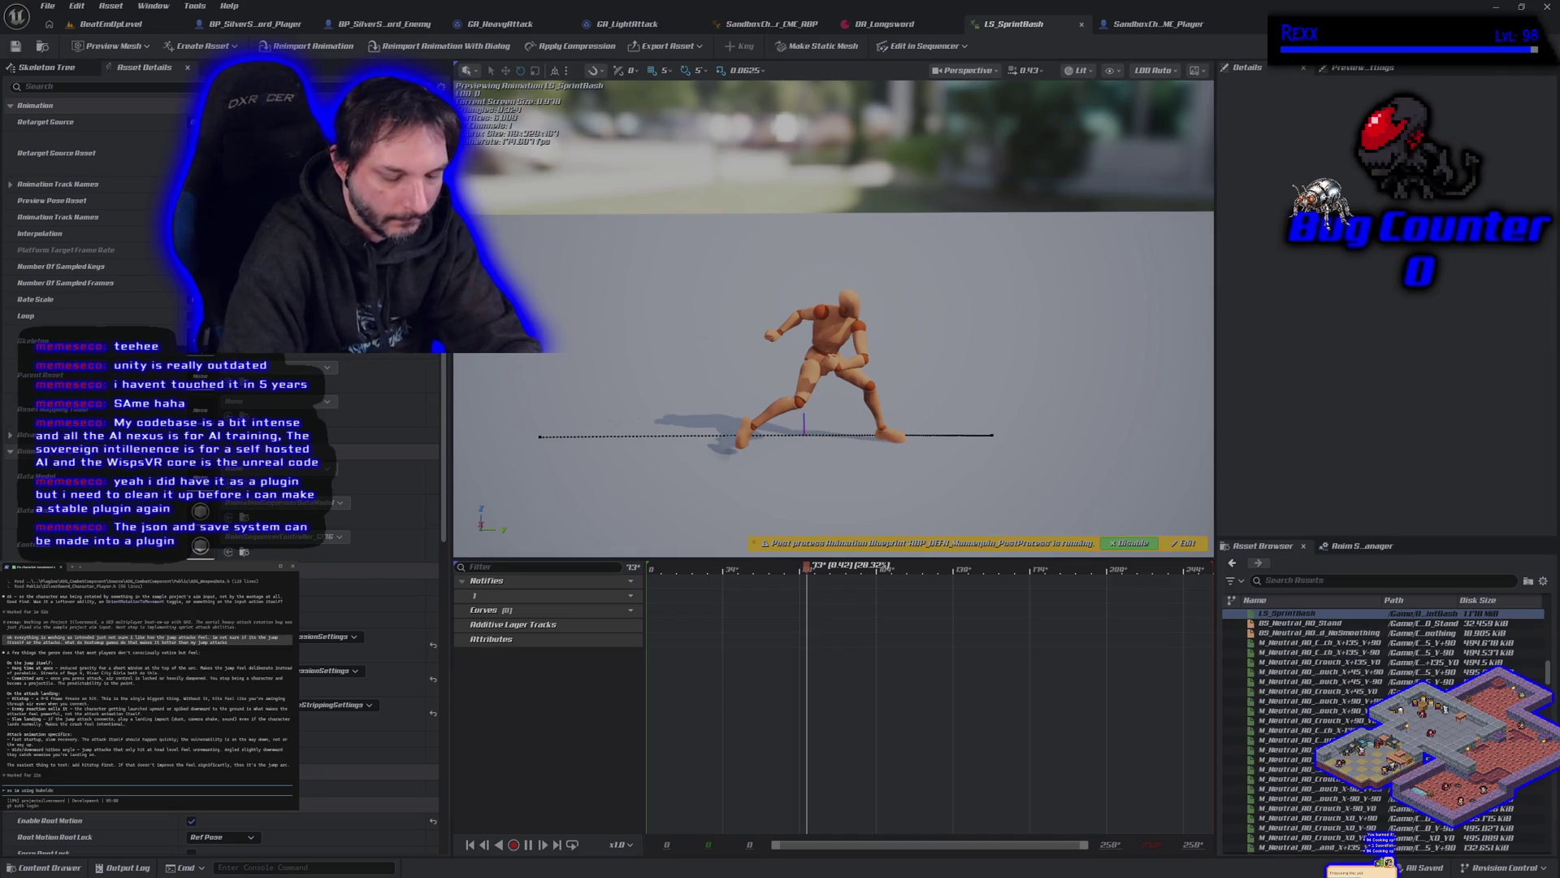
{"action": "type", "text": " longsword"}
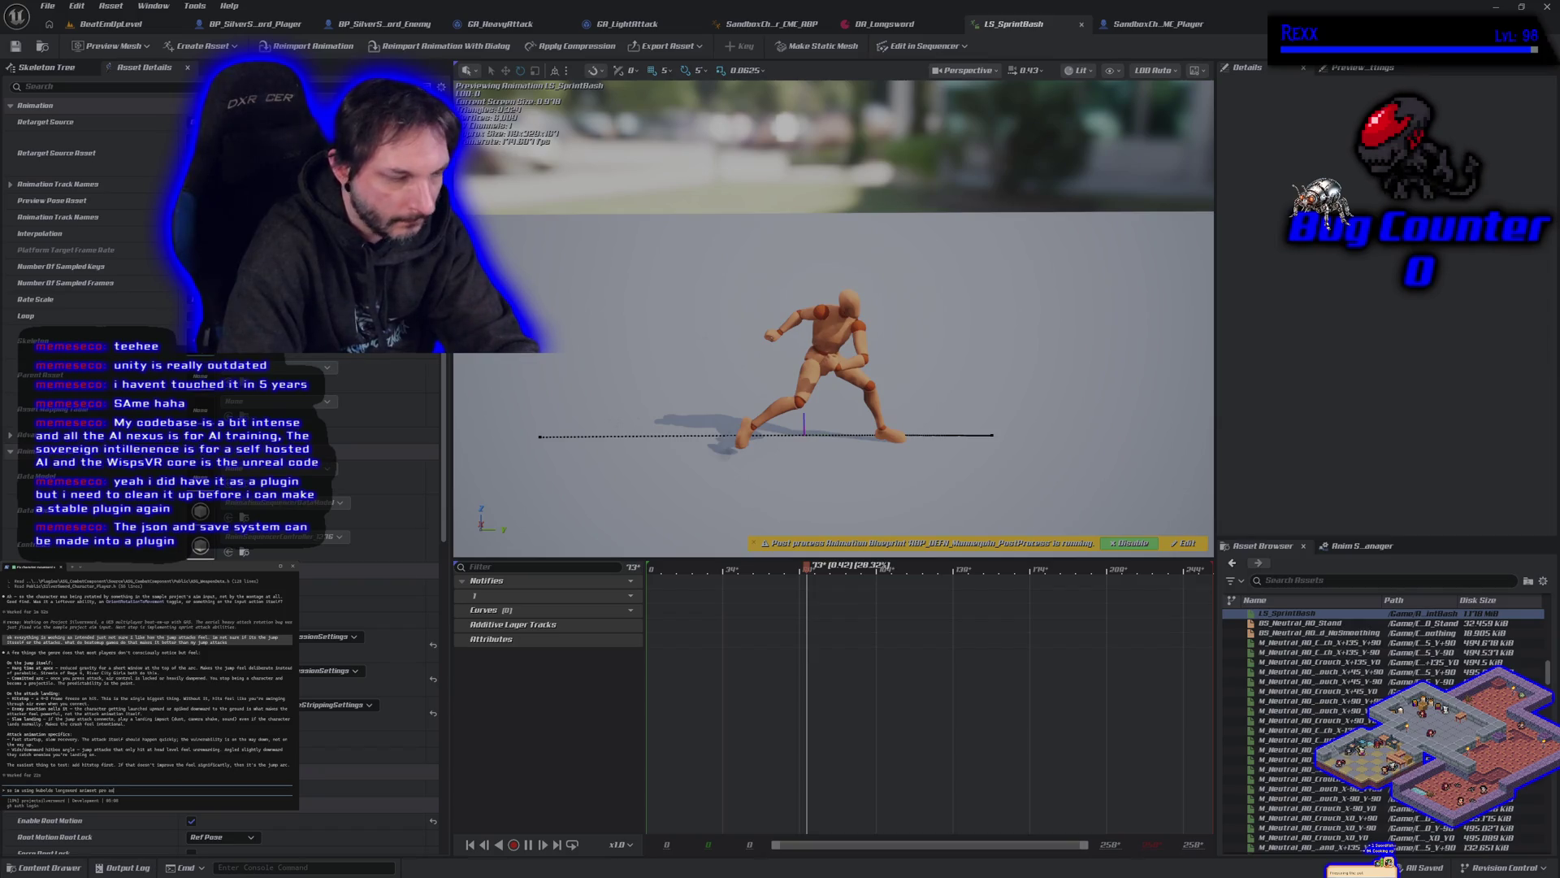
{"action": "type", "text": " a placeholder anim set."}
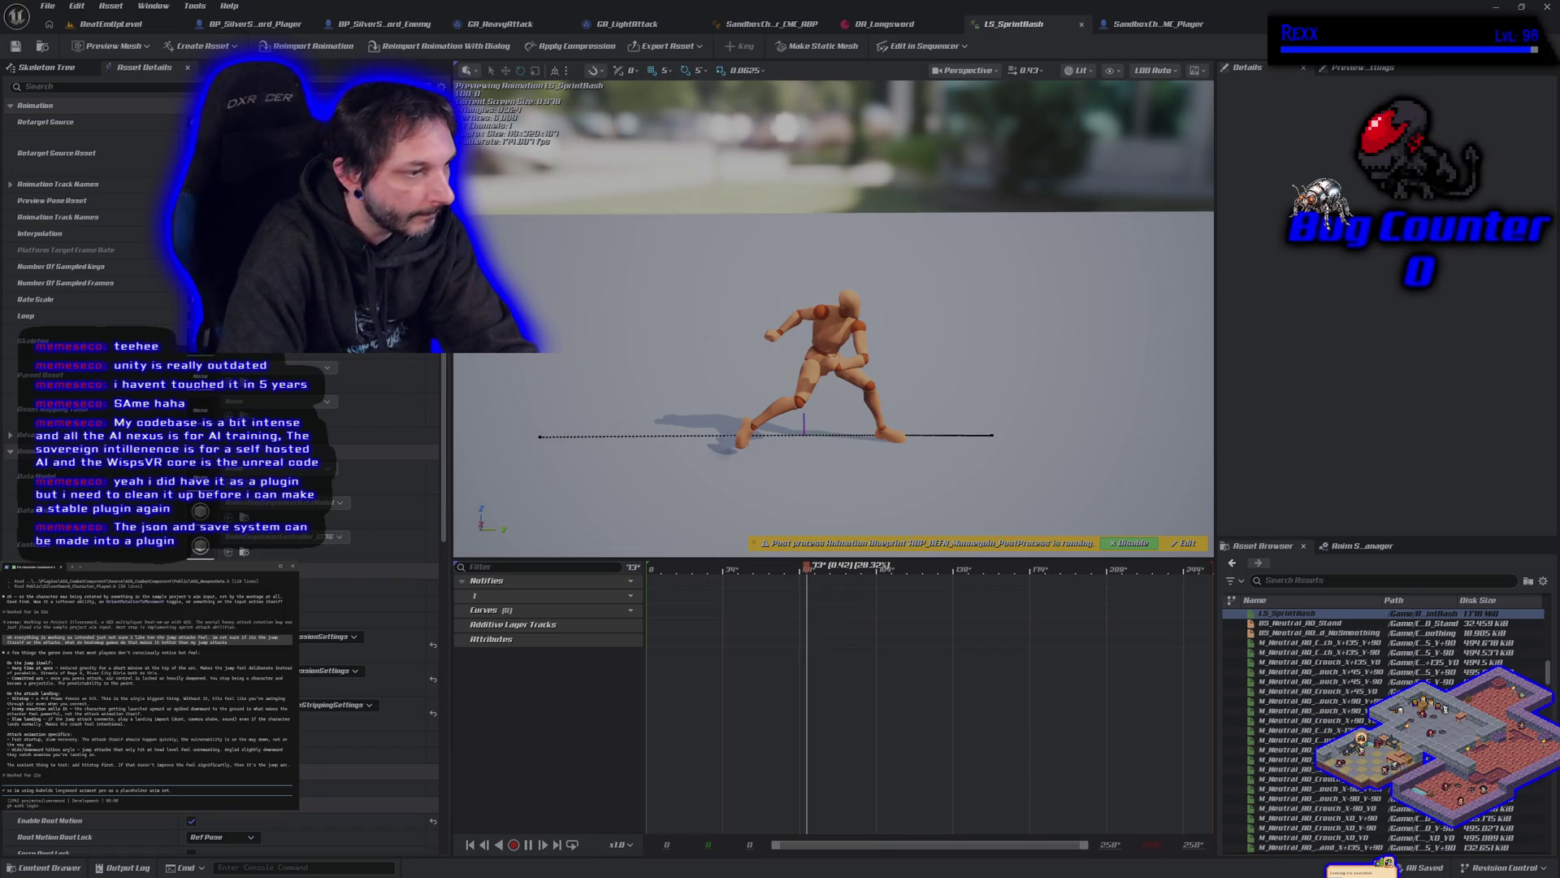
{"action": "key", "text": "Return"}
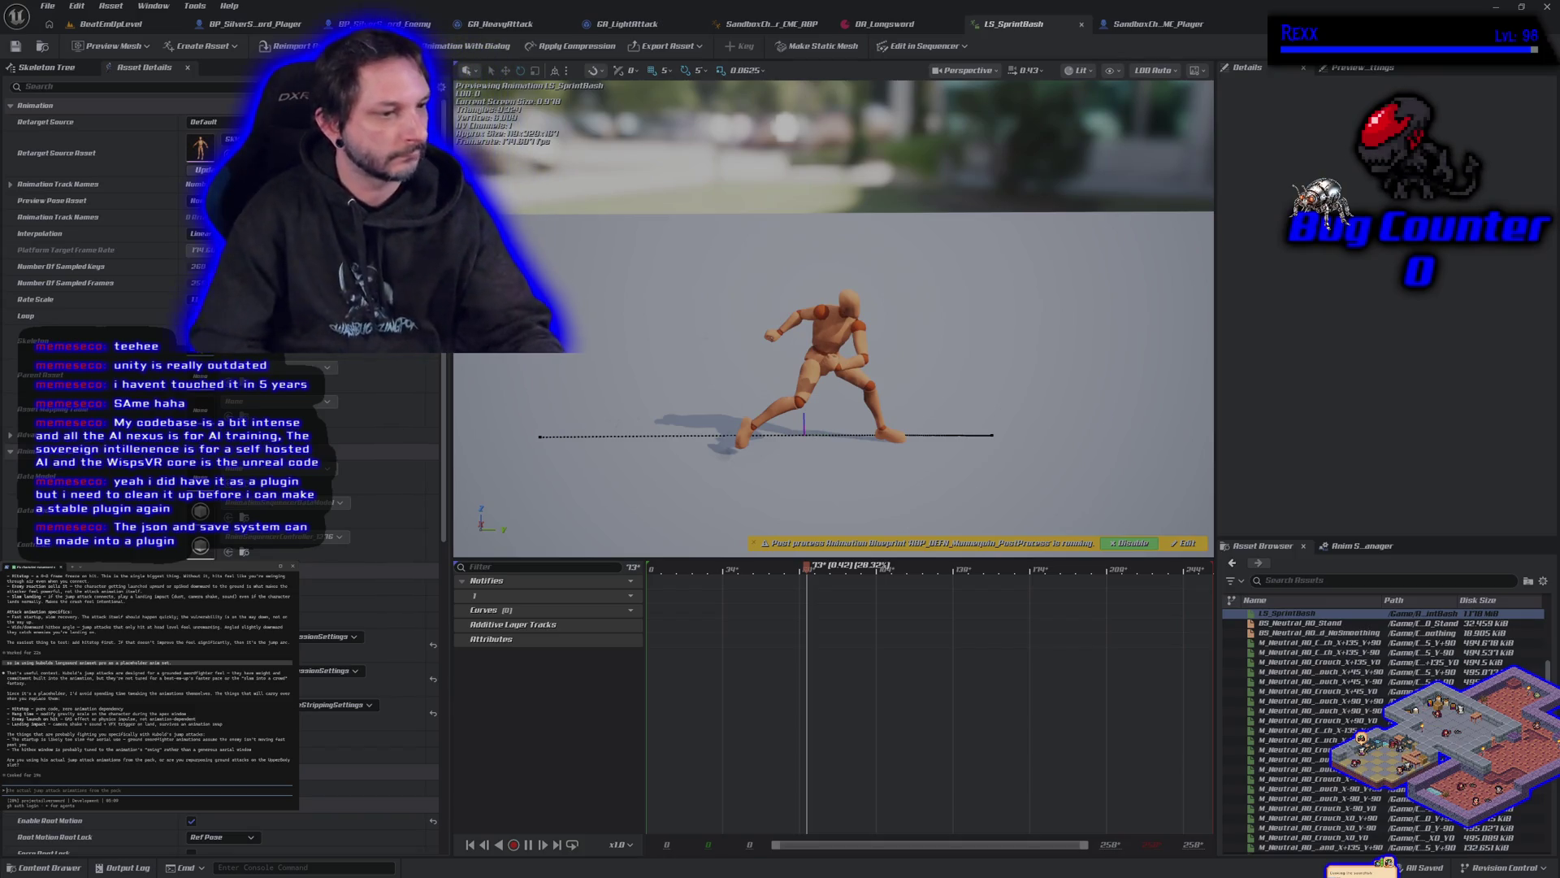
Step: Send the assistant a follow-up message about the upper body
{"action": "type", "text": "and"}
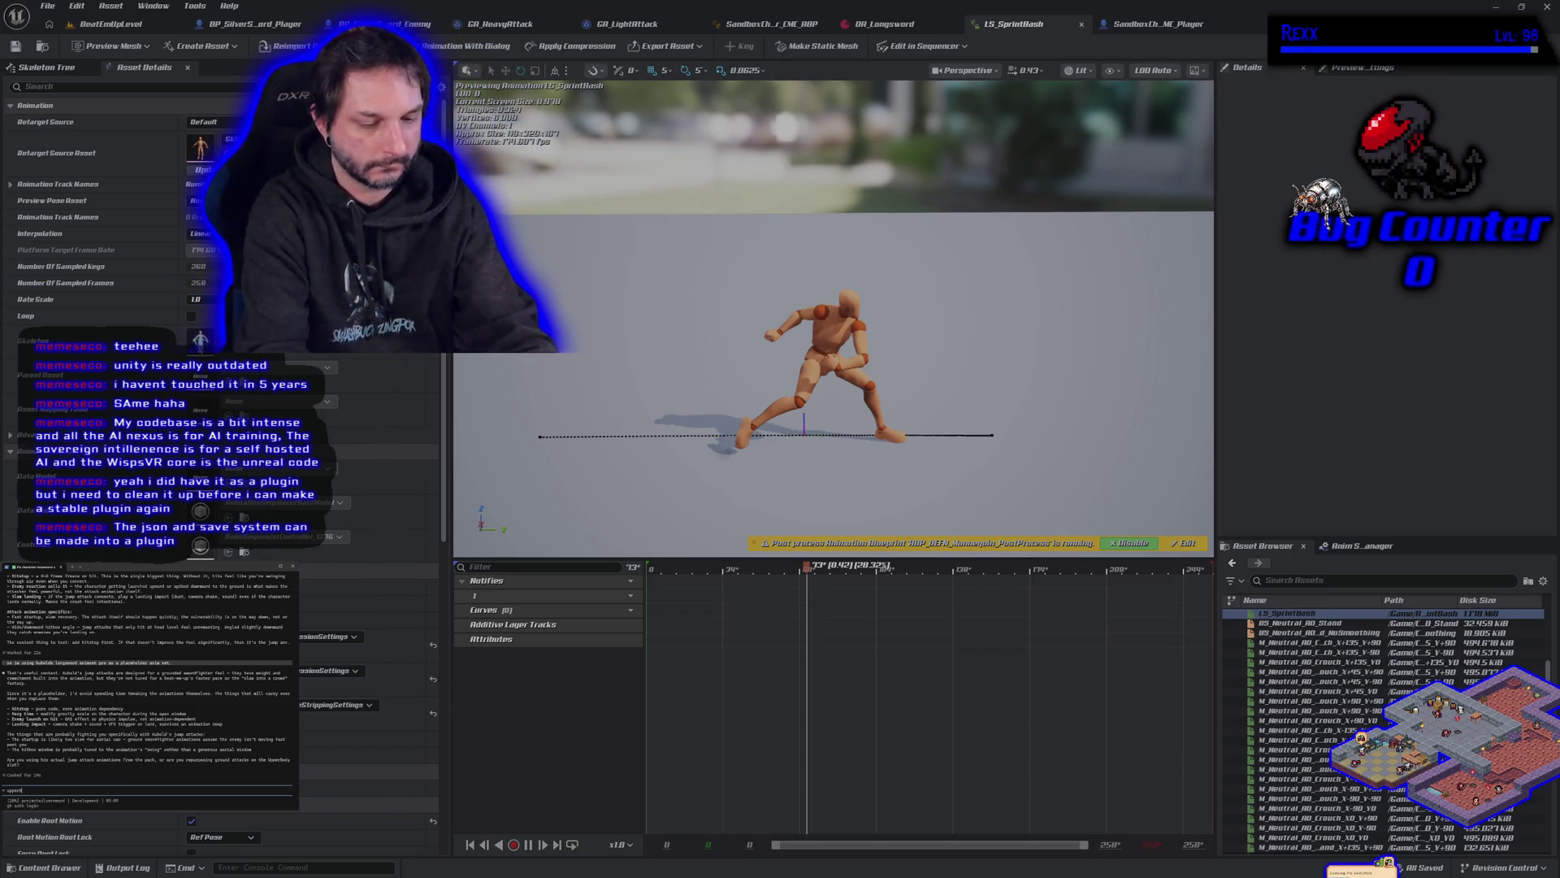
{"action": "key", "text": "Return"}
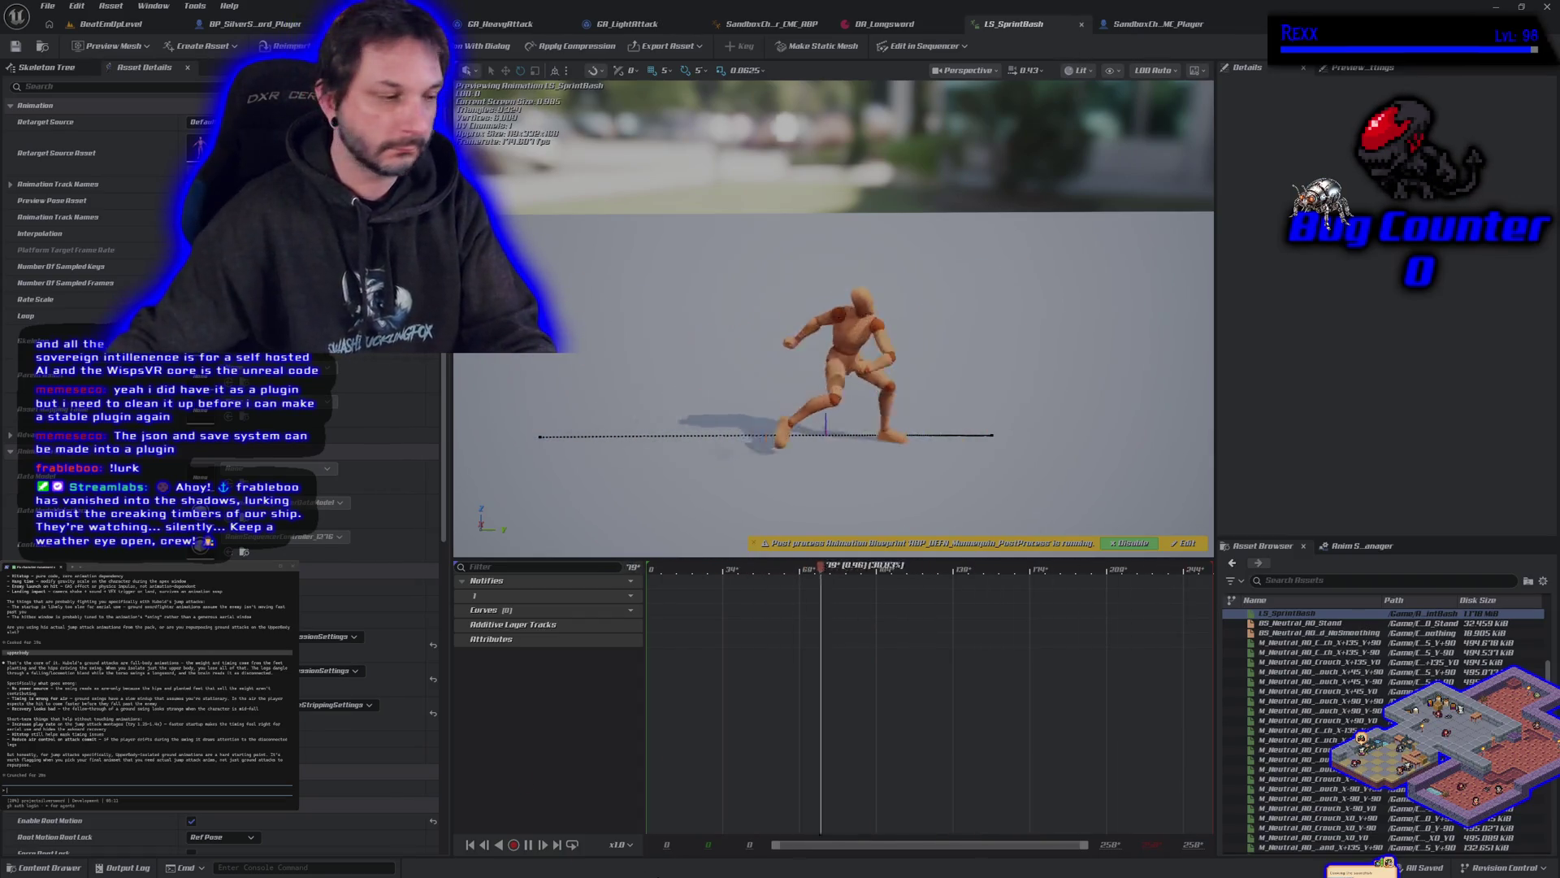
Step: Tell the assistant light attacks use play rate 1.28 and heavy attacks 1.9
{"action": "type", "text": "s"}
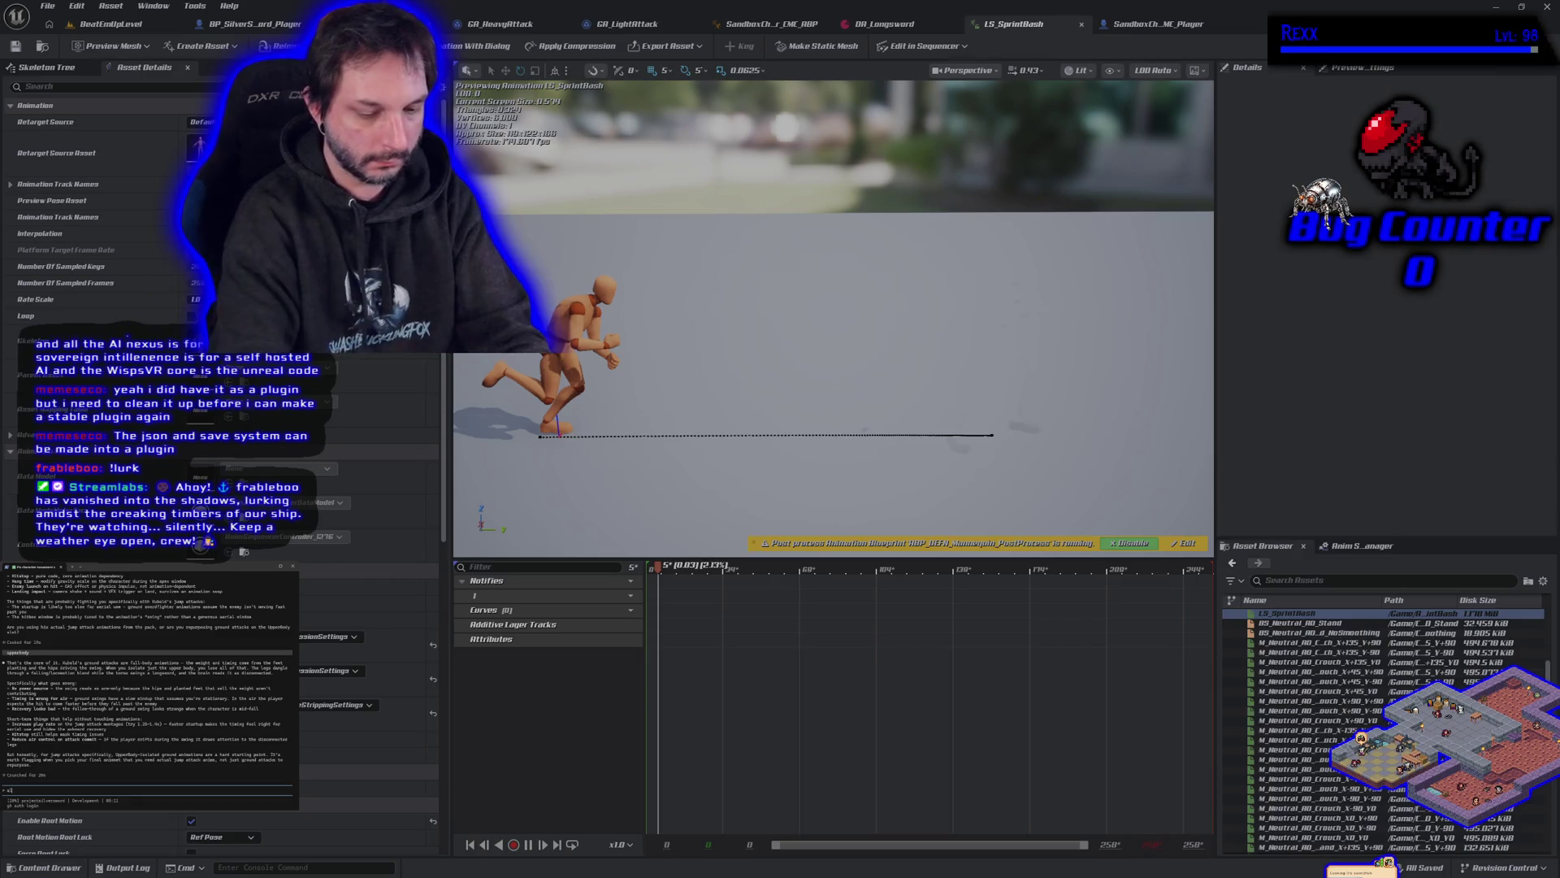
{"action": "type", "text": "ight attacks are 1.2"}
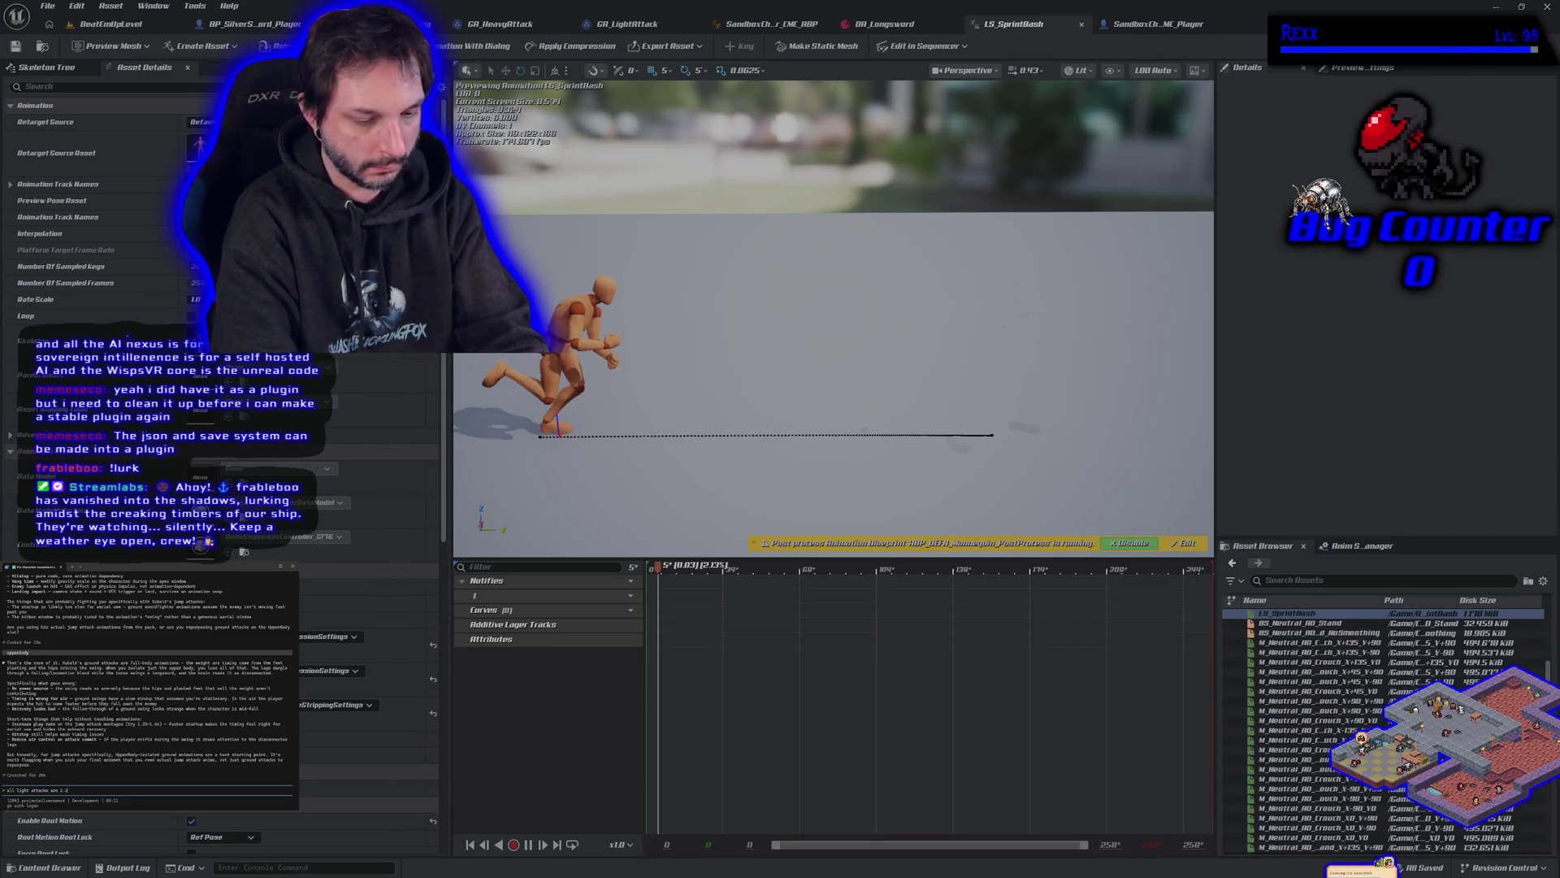
{"action": "type", "text": "y"}
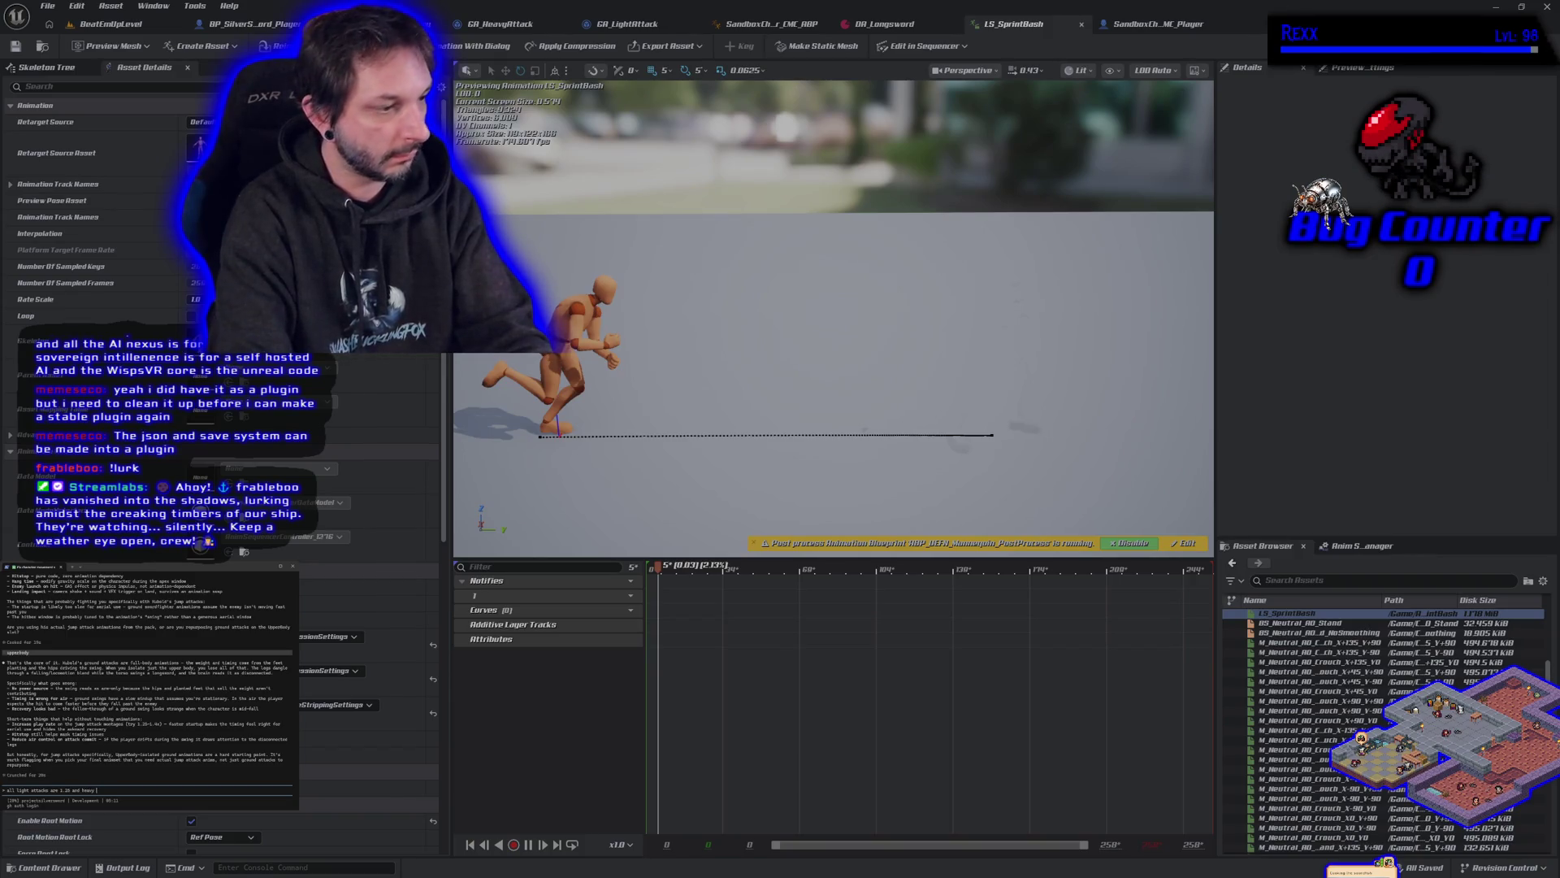
{"action": "type", "text": "1.0 fo"}
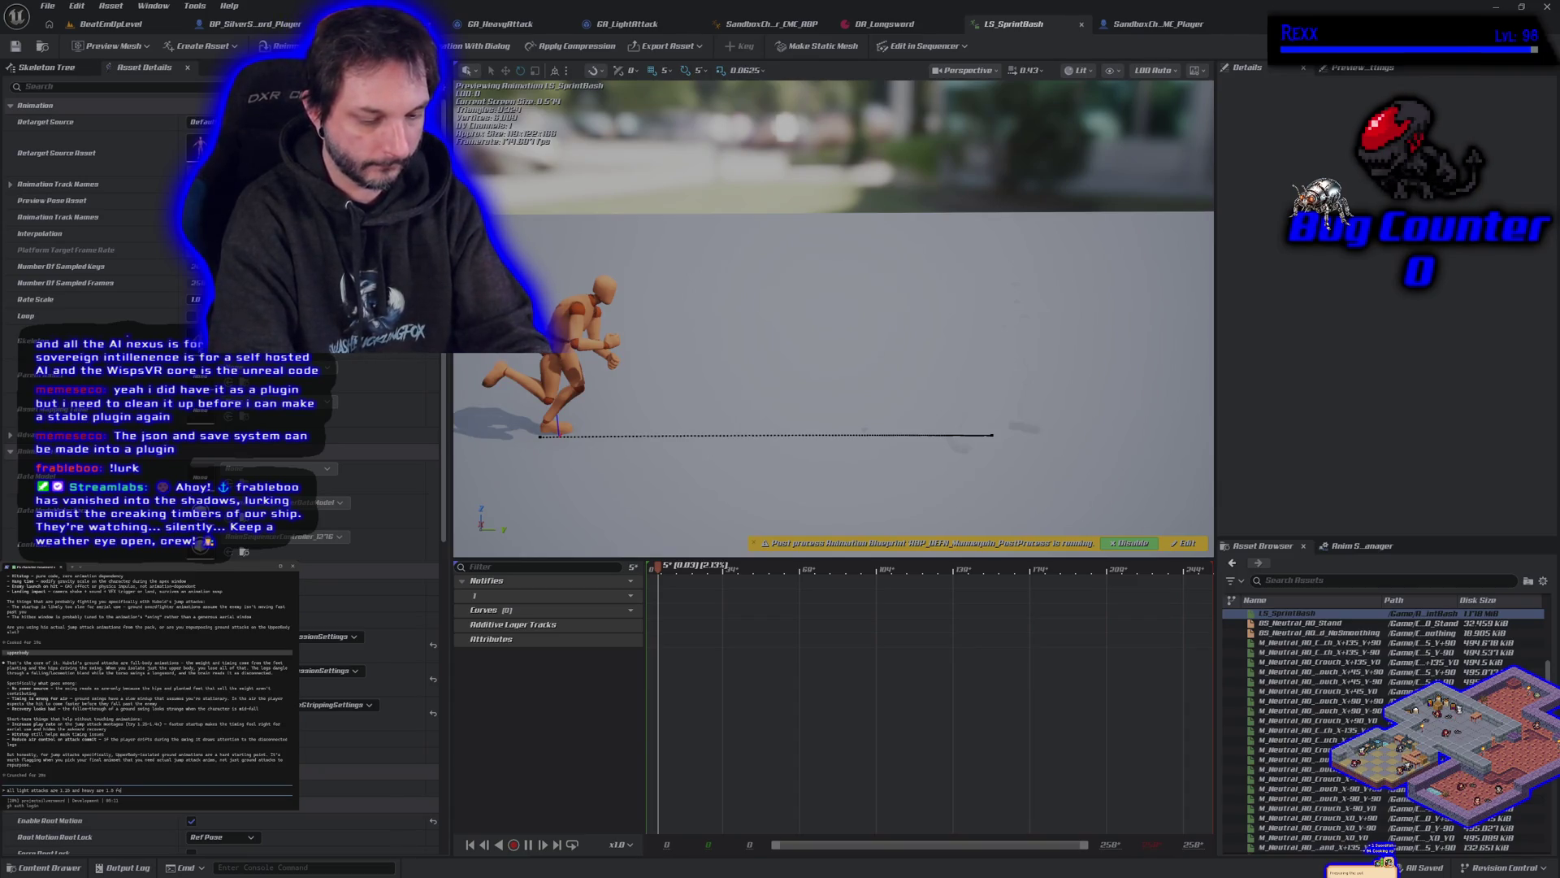
{"action": "type", "text": "ay d"}
{"action": "key", "text": "Return"}
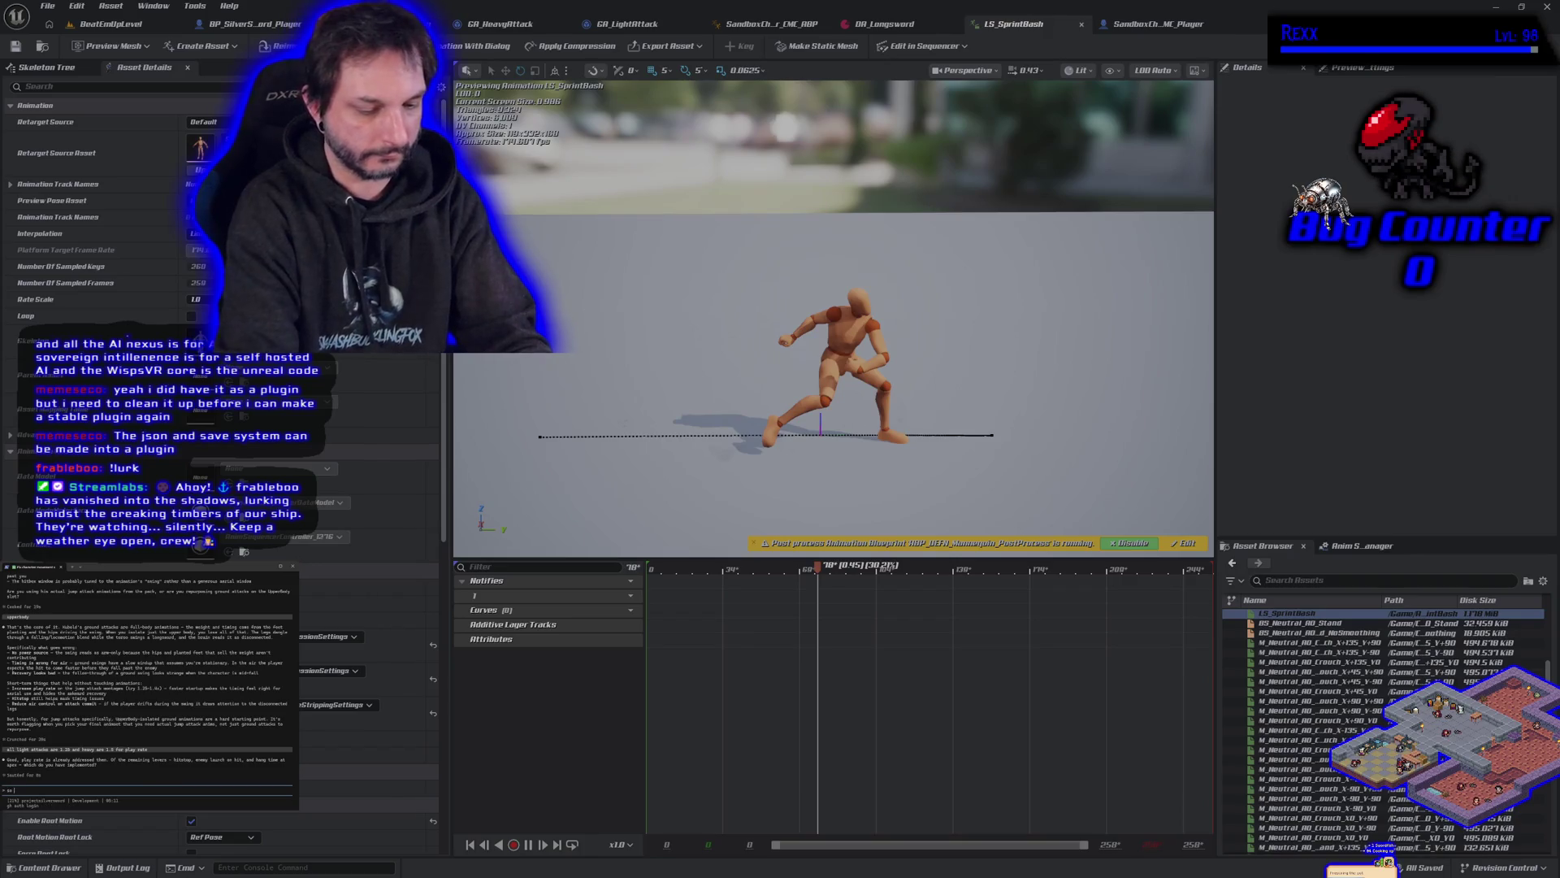
Step: Ask the assistant about heavy attack montages, then switch to the BeatEmUpLevel map
{"action": "type", "text": "really all i need to do is change the montages for heavy attacks?"}
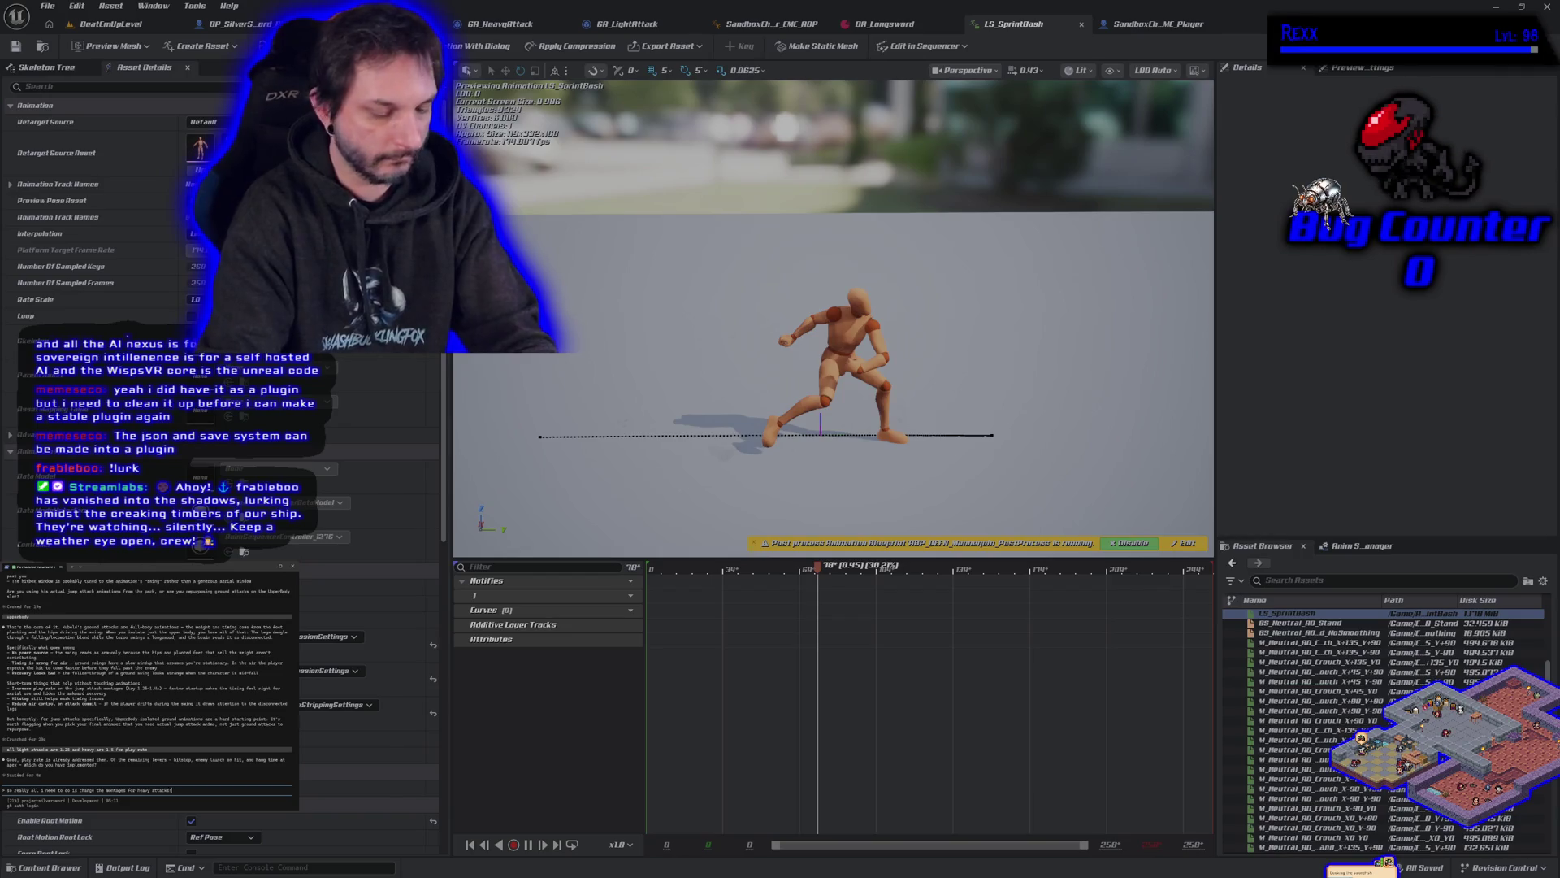
{"action": "key", "text": "Return"}
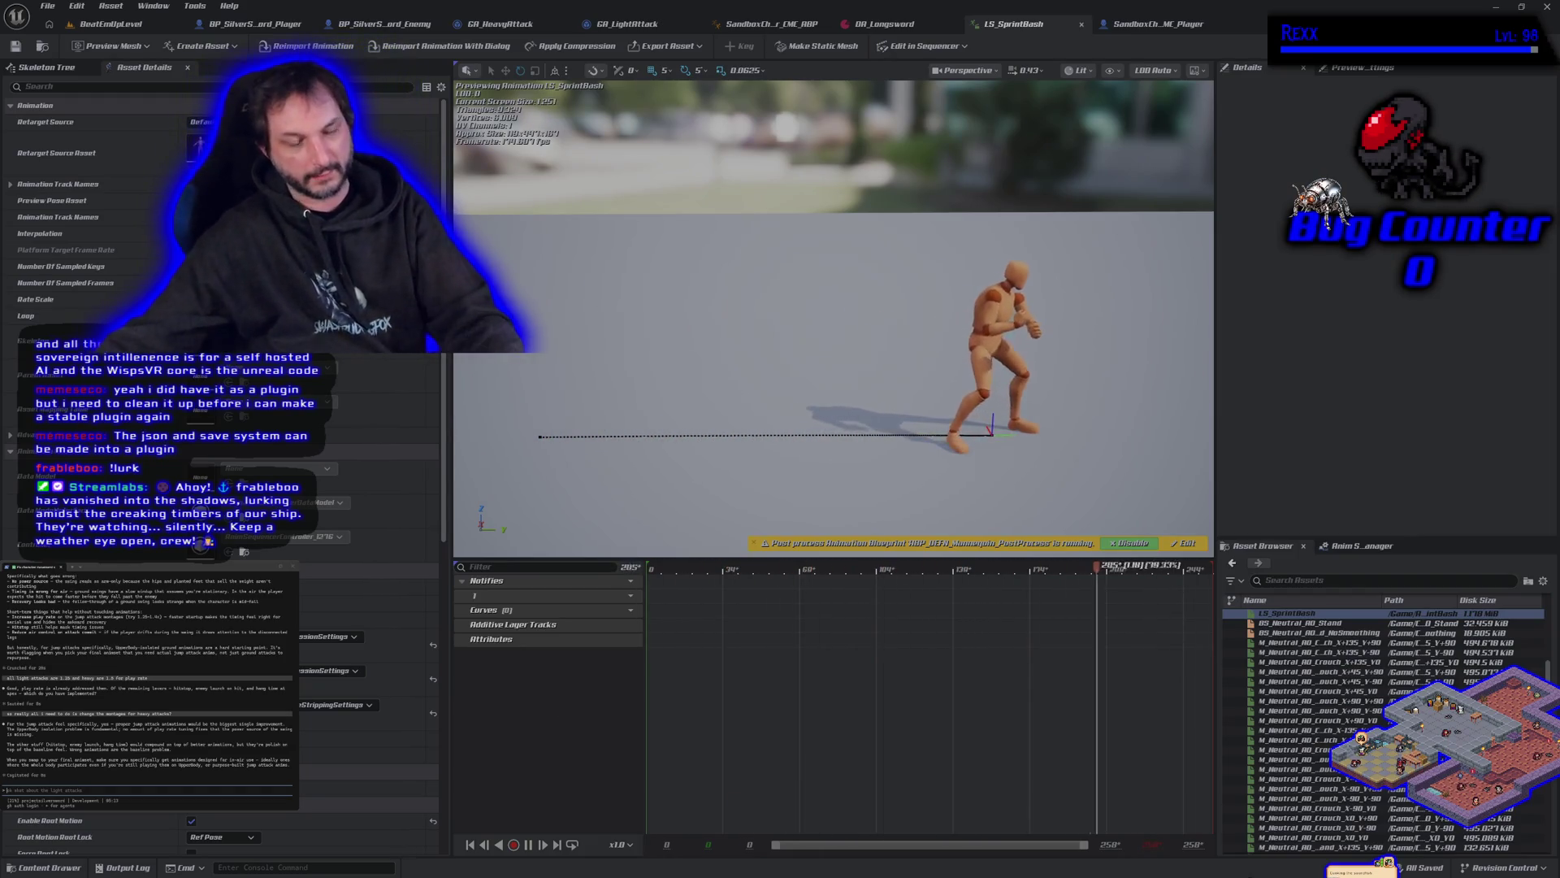
{"action": "left_click", "coordinate": [110, 24]}
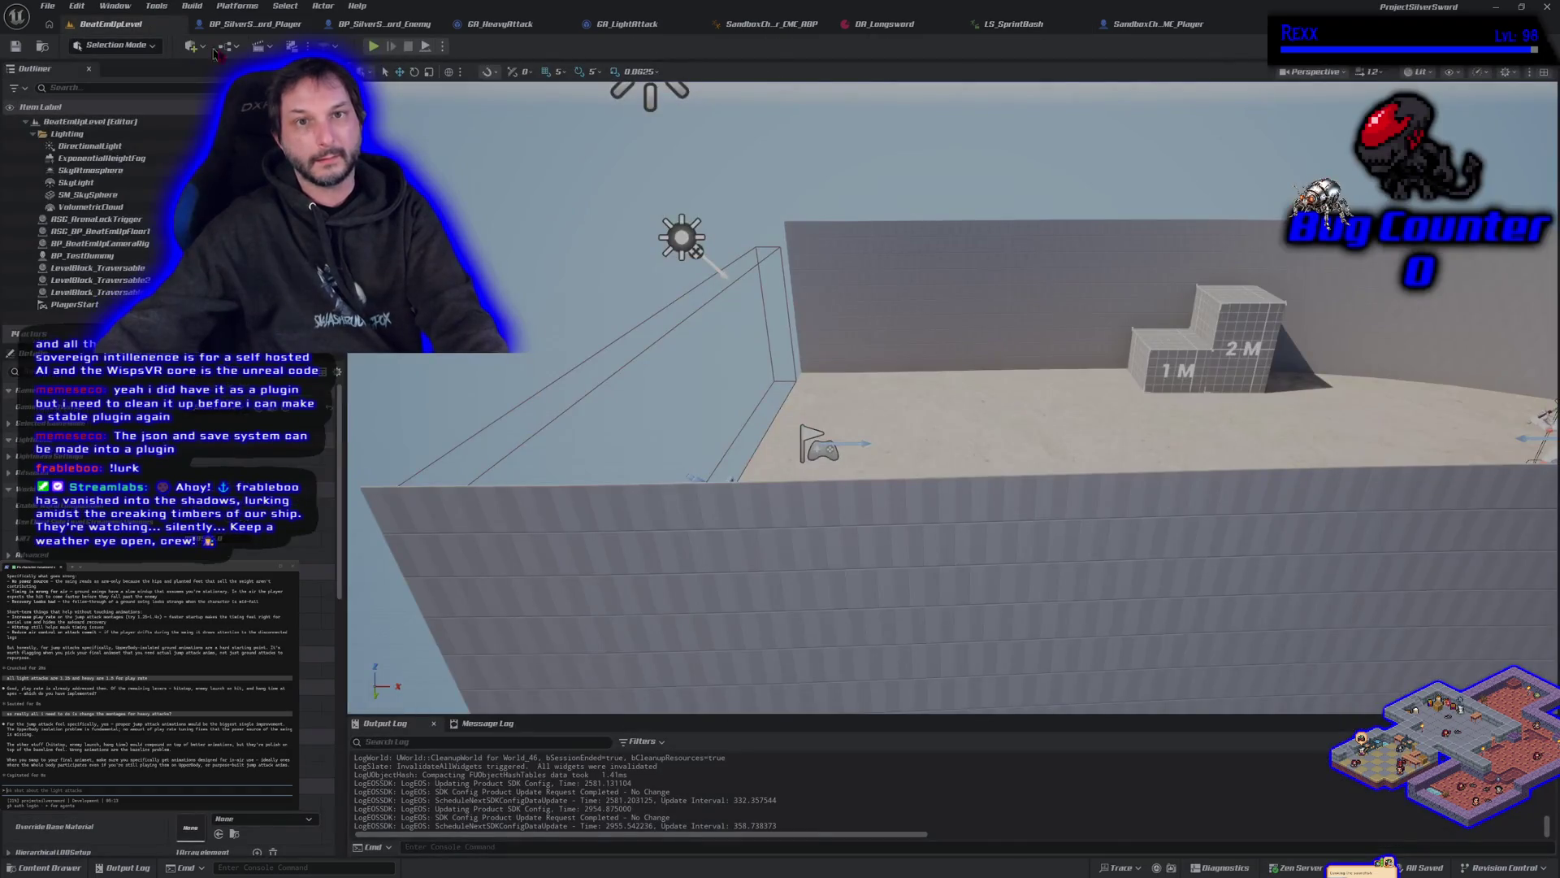
Step: Start a Play In Editor session of BeatEmUpLevel to test the longsword character
{"action": "left_click", "coordinate": [373, 46]}
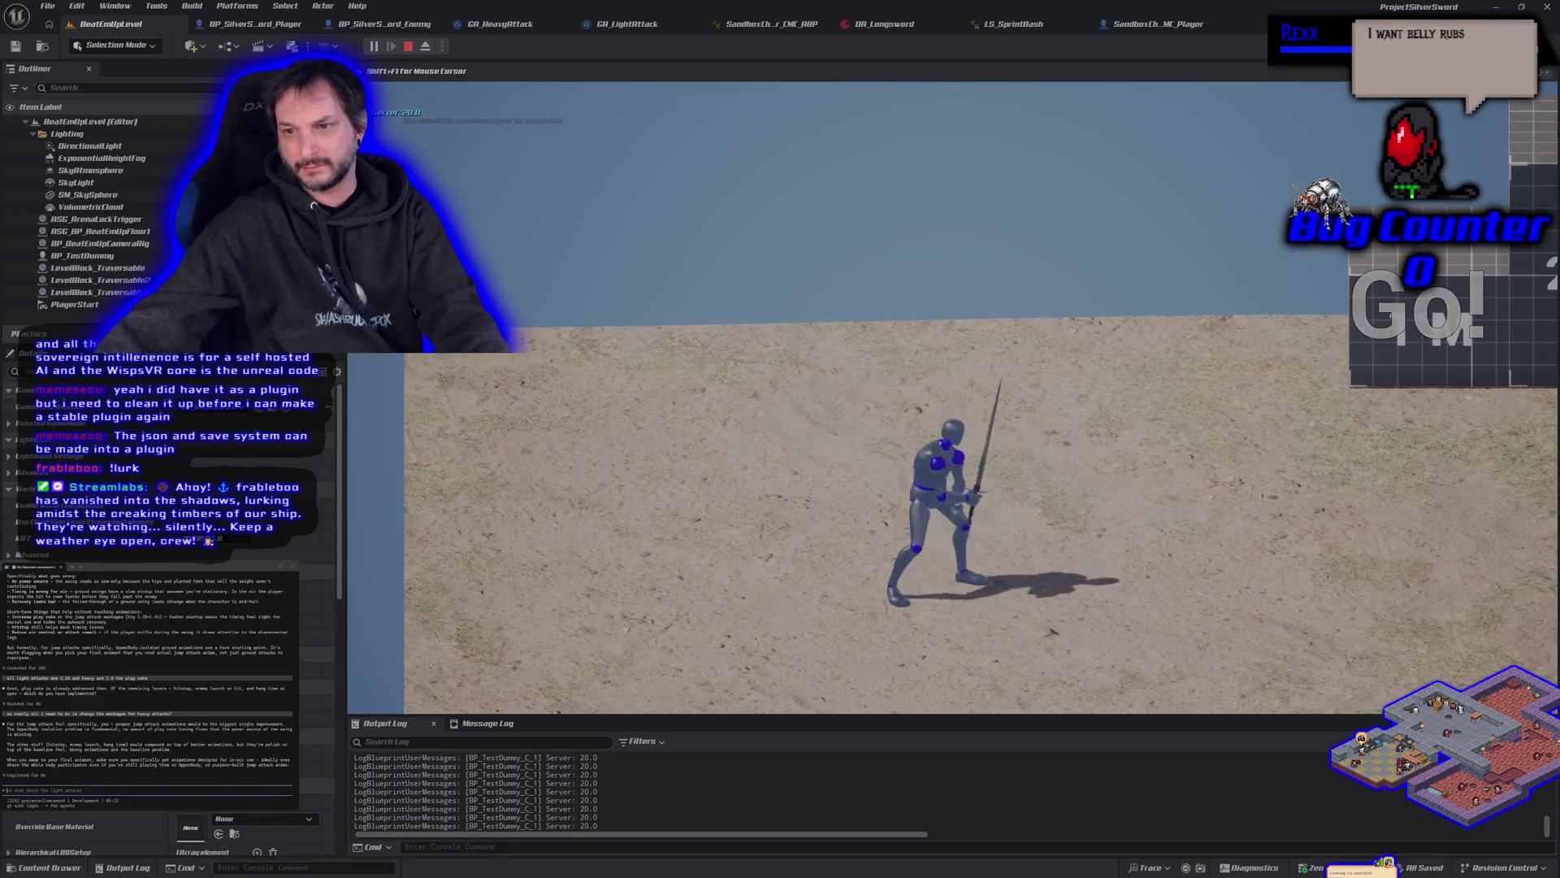
Step: Test jumping, running left and right, and jumping sword swings with the sword character
{"action": "key", "text": "space"}
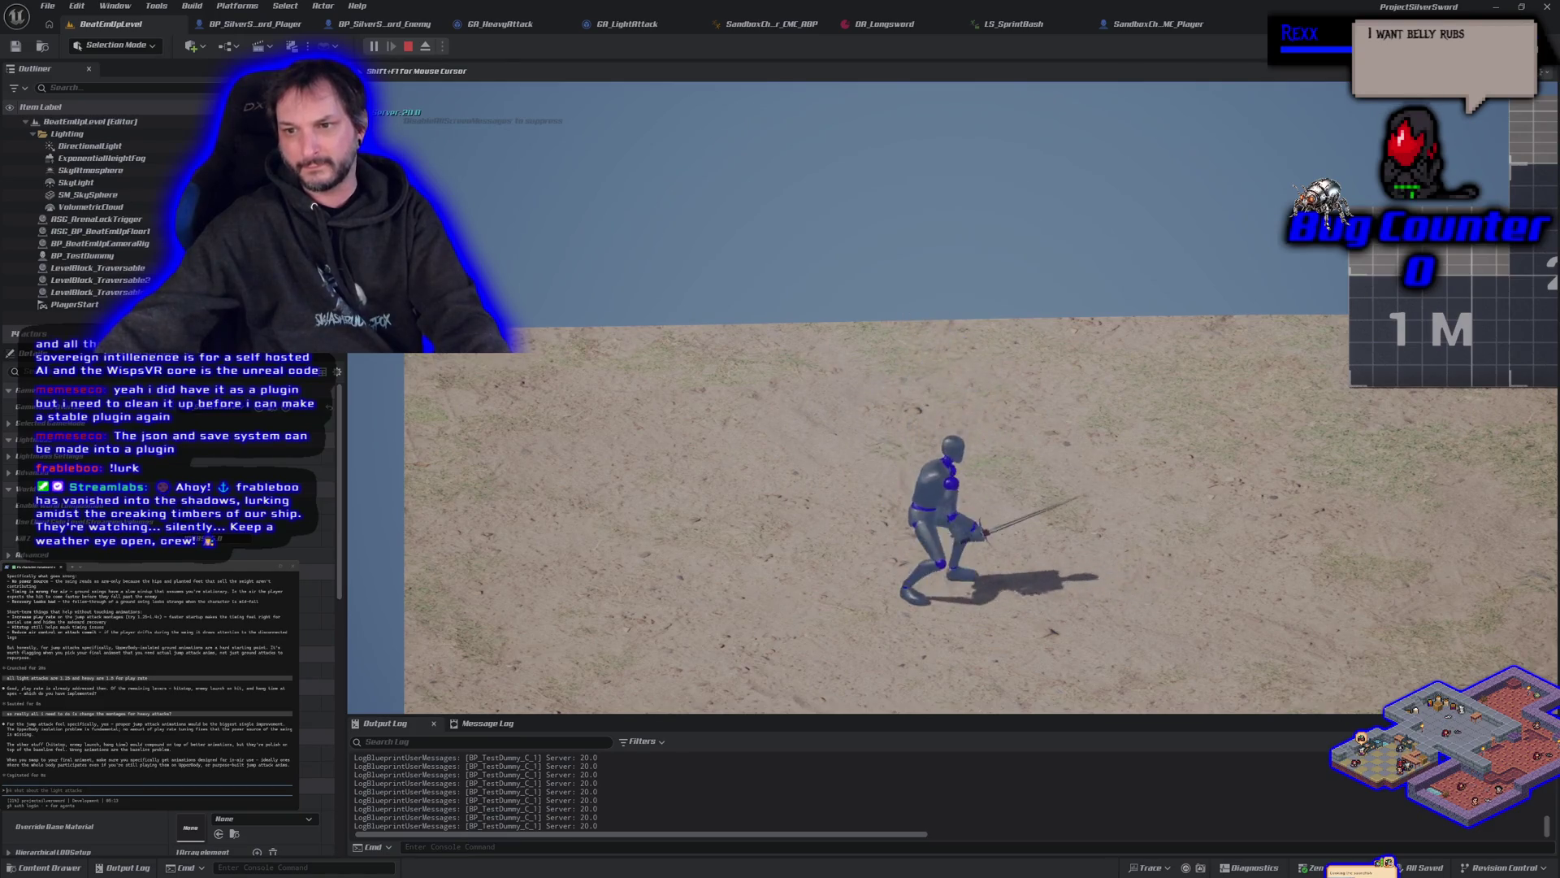
{"action": "key", "text": "space"}
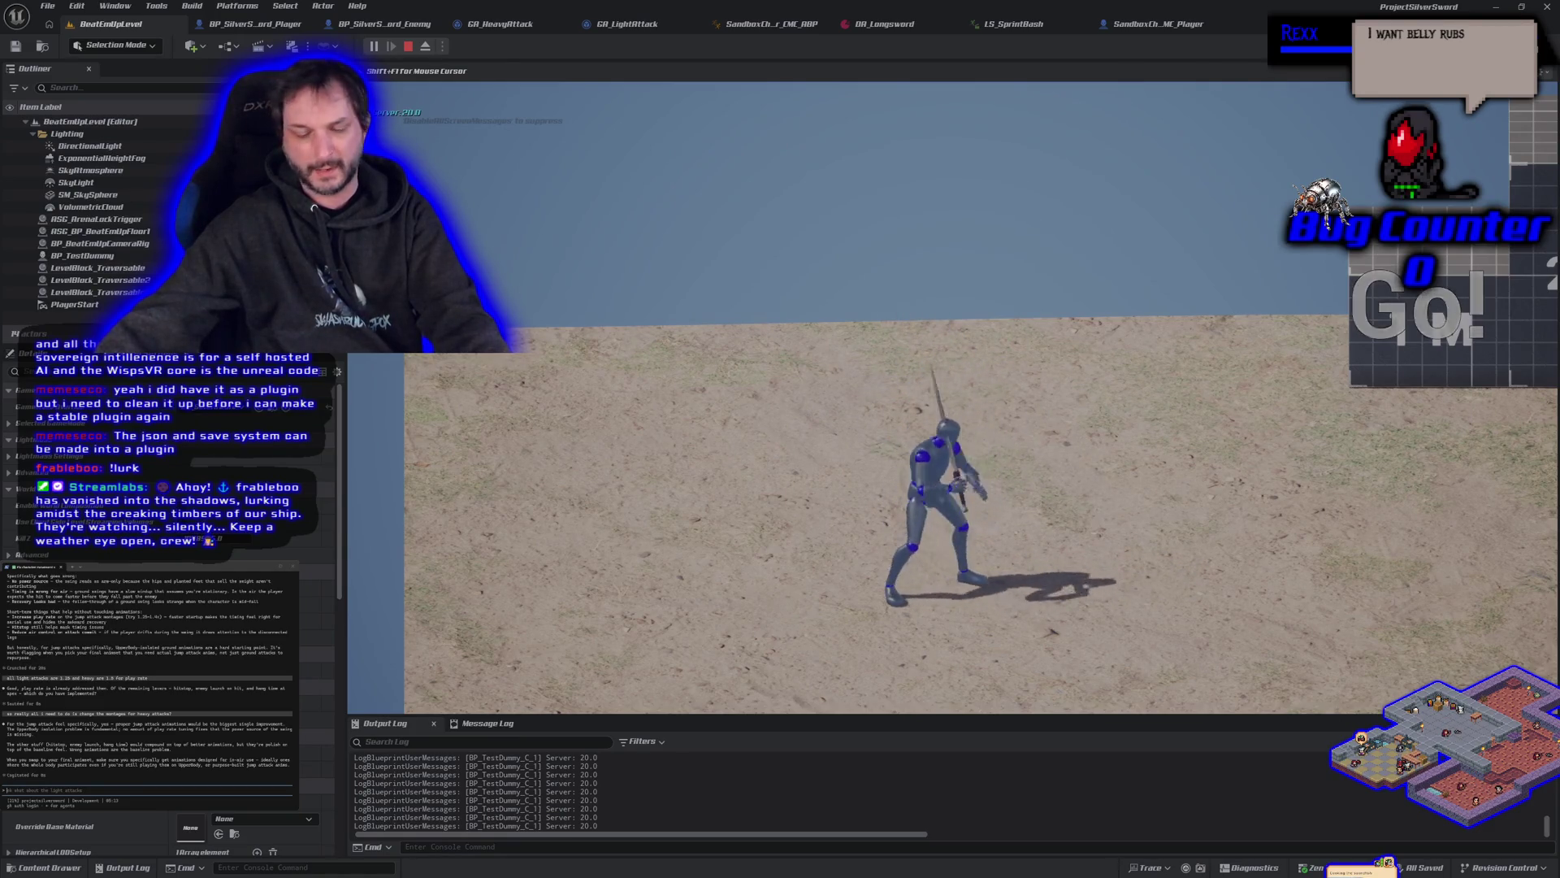
{"action": "key", "text": "a"}
{"action": "key", "text": "d"}
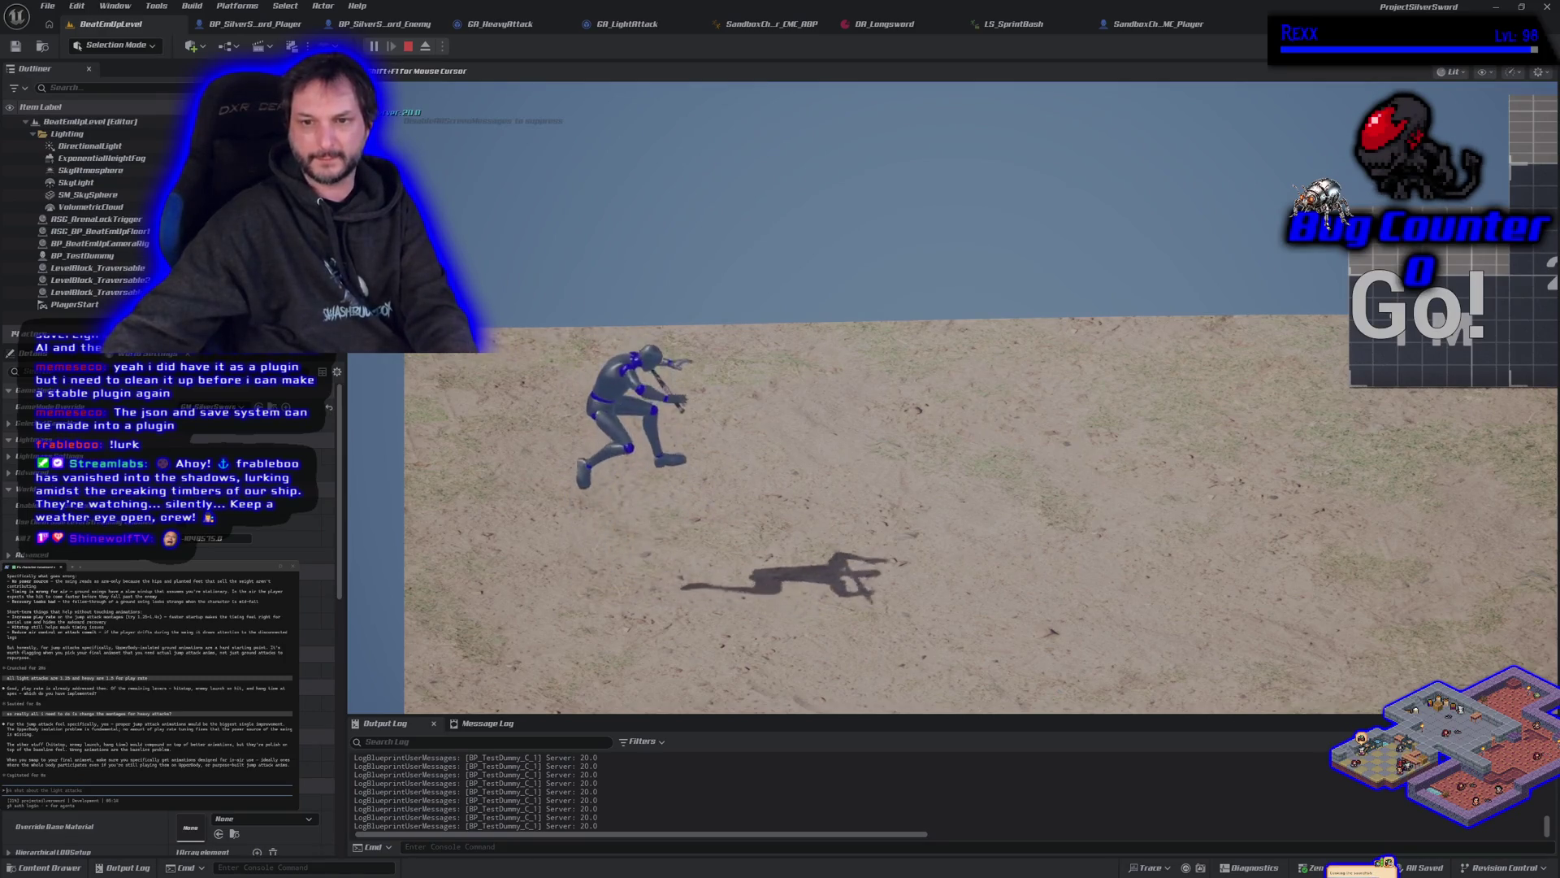
{"action": "key", "text": "space"}
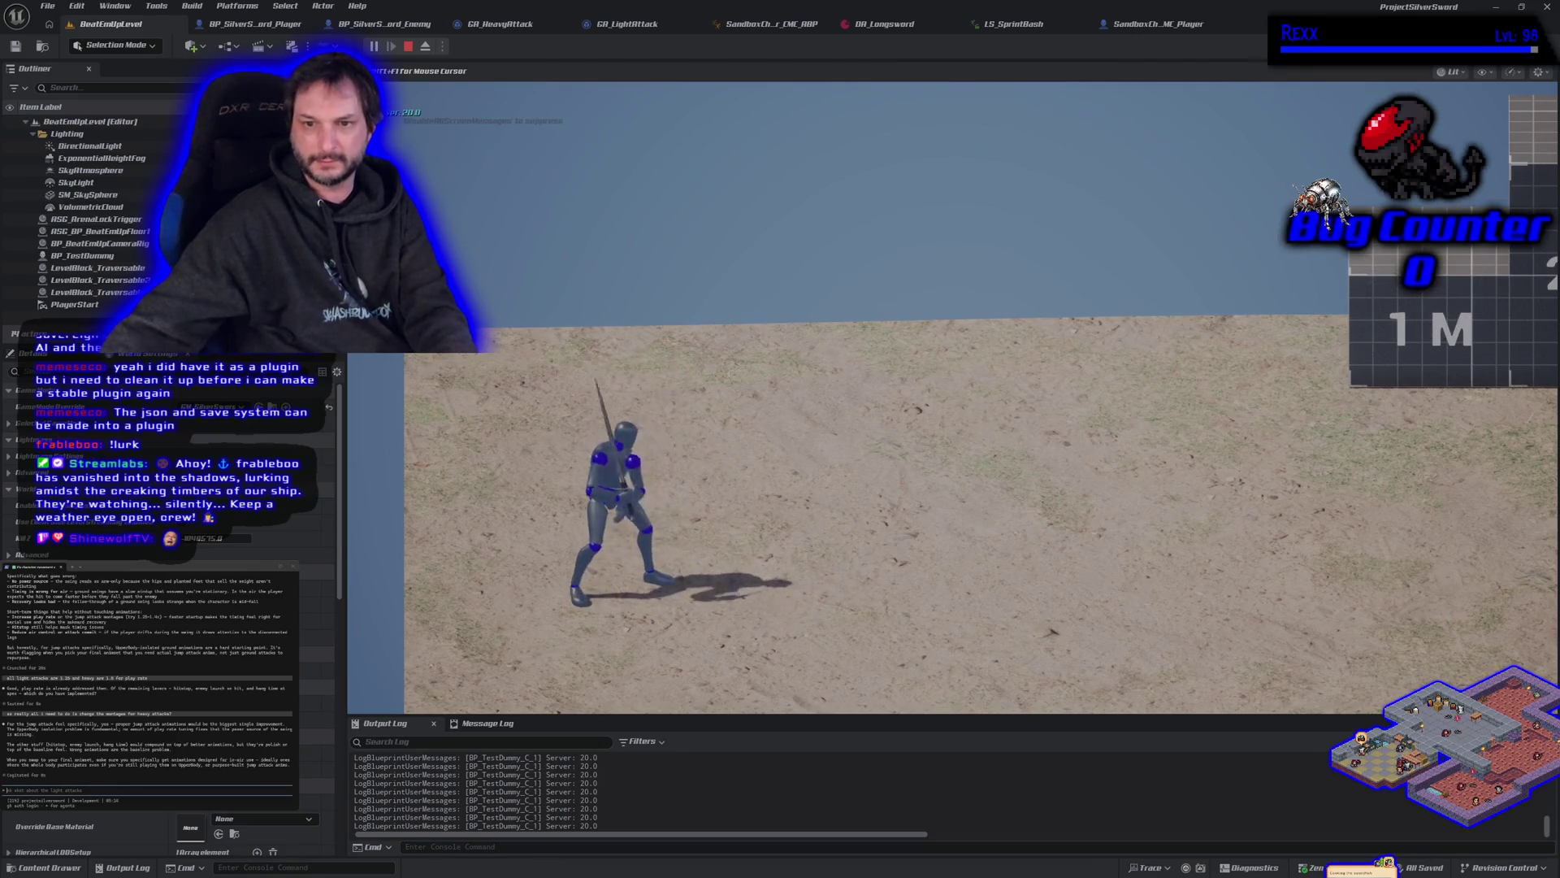
{"action": "key", "text": "space"}
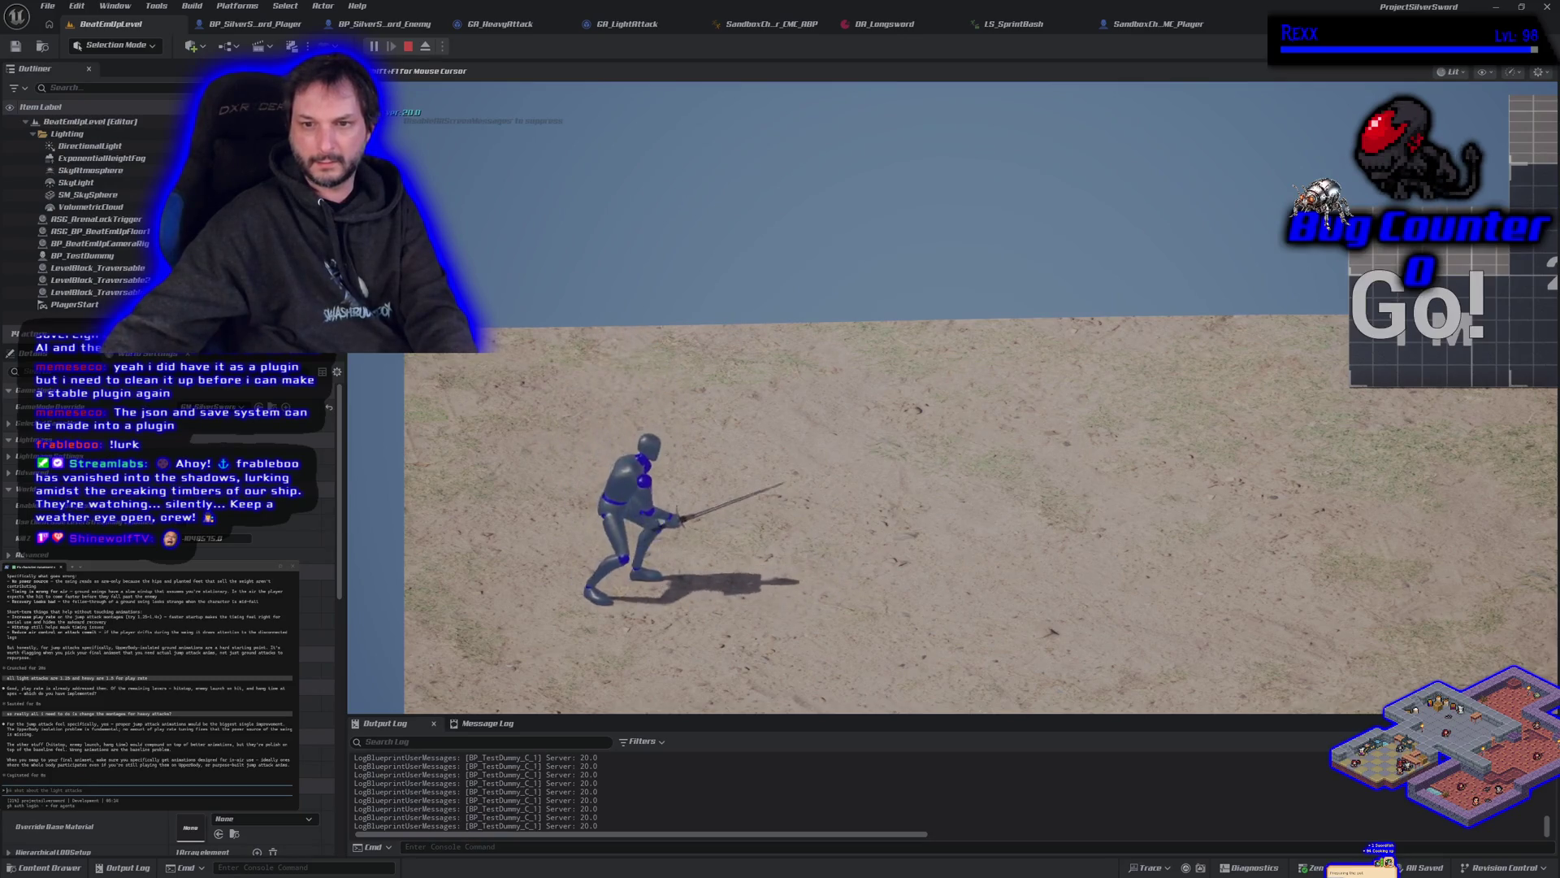
{"action": "key", "text": "space"}
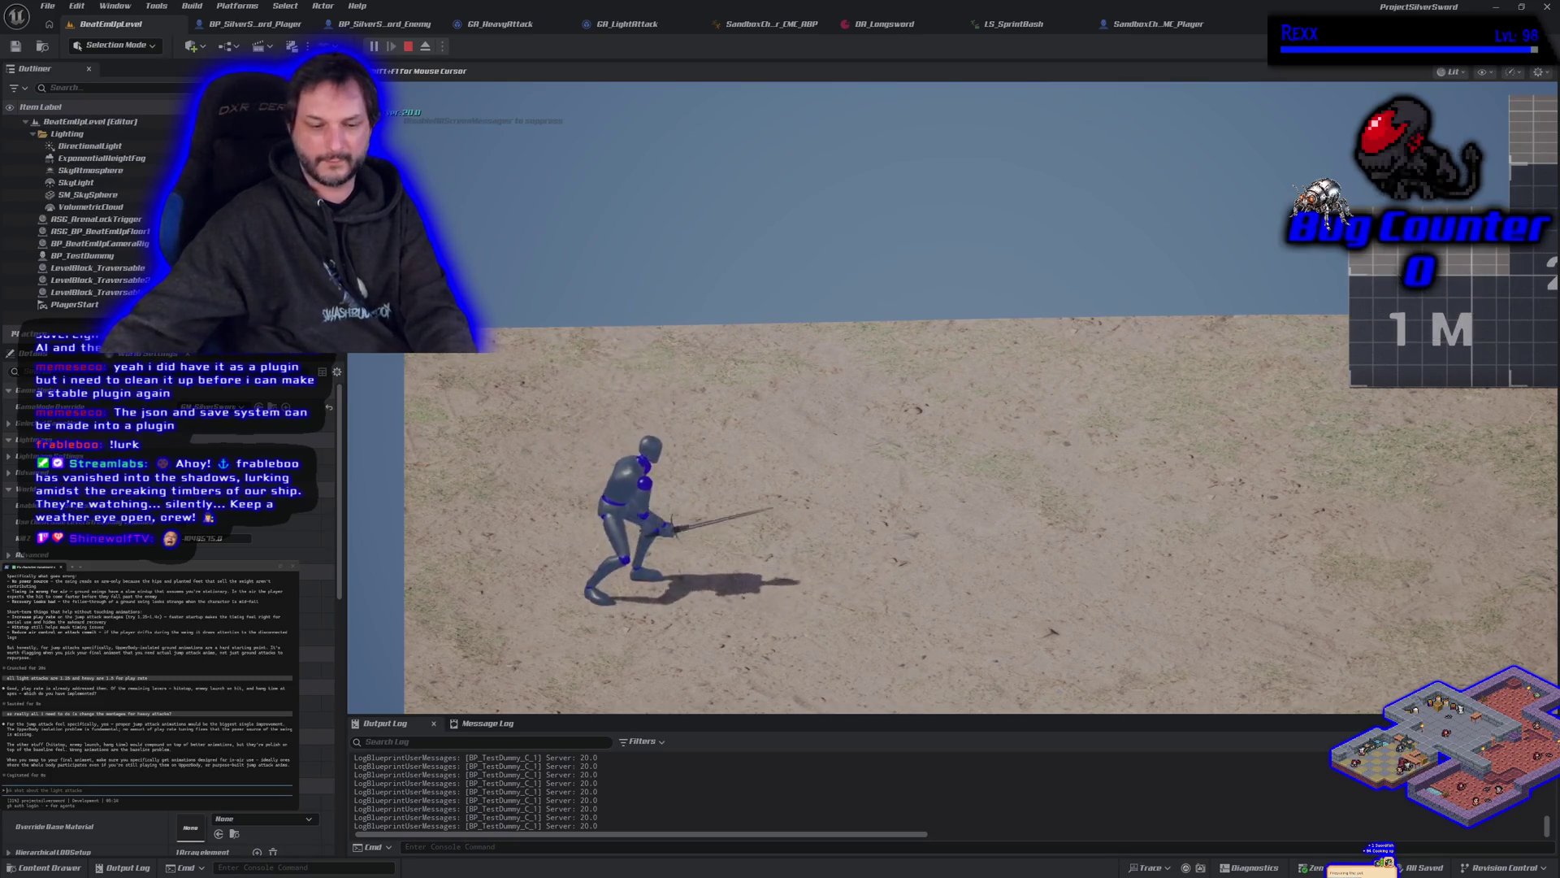
Step: Go fullscreen with F11, run right, chain several jumping sword attacks, then stop the session
{"action": "key", "text": "F11"}
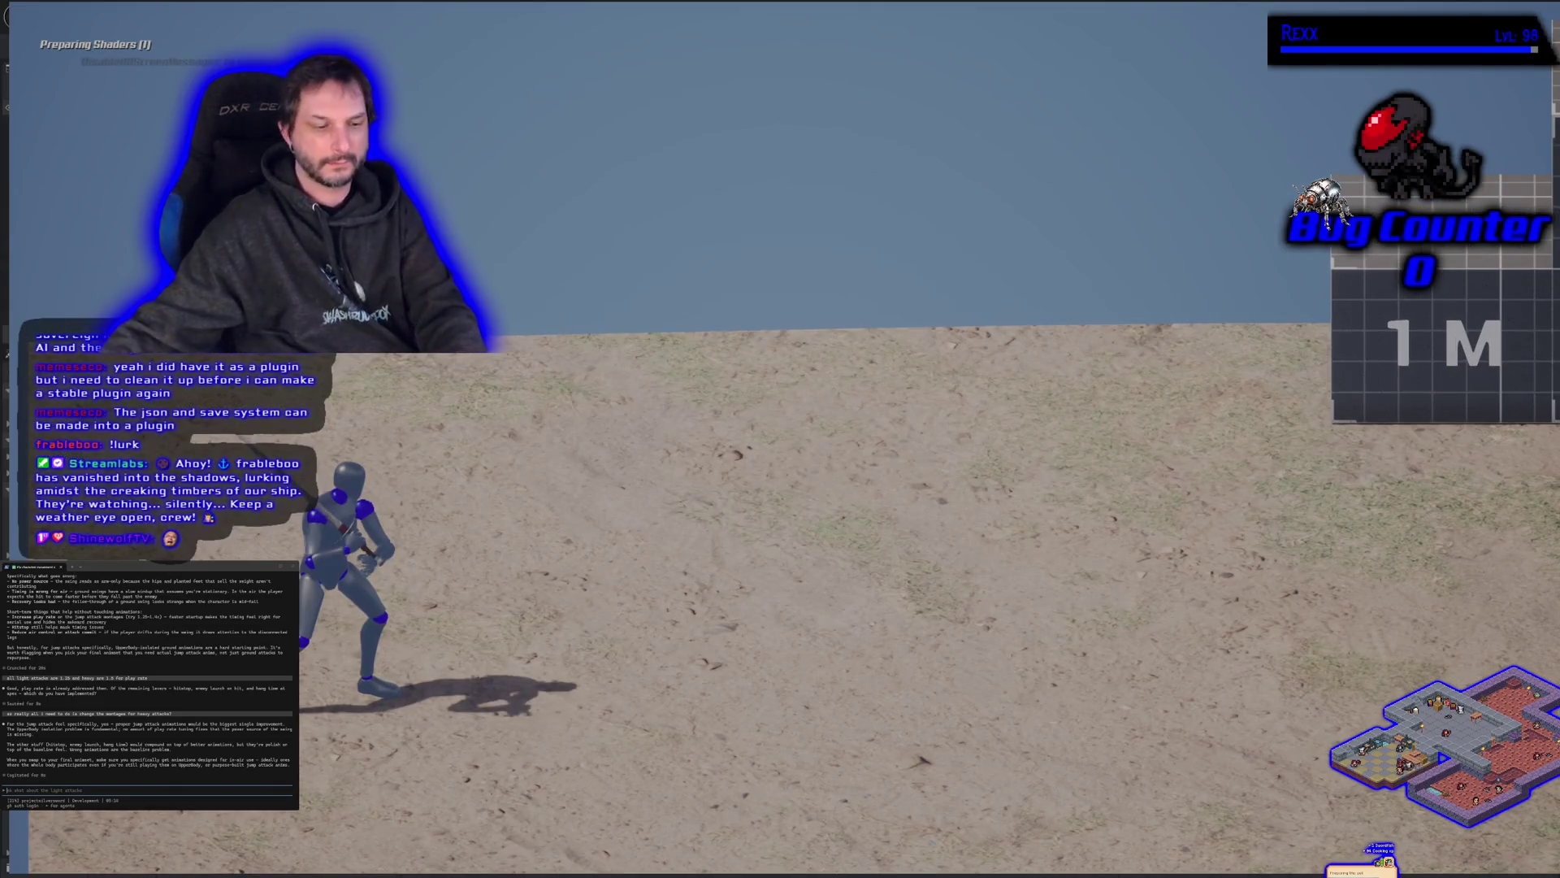
{"action": "key", "text": "d"}
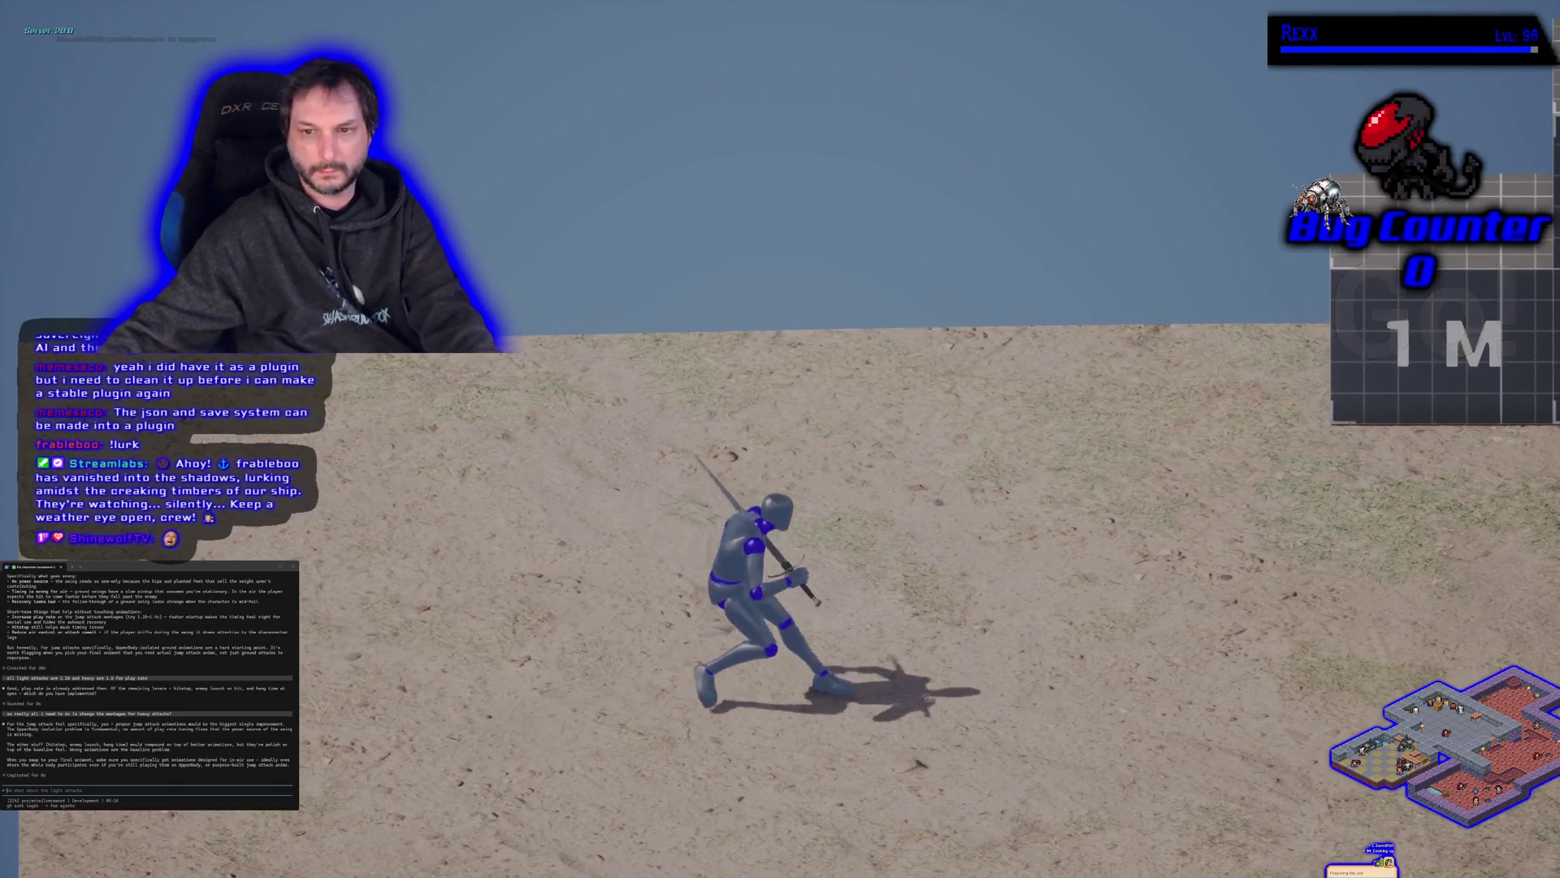
{"action": "key", "text": "space"}
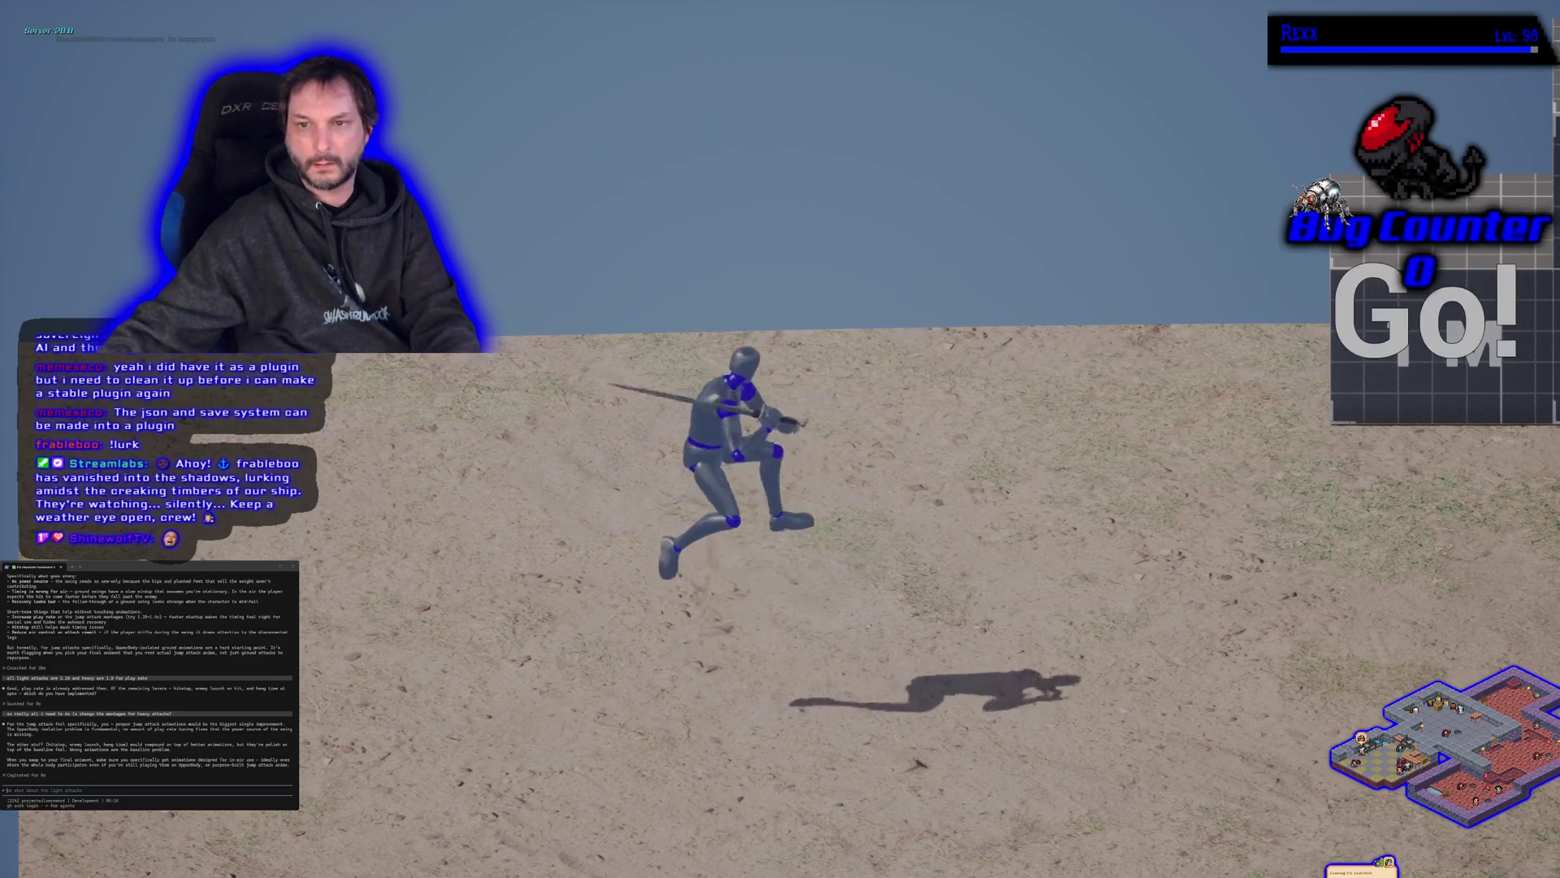
{"action": "key", "text": "space"}
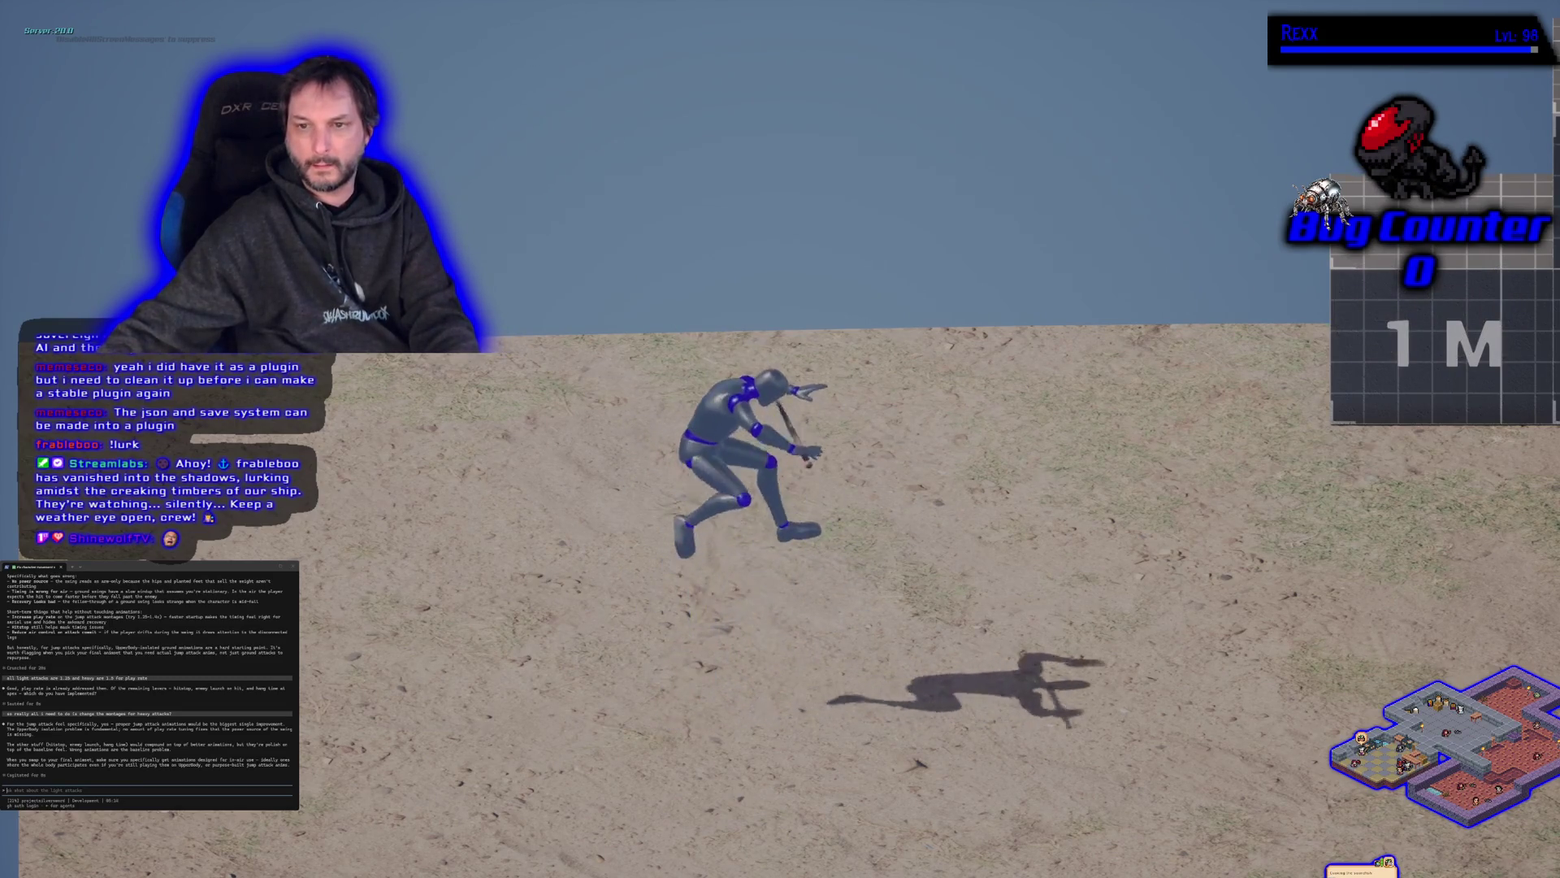
{"action": "key", "text": "space"}
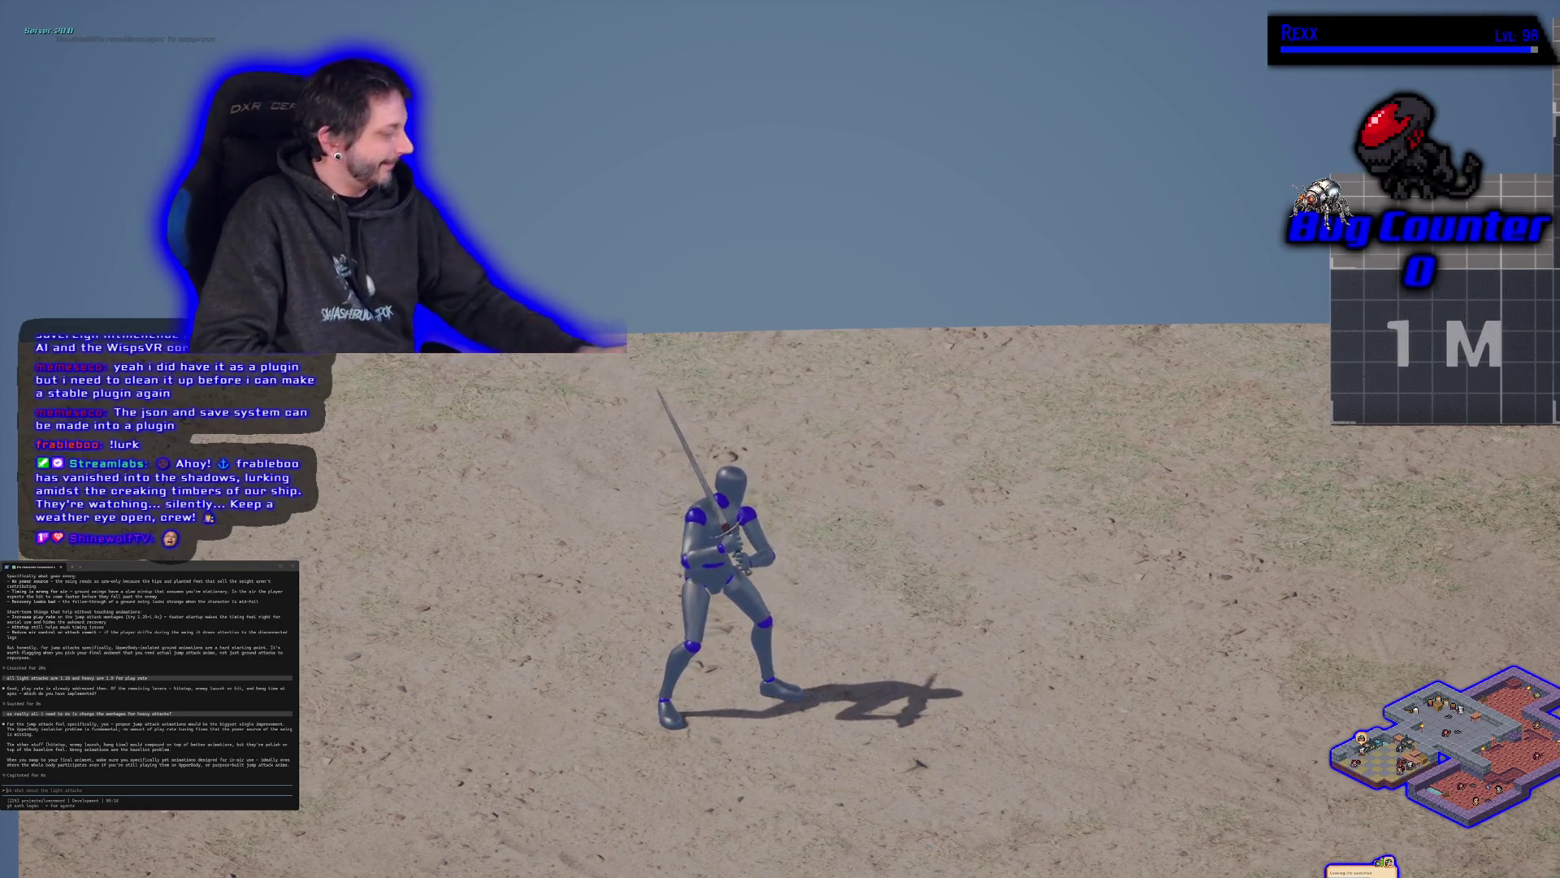
{"action": "key", "text": "space"}
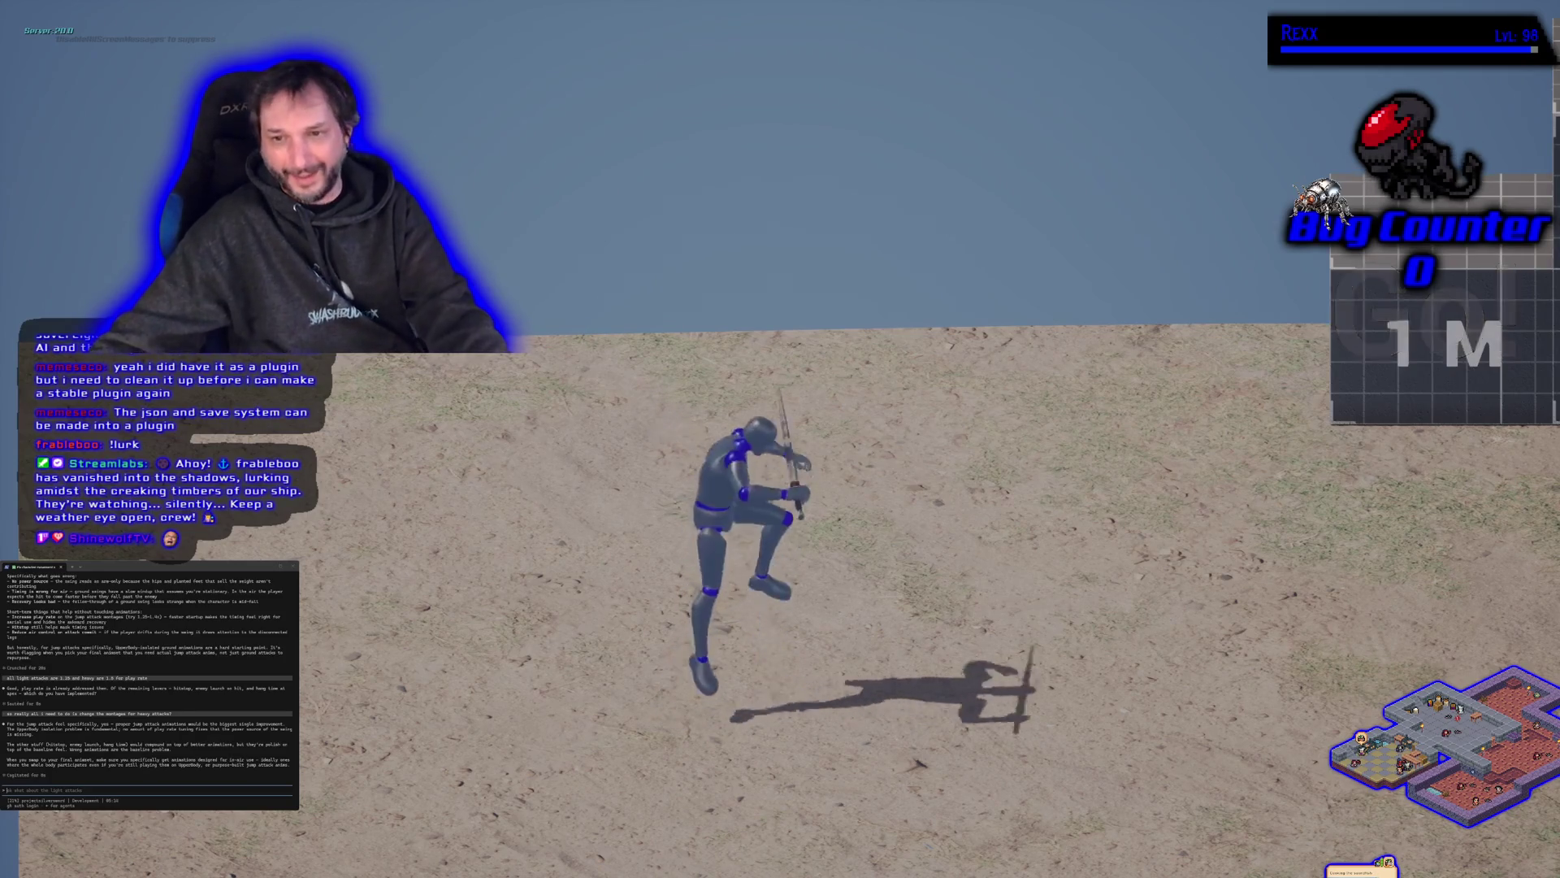
{"action": "key", "text": "space"}
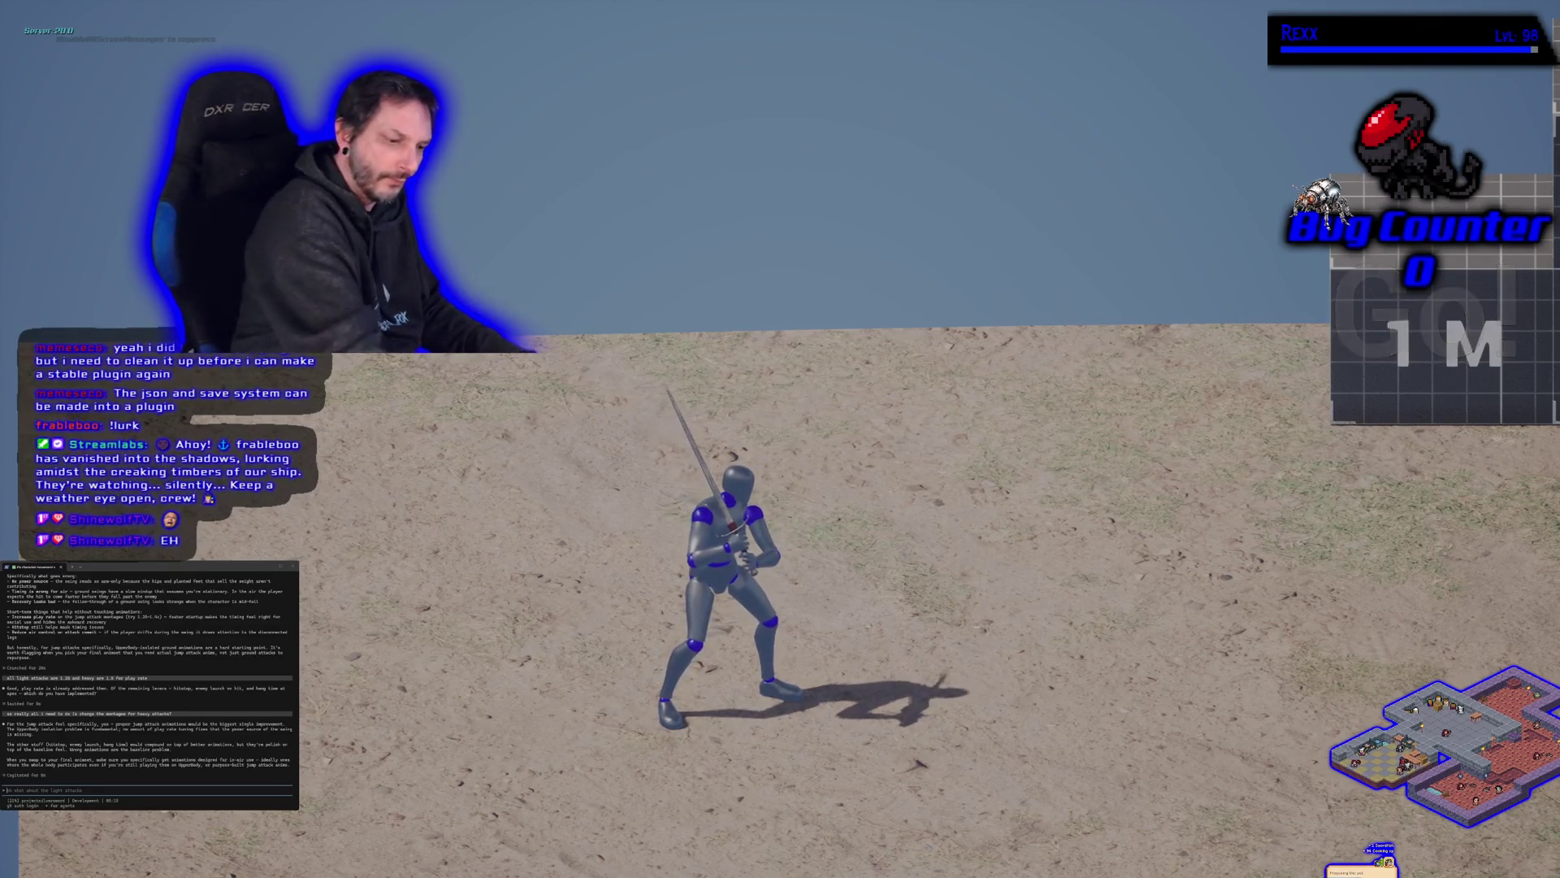
{"action": "key", "text": "Escape"}
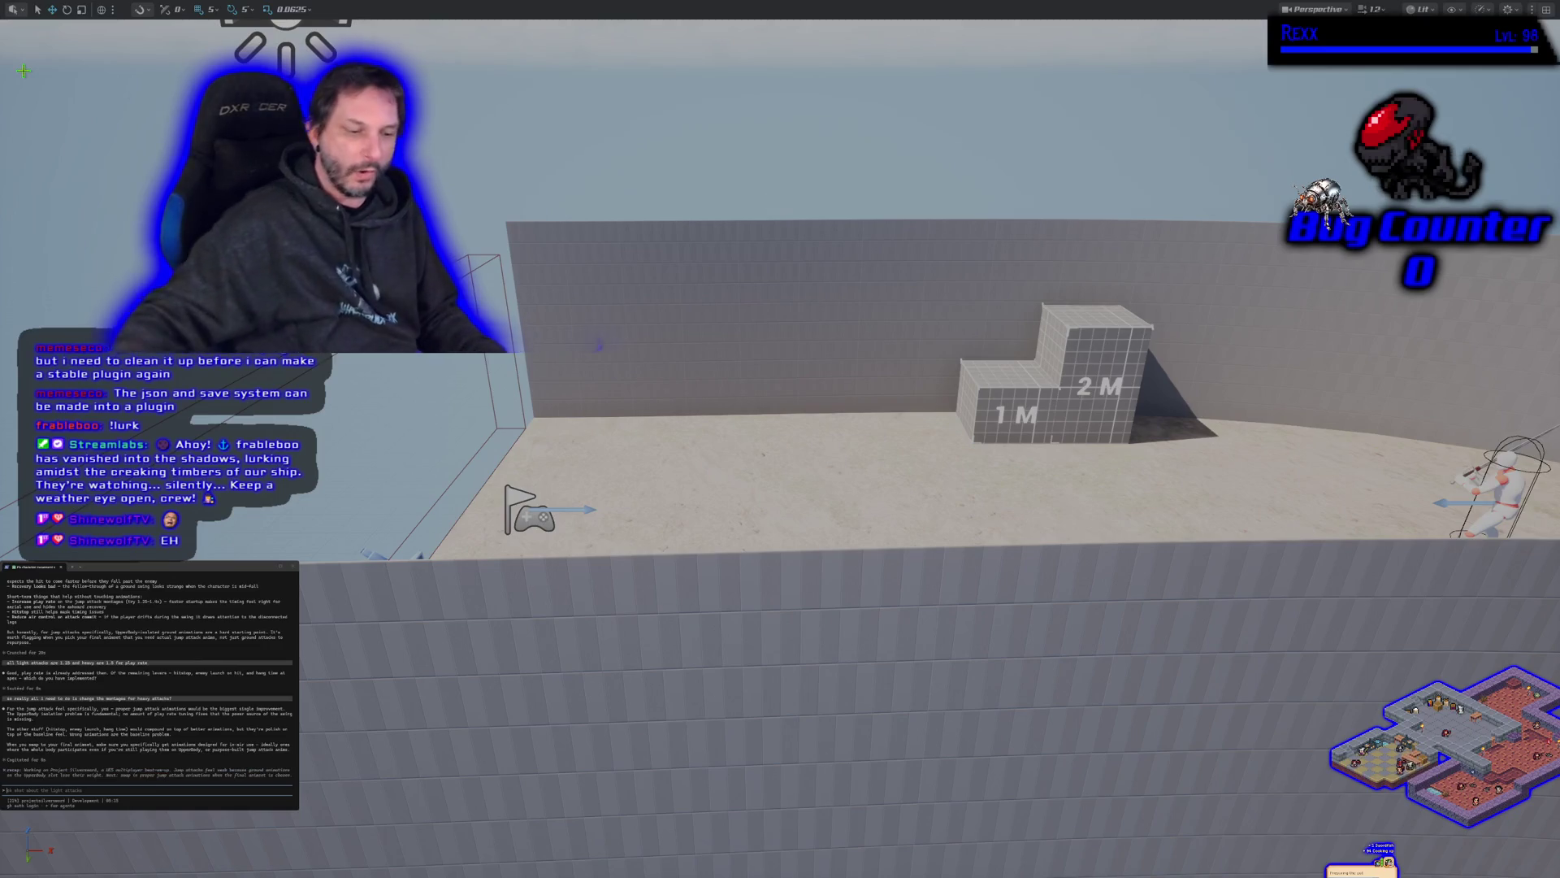
Step: Orbit the editor camera over the arena, then bring back the full editor panel layout
{"action": "scroll", "coordinate": [929, 471], "scroll_direction": "up", "scroll_amount": 2}
{"action": "mouse_move", "coordinate": [780, 439]}
{"action": "left_mouse_down"}
{"action": "mouse_move", "coordinate": [748, 431]}
{"action": "mouse_move", "coordinate": [772, 439]}
{"action": "left_mouse_up"}
{"action": "mouse_move", "coordinate": [693, 598]}
{"action": "left_mouse_down"}
{"action": "mouse_move", "coordinate": [682, 585]}
{"action": "mouse_move", "coordinate": [693, 597]}
{"action": "left_mouse_up"}
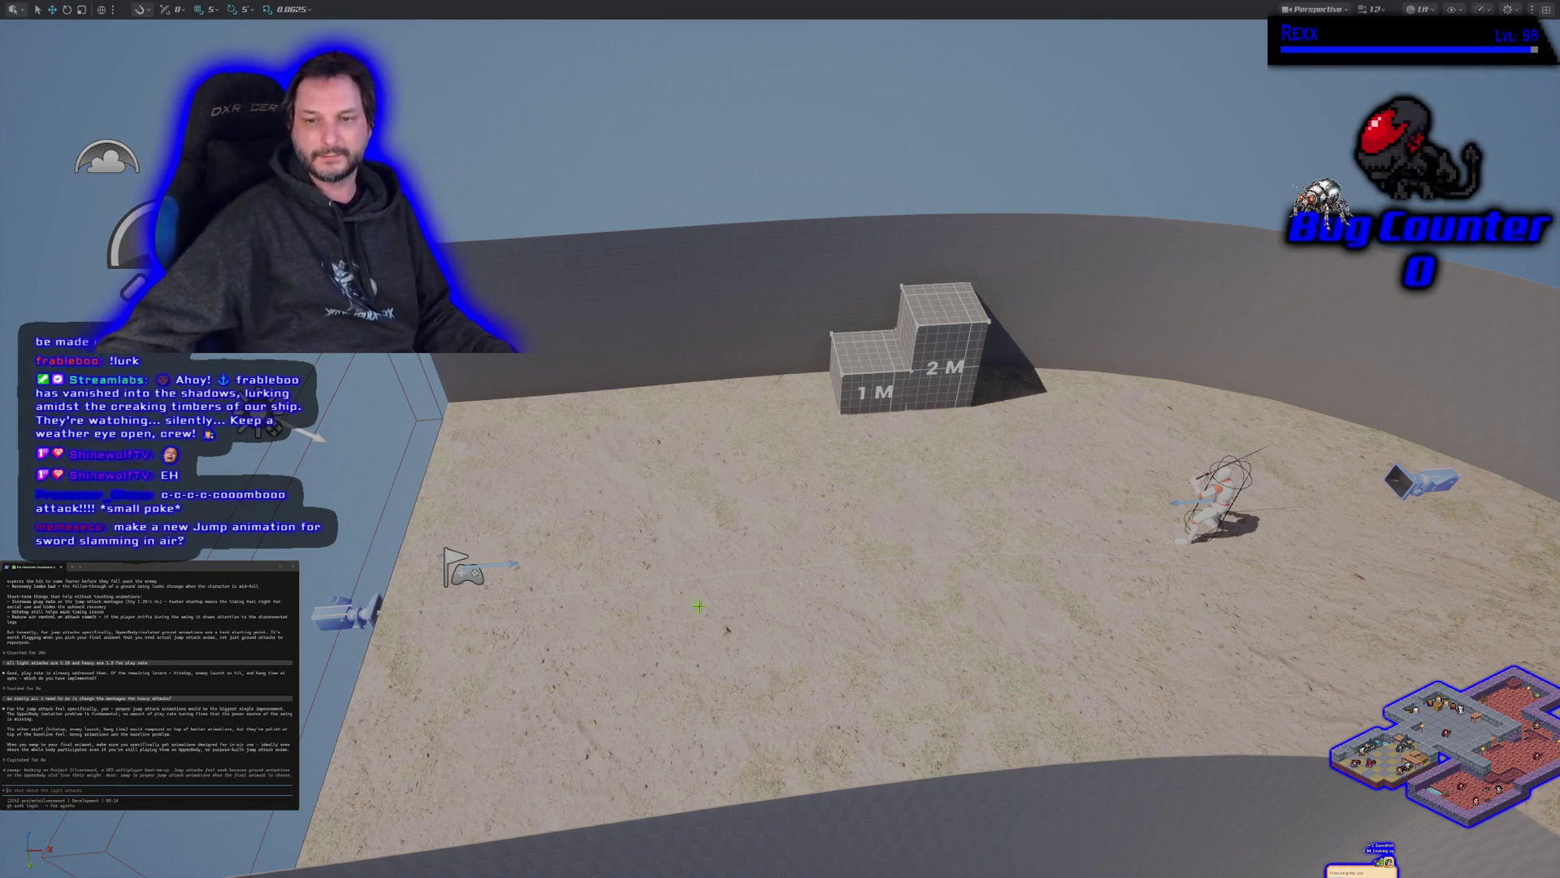
{"action": "left_click_drag", "start_coordinate": [693, 597], "coordinate": [708, 598]}
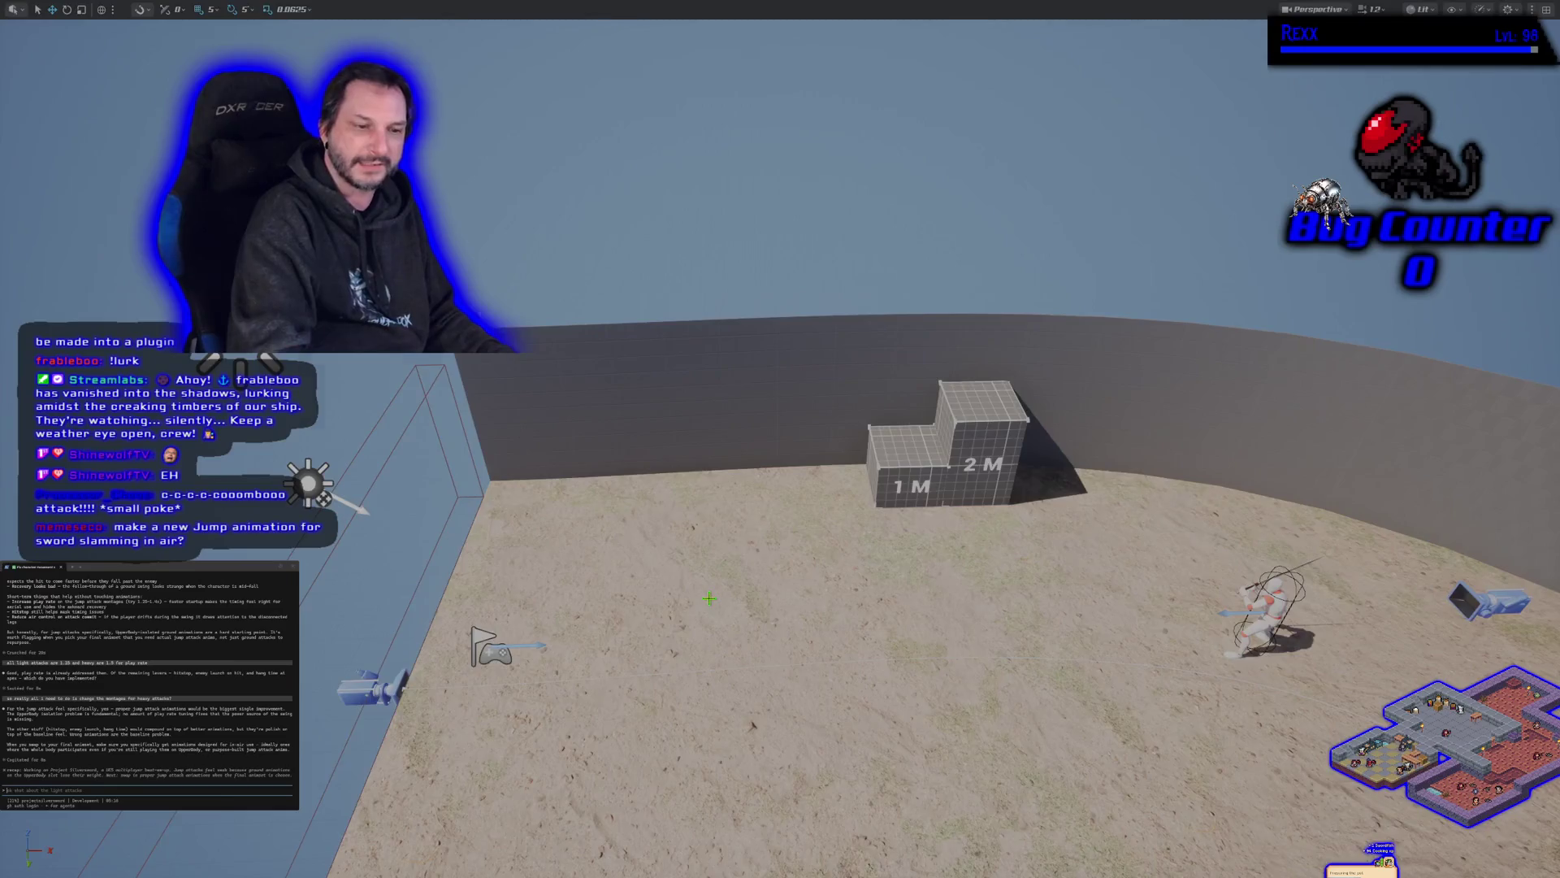
{"action": "key", "text": "Escape"}
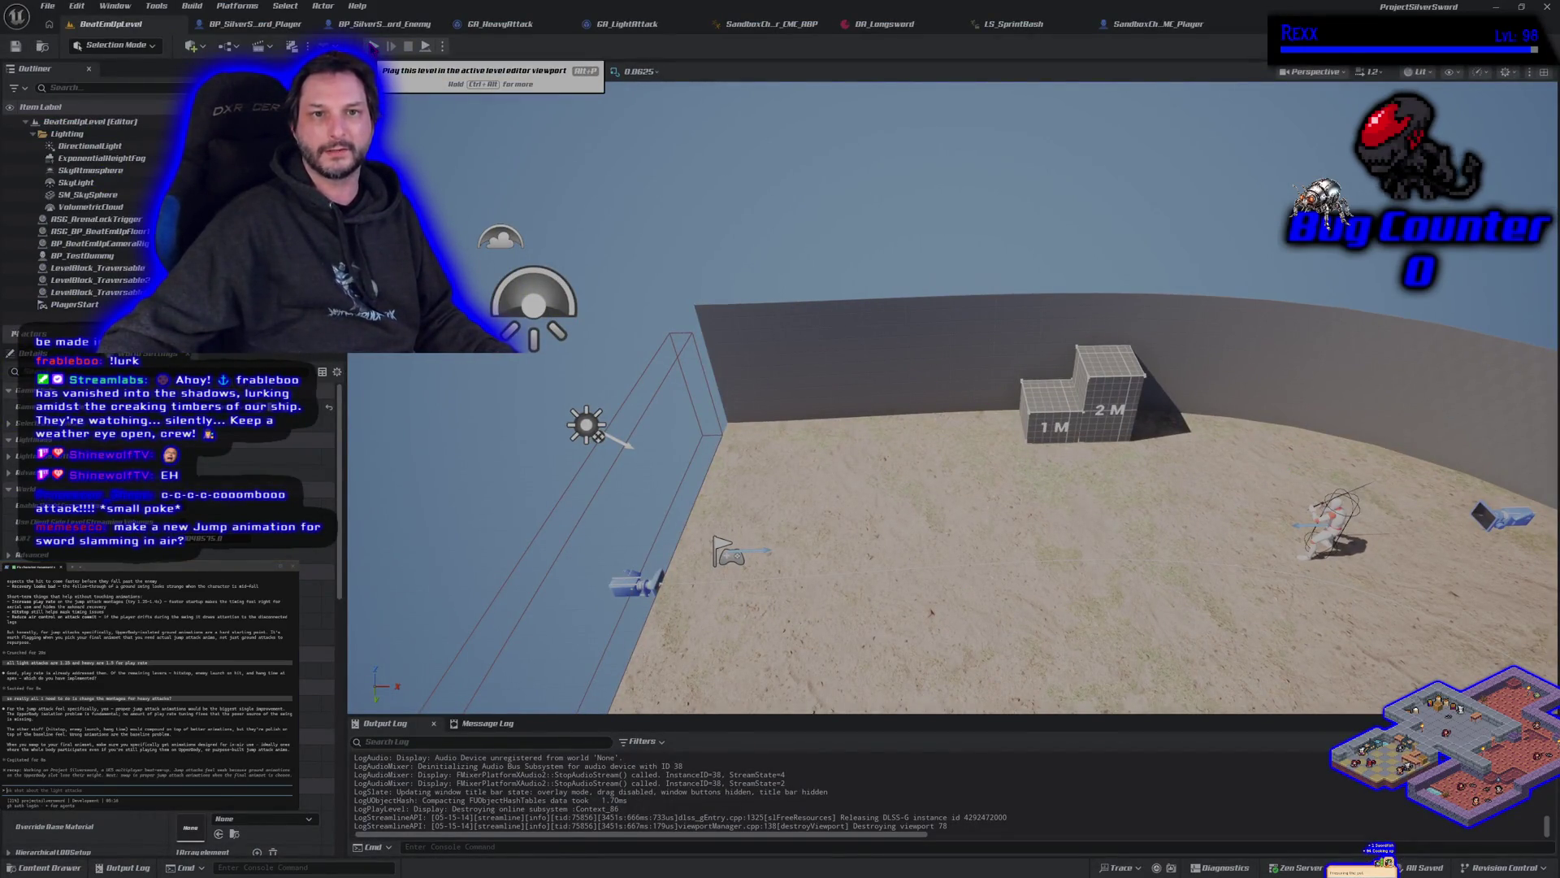
Step: Browse the open asset tabs: attack abilities, BP_SilverSword Blueprints and SandboxCharacter_CMC graphs
{"action": "left_click", "coordinate": [1144, 24]}
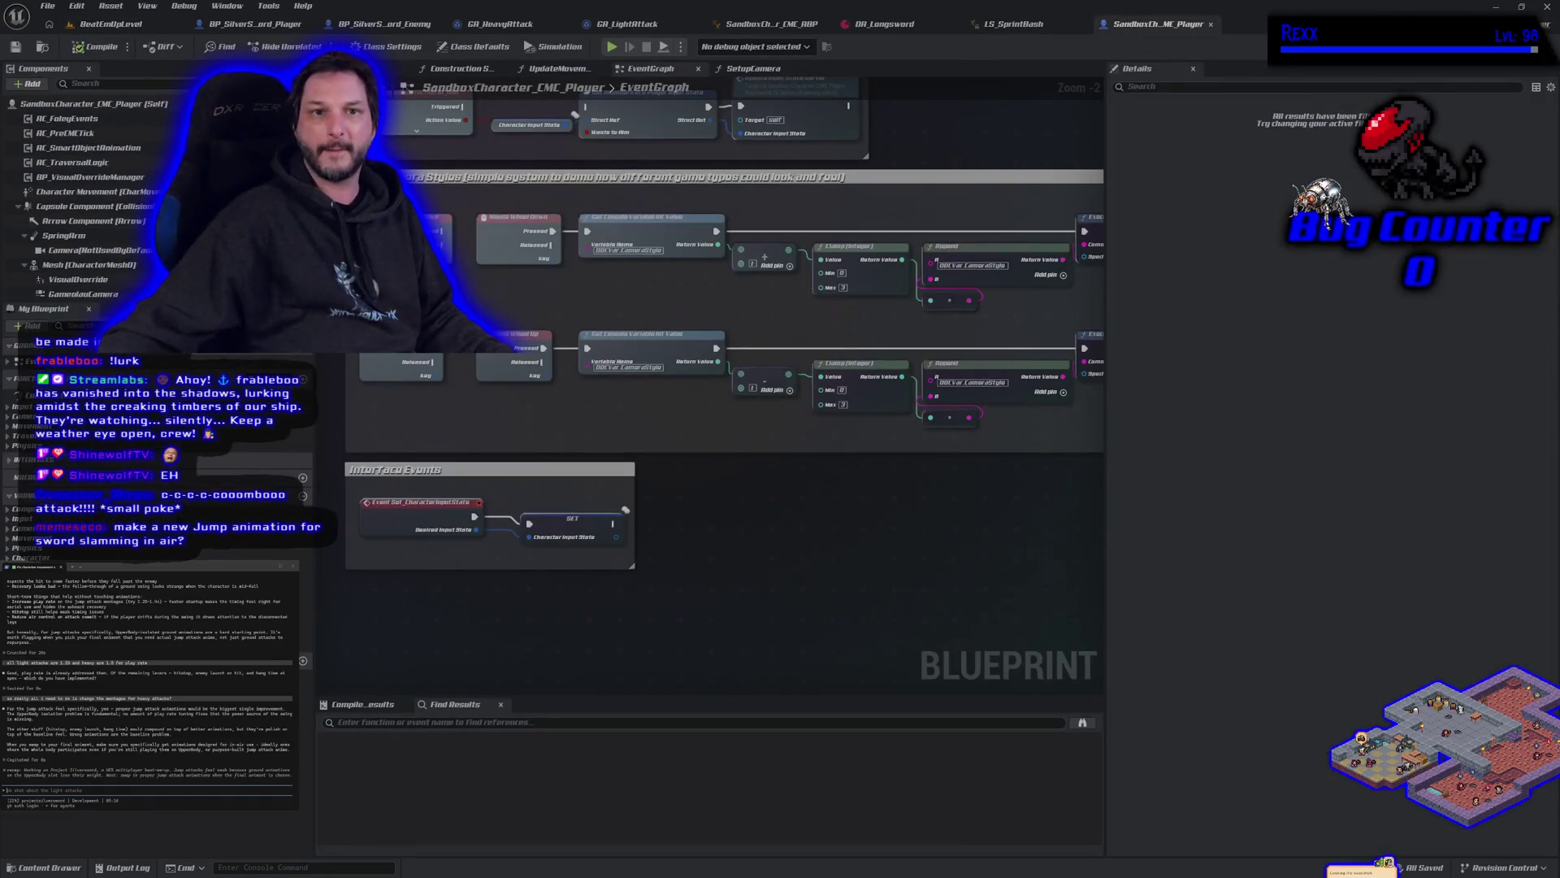
{"action": "left_click", "coordinate": [111, 24]}
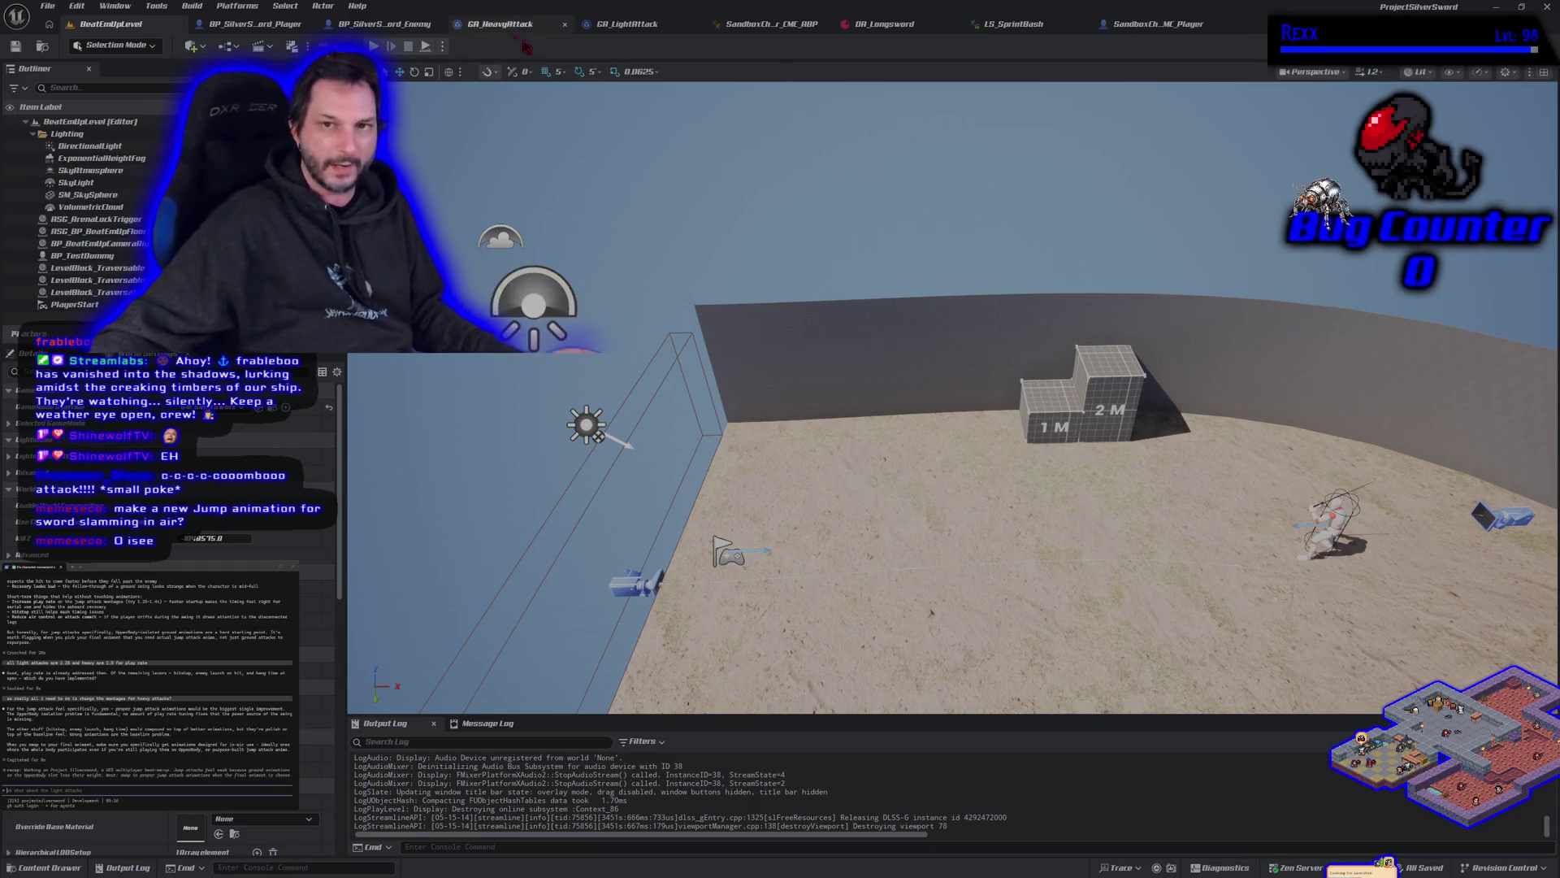
{"action": "left_click", "coordinate": [628, 24]}
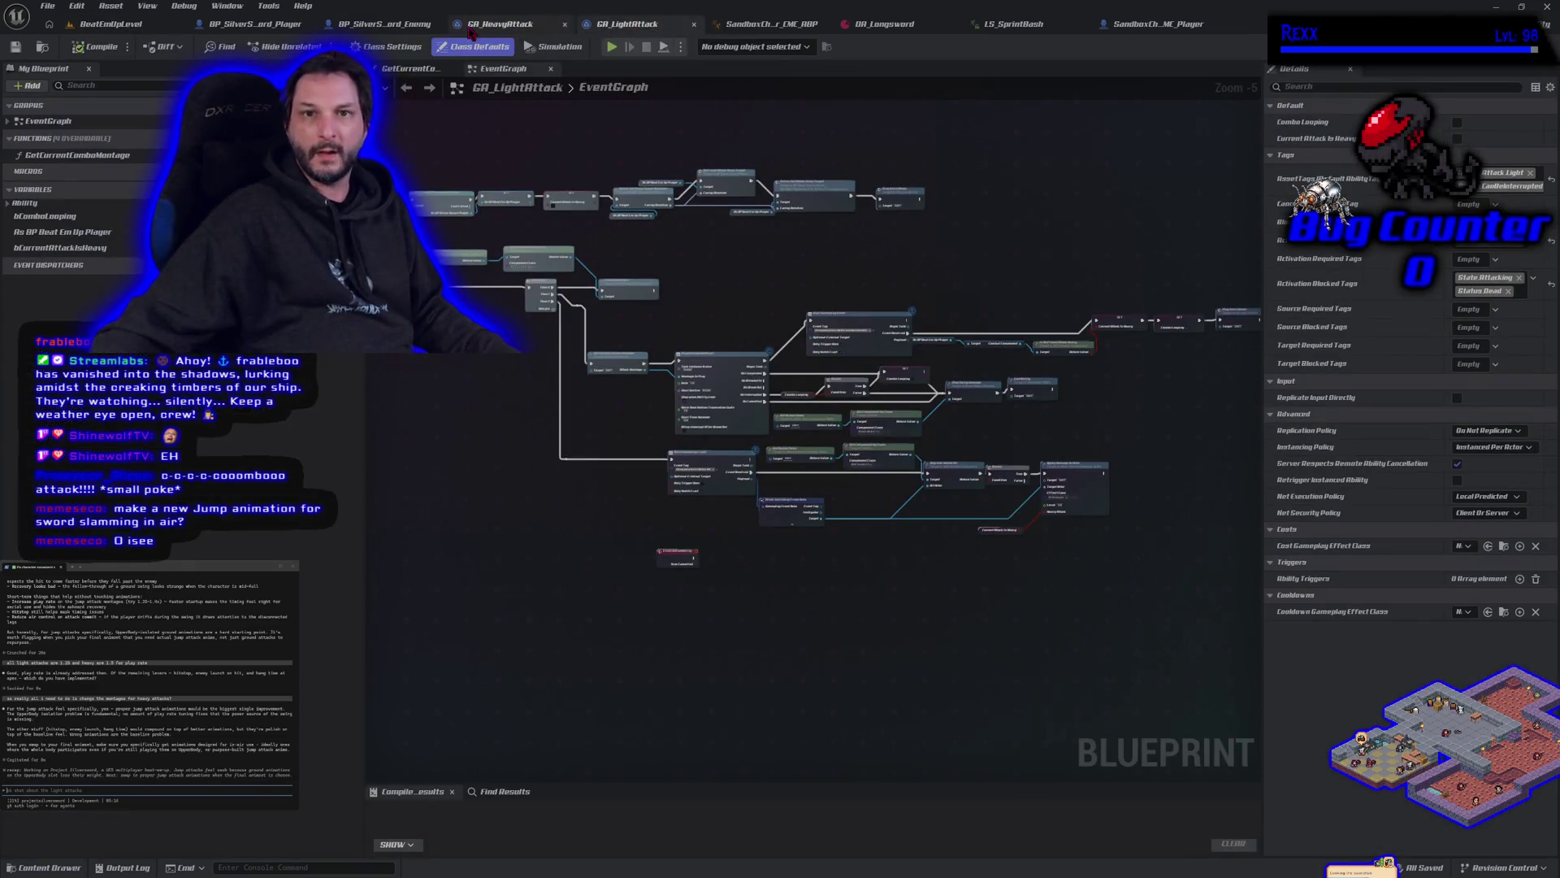
{"action": "left_click", "coordinate": [471, 26]}
{"action": "left_click", "coordinate": [377, 24]}
{"action": "left_click", "coordinate": [264, 24]}
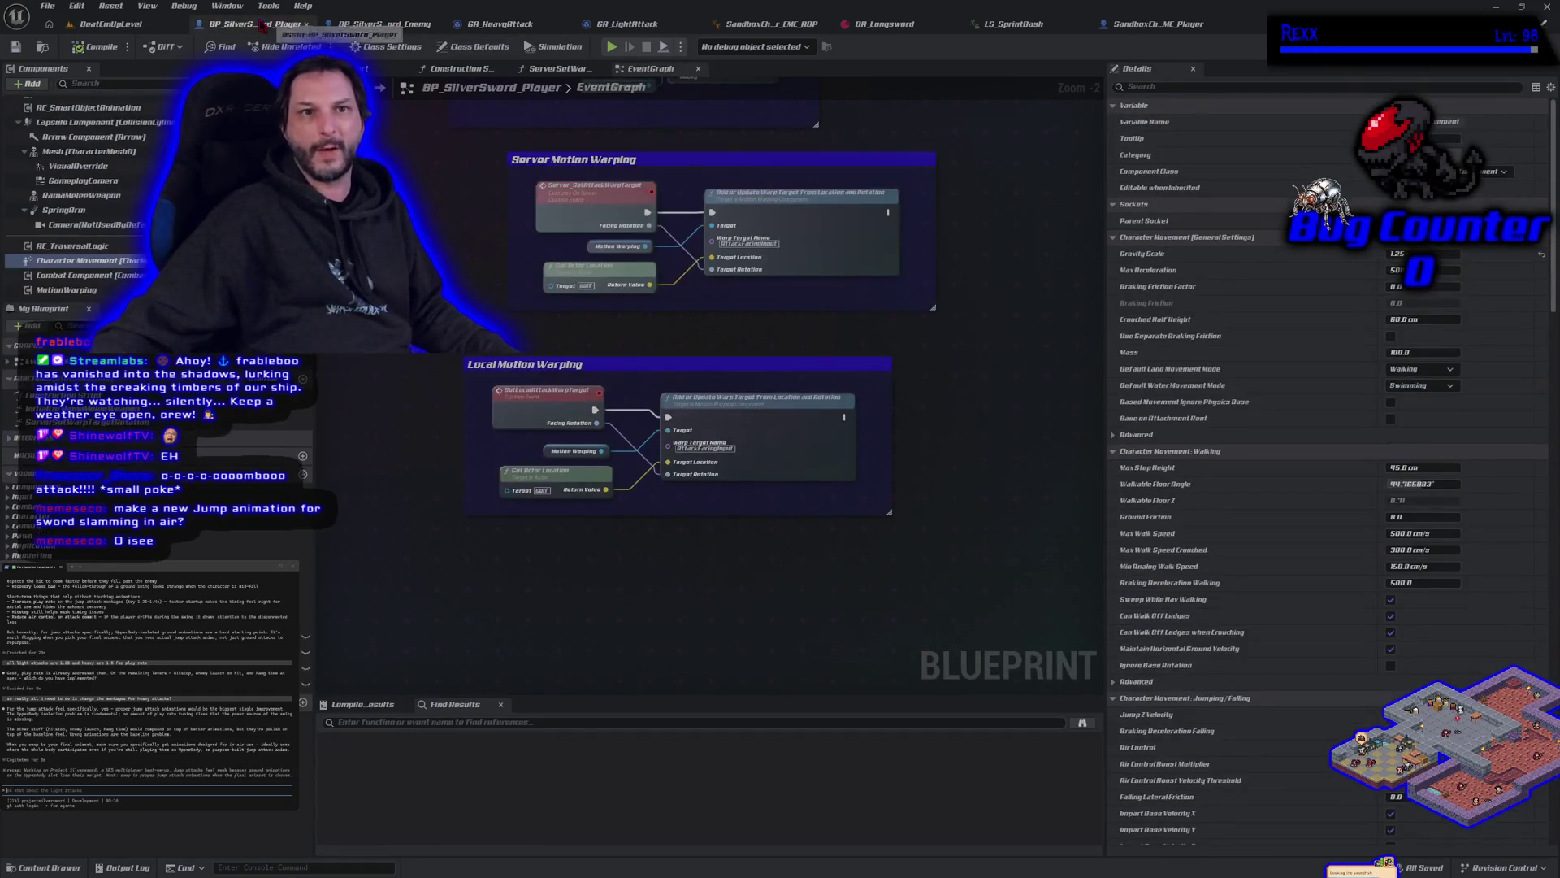
{"action": "left_click", "coordinate": [116, 25]}
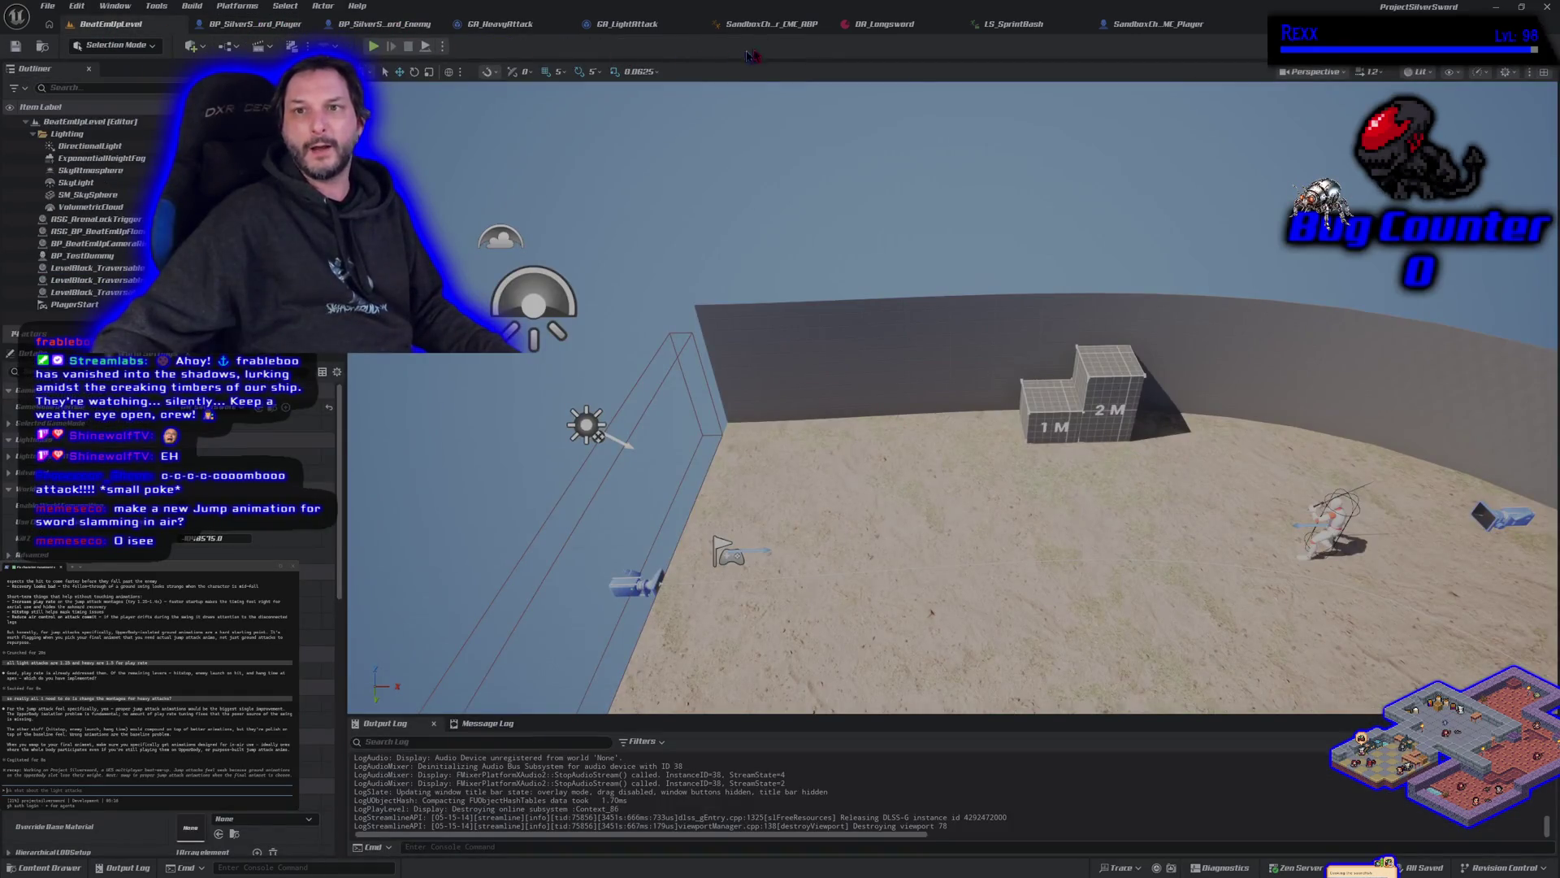
{"action": "left_click", "coordinate": [768, 24]}
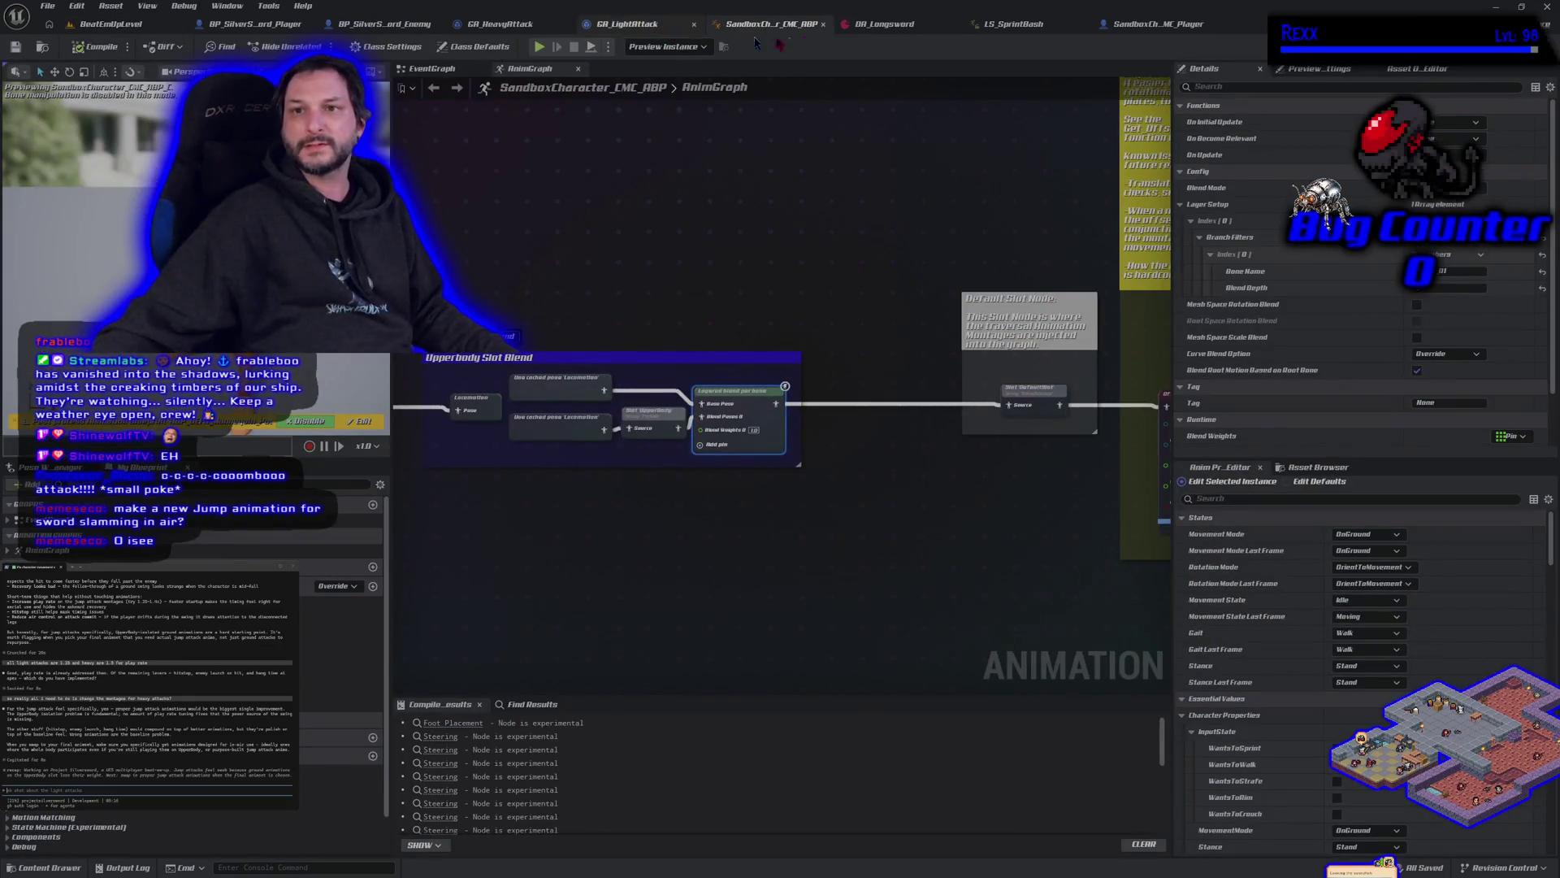
{"action": "left_click", "coordinate": [1154, 24]}
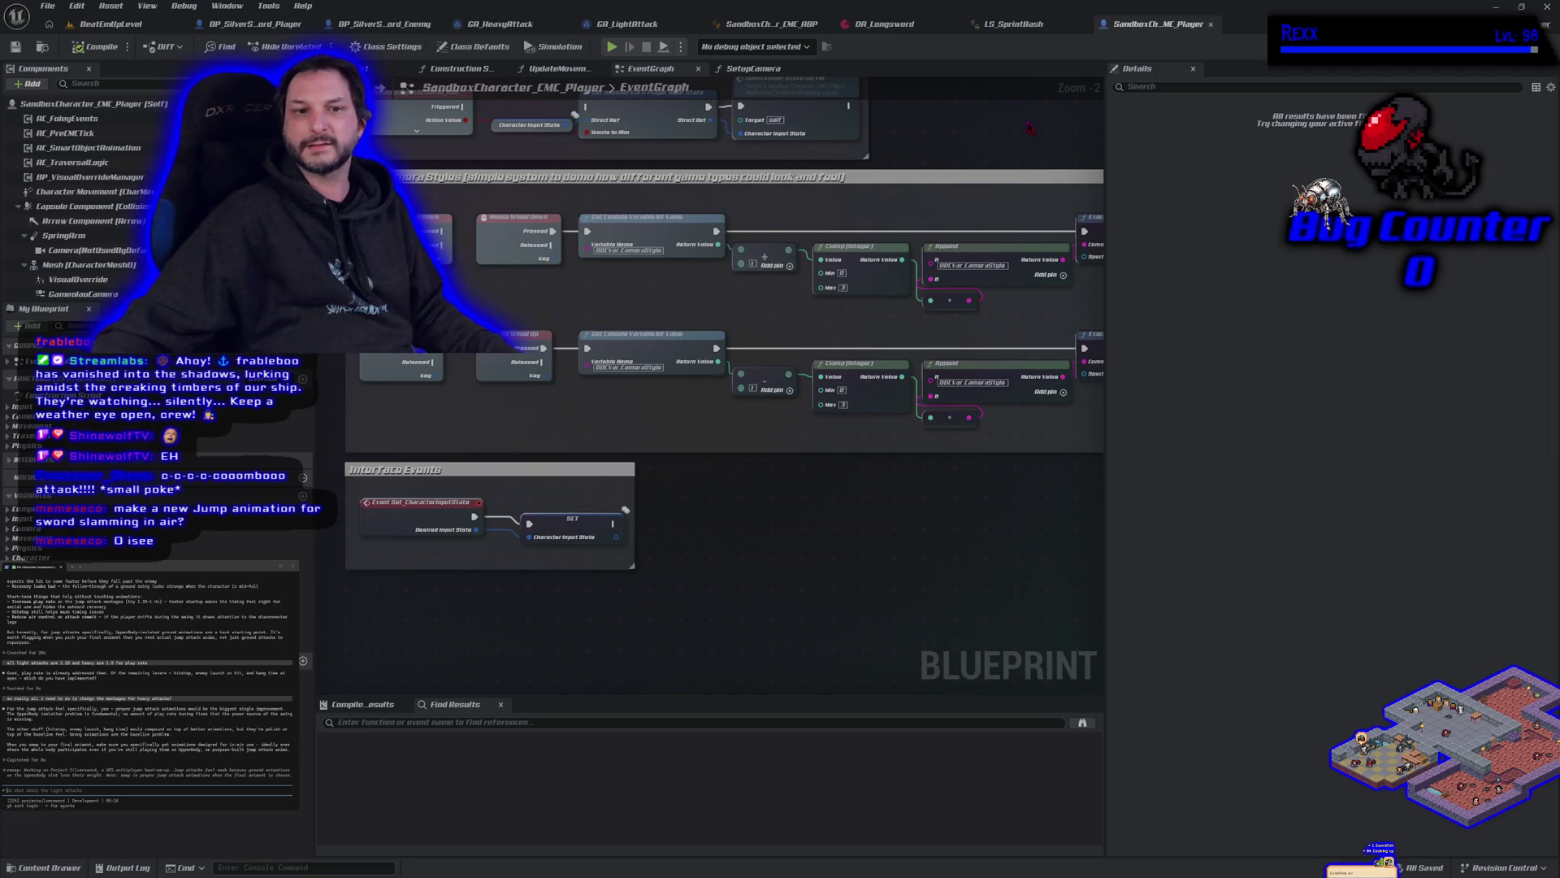
Step: Close the SandboxCharacter_CMC_Player tab, return to BeatEmUpLevel and start a Play session
{"action": "middle_click", "coordinate": [1145, 25]}
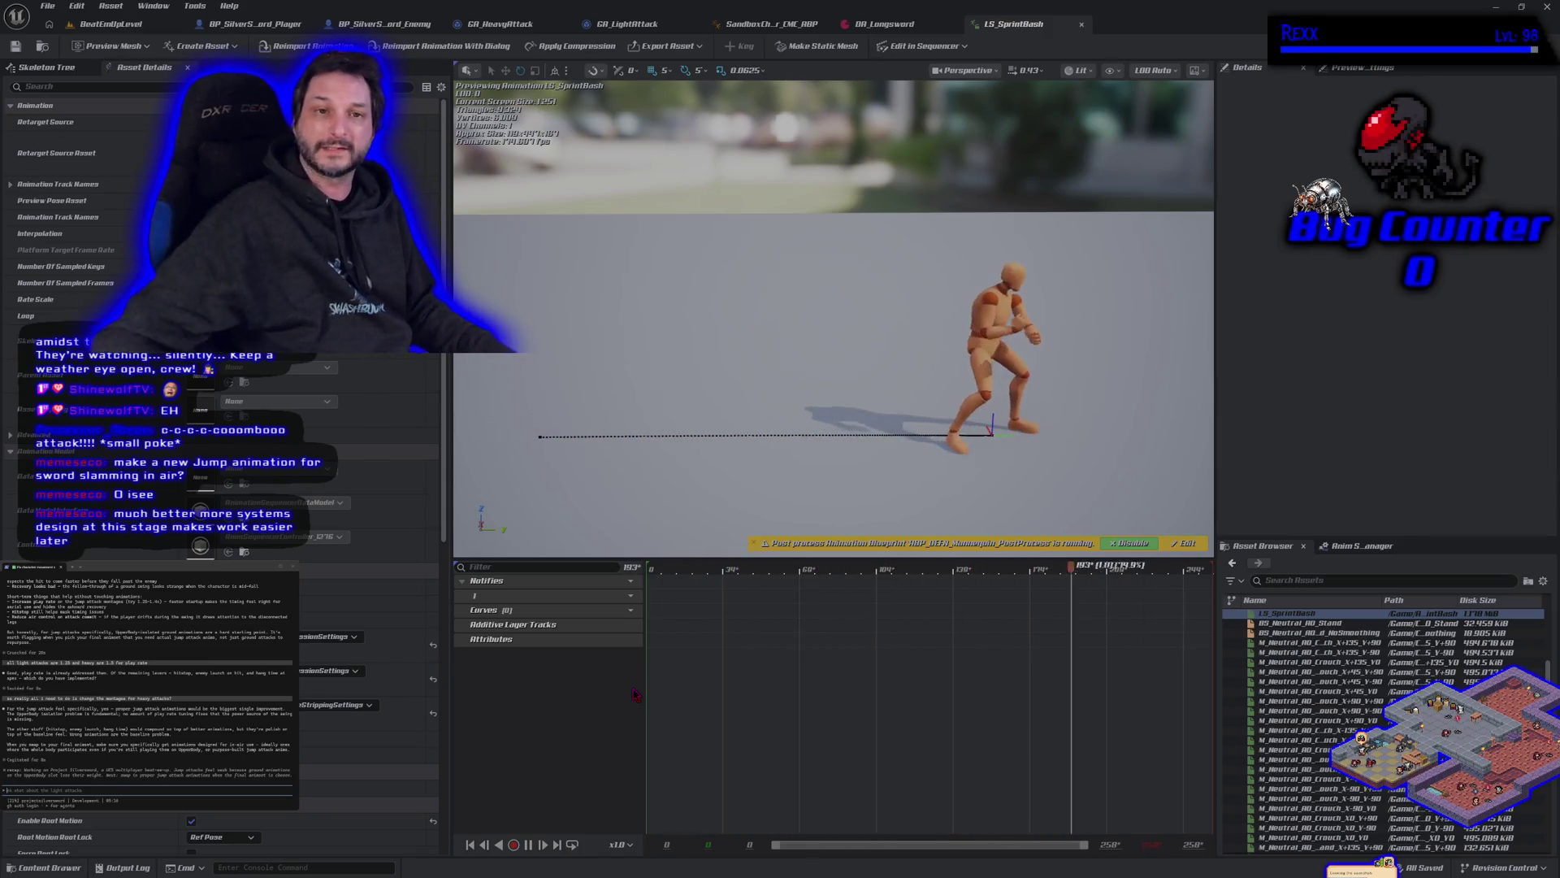
{"action": "left_click", "coordinate": [150, 28]}
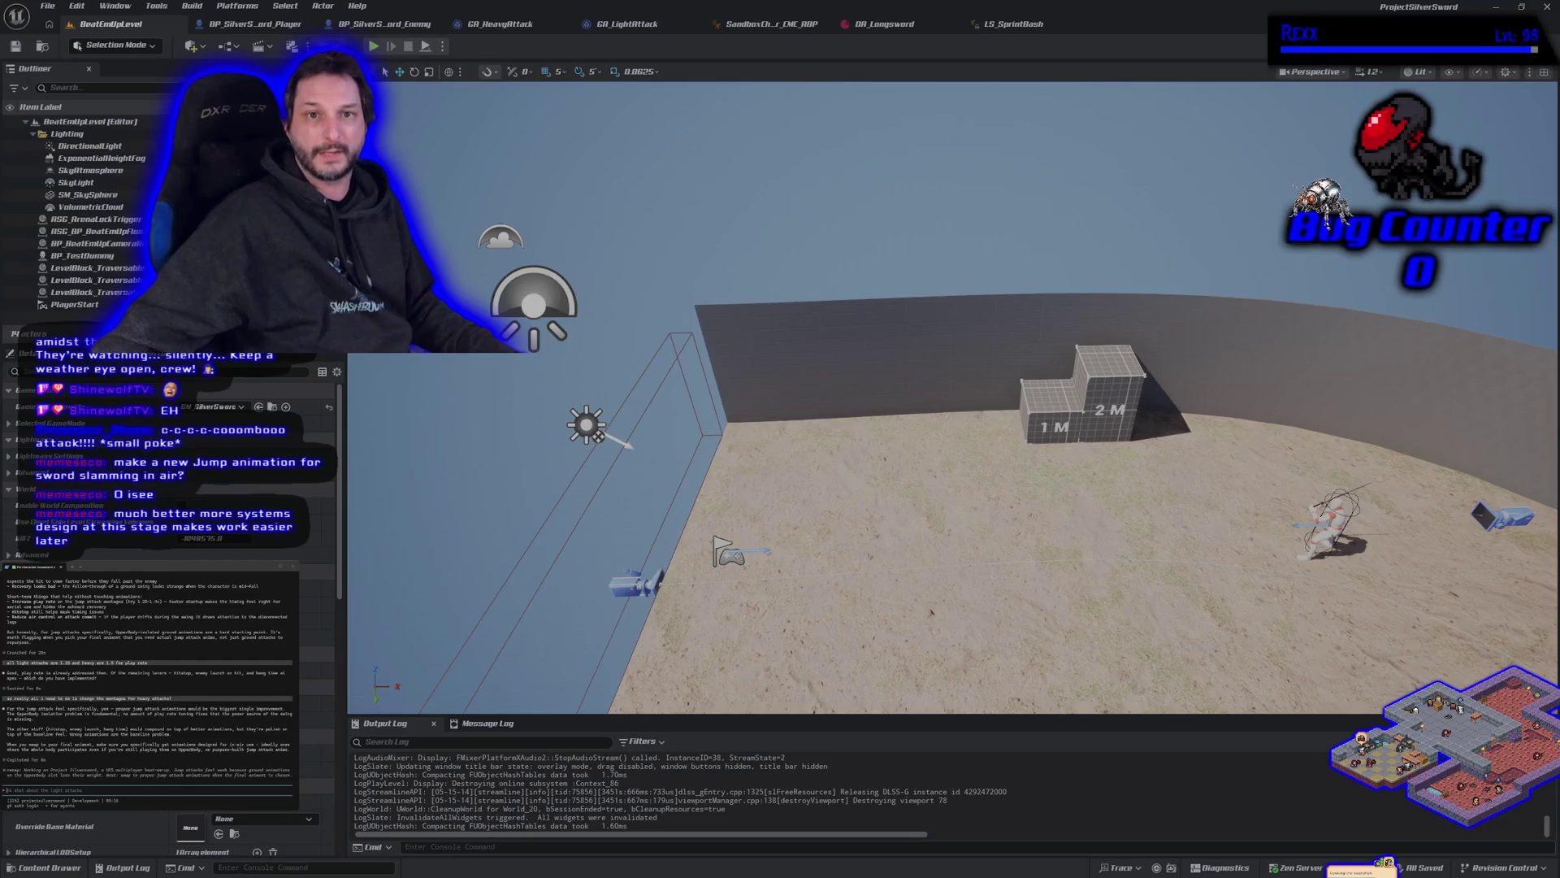
{"action": "left_click", "coordinate": [374, 47]}
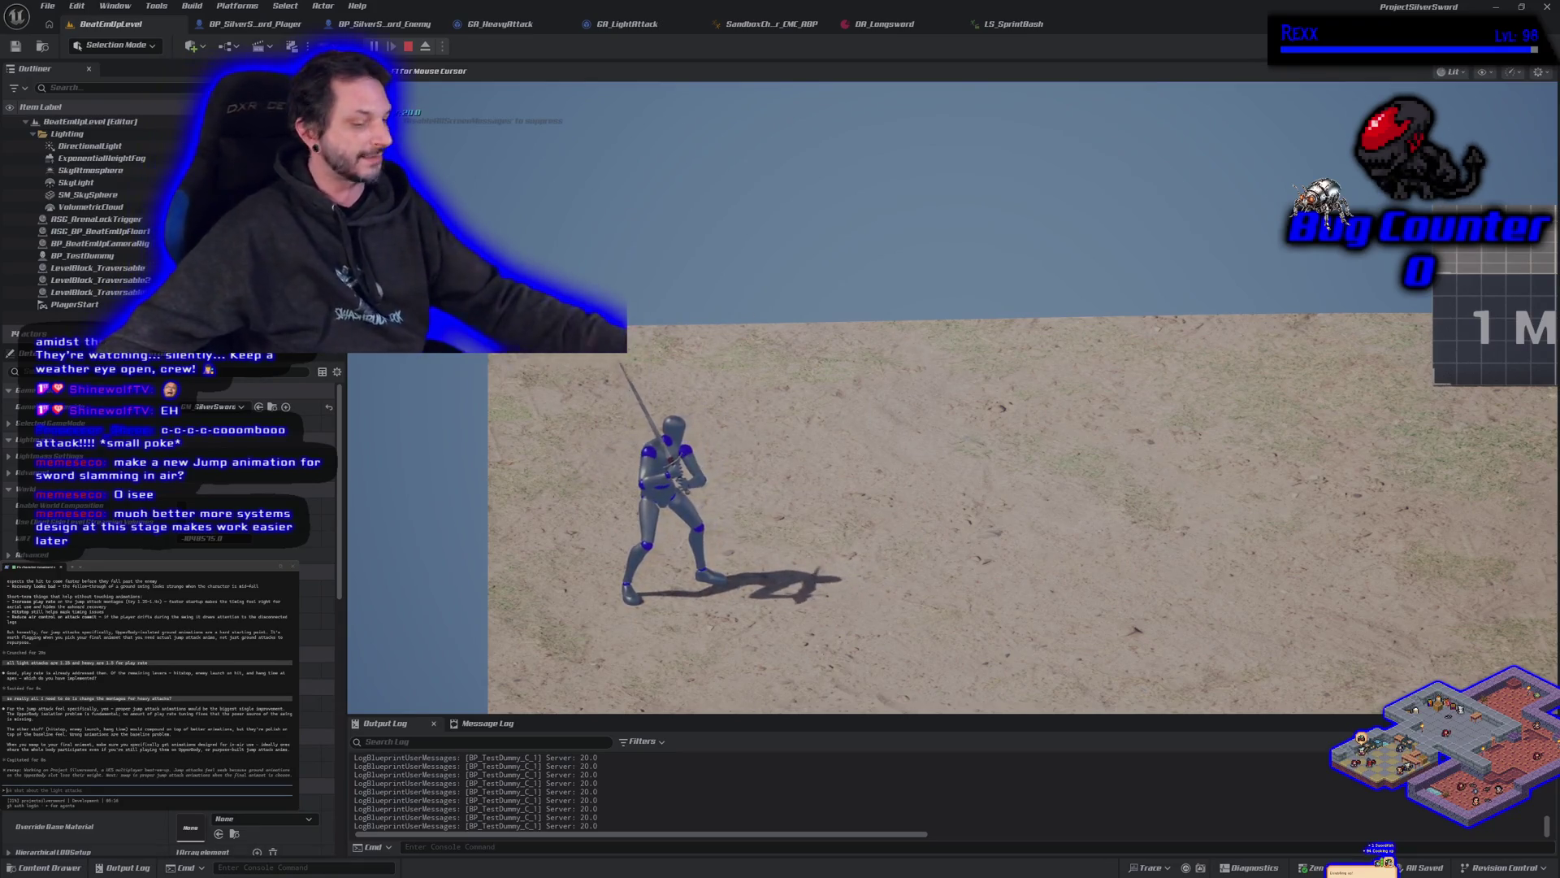
Step: Run the character to the red dummy, knock it down with two sword attacks, and stop playing
{"action": "key", "text": "d"}
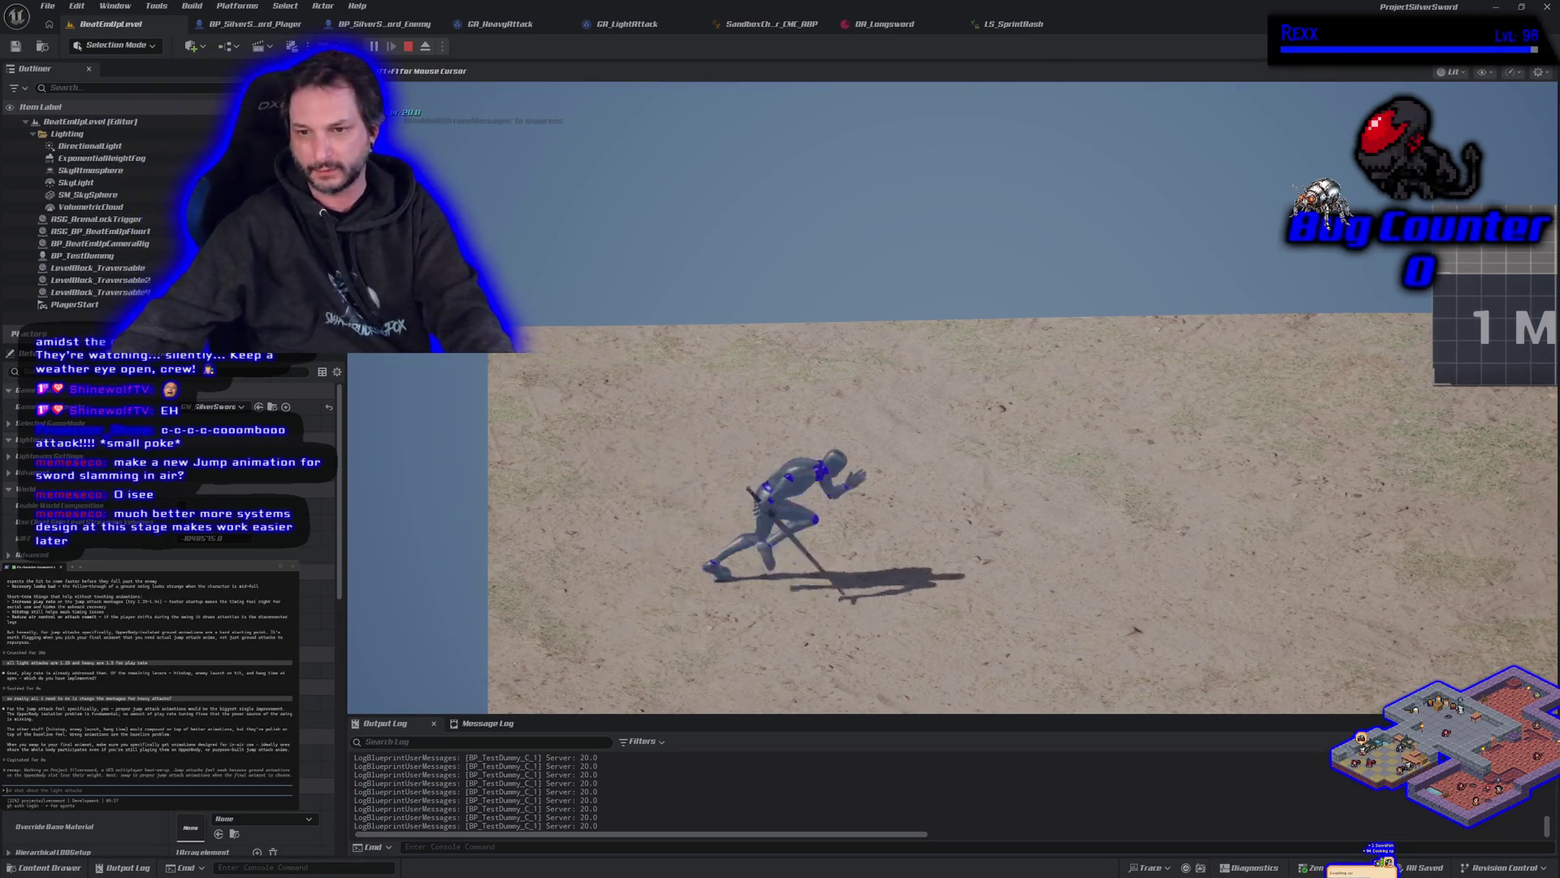
{"action": "key", "text": "a"}
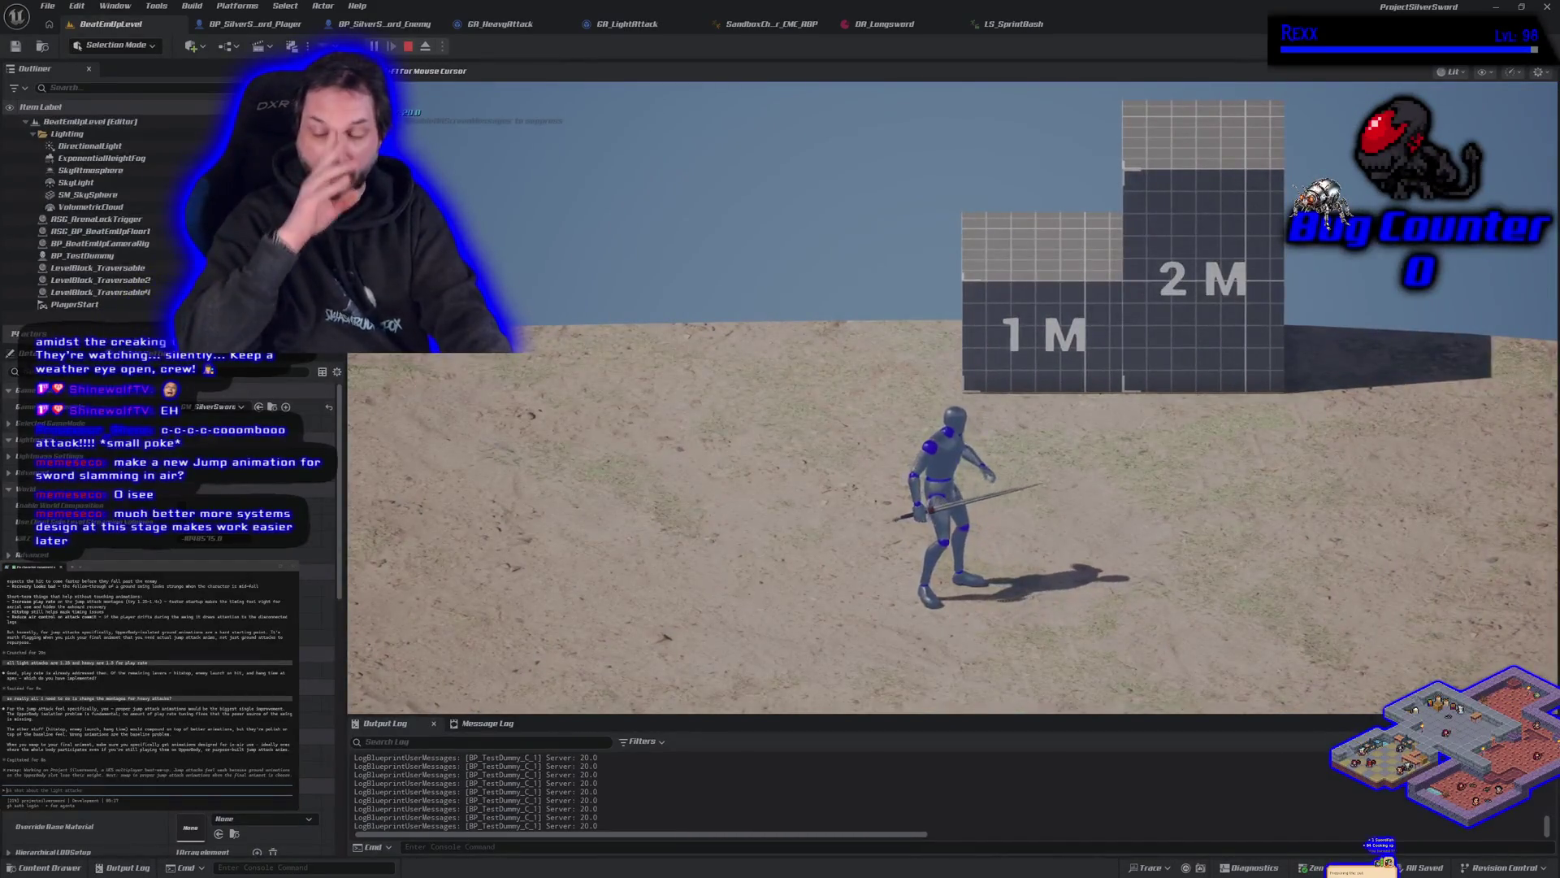
{"action": "key", "text": "d"}
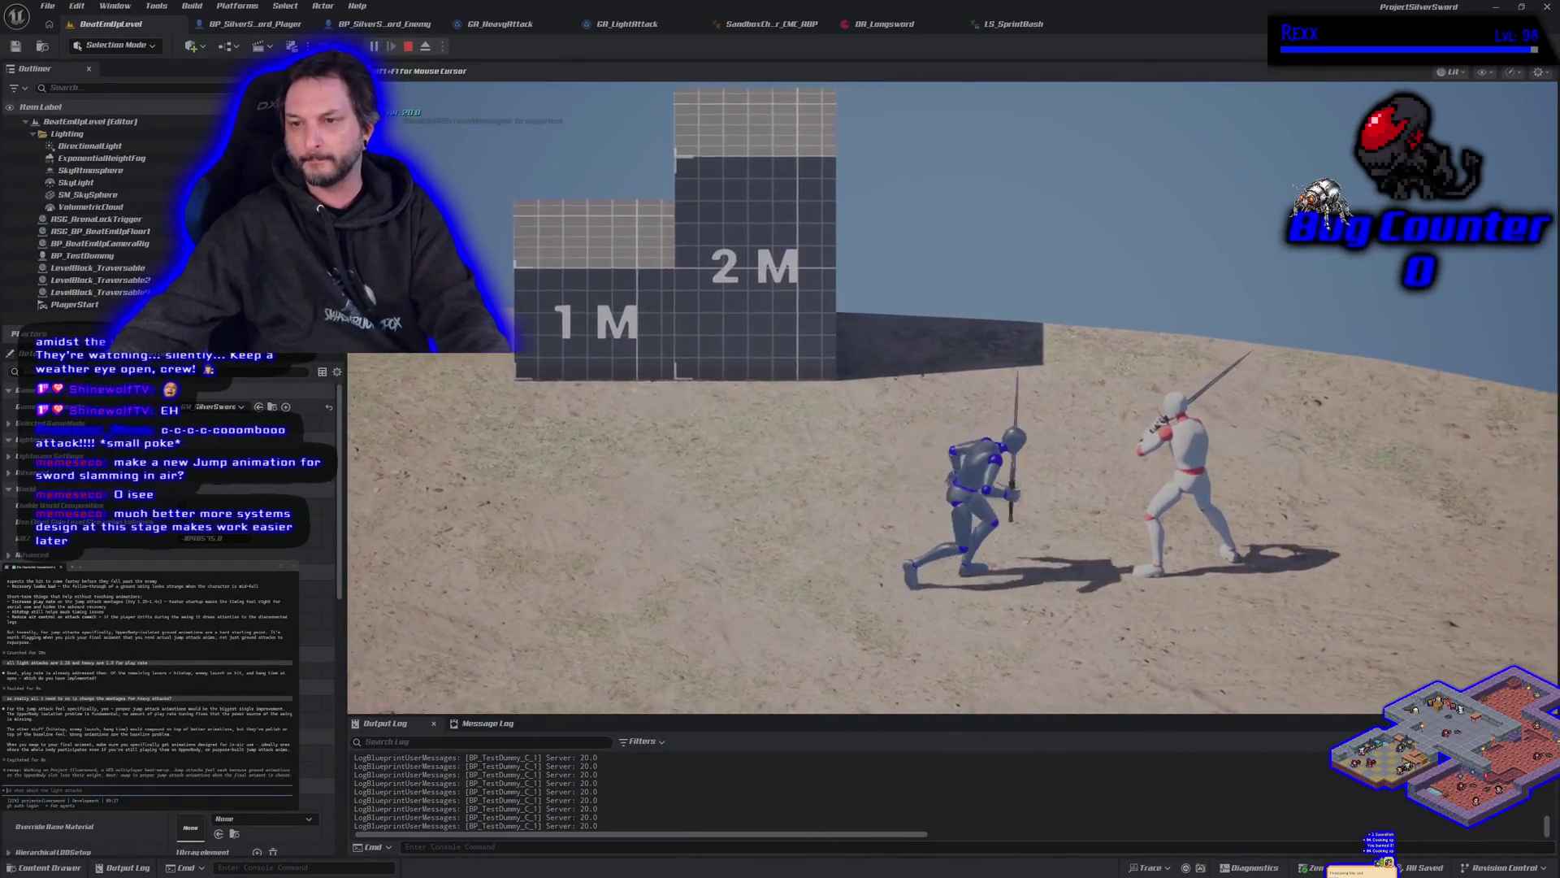
{"action": "left_click", "coordinate": [953, 396]}
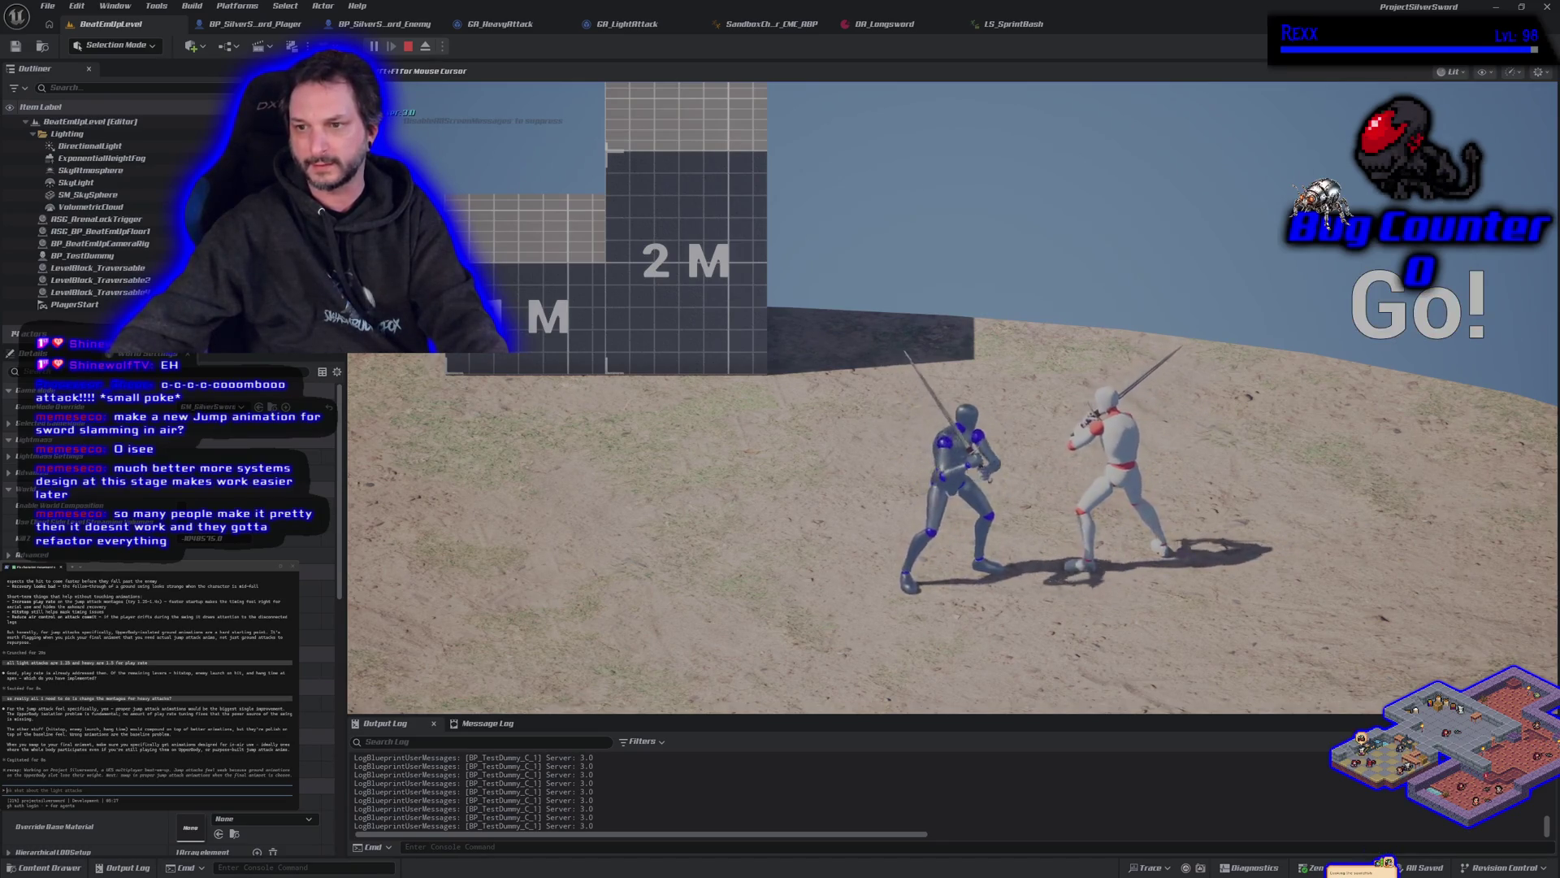
{"action": "left_click", "coordinate": [953, 397]}
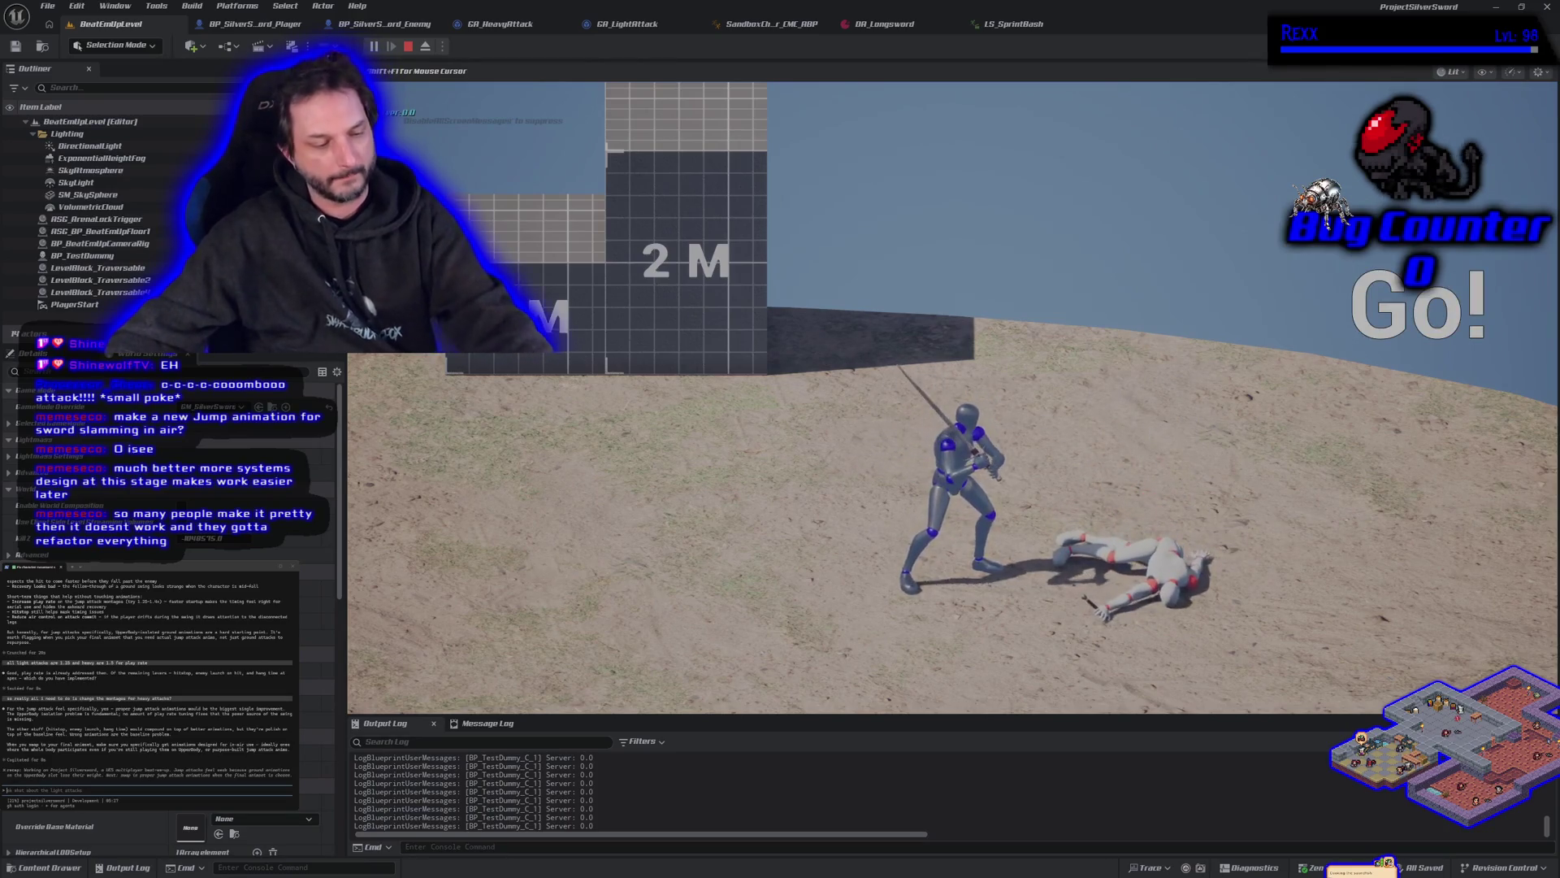
{"action": "key", "text": "Escape"}
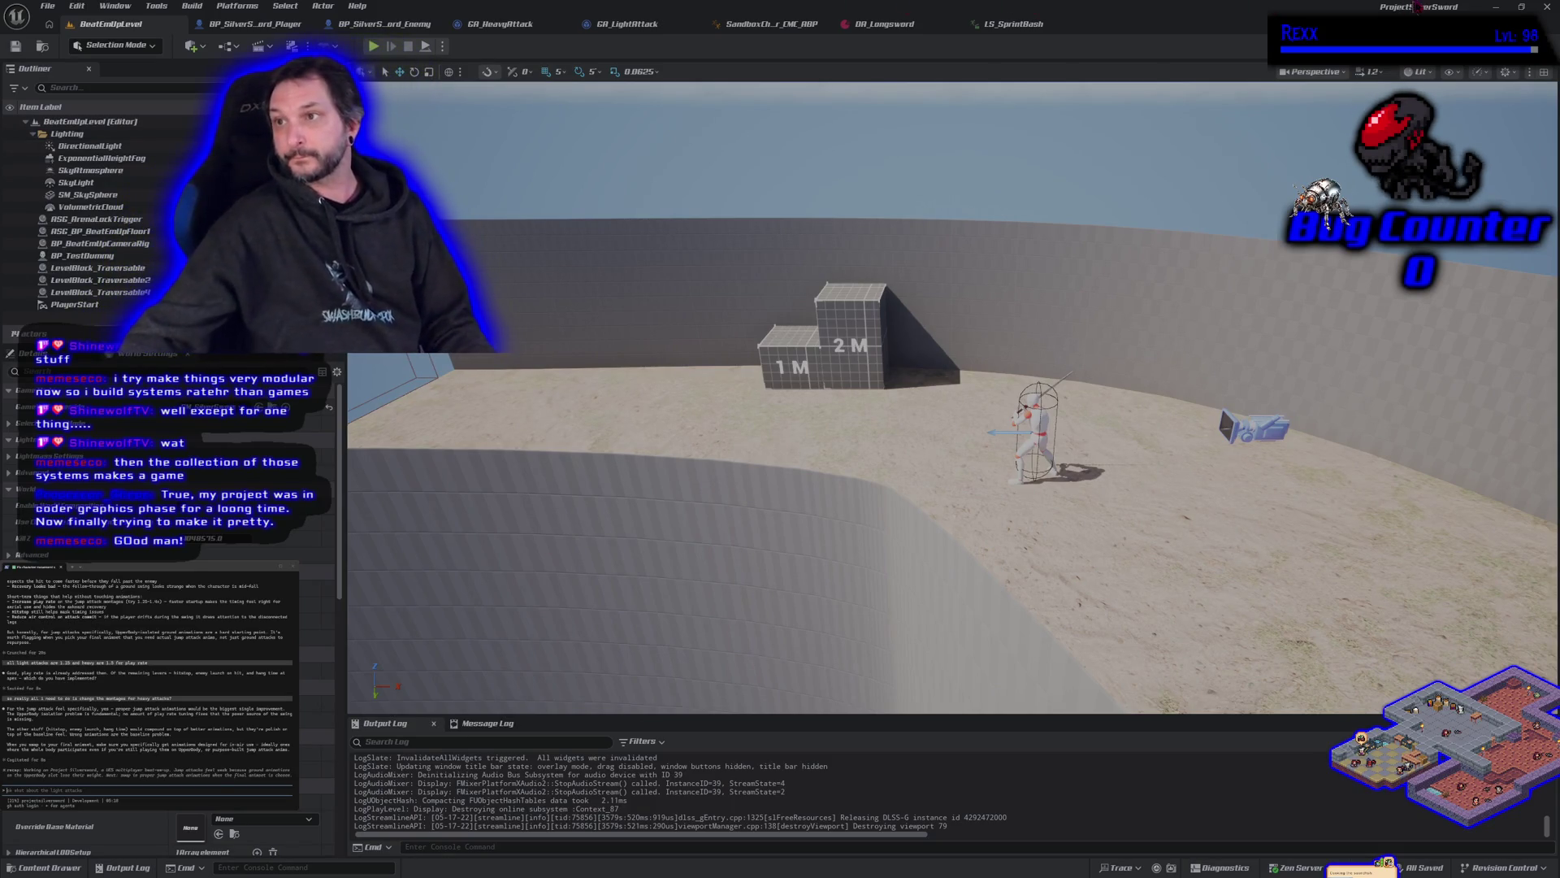
Step: Switch away from the Unreal Editor to the code editor window
{"action": "left_click", "coordinate": [1496, 7]}
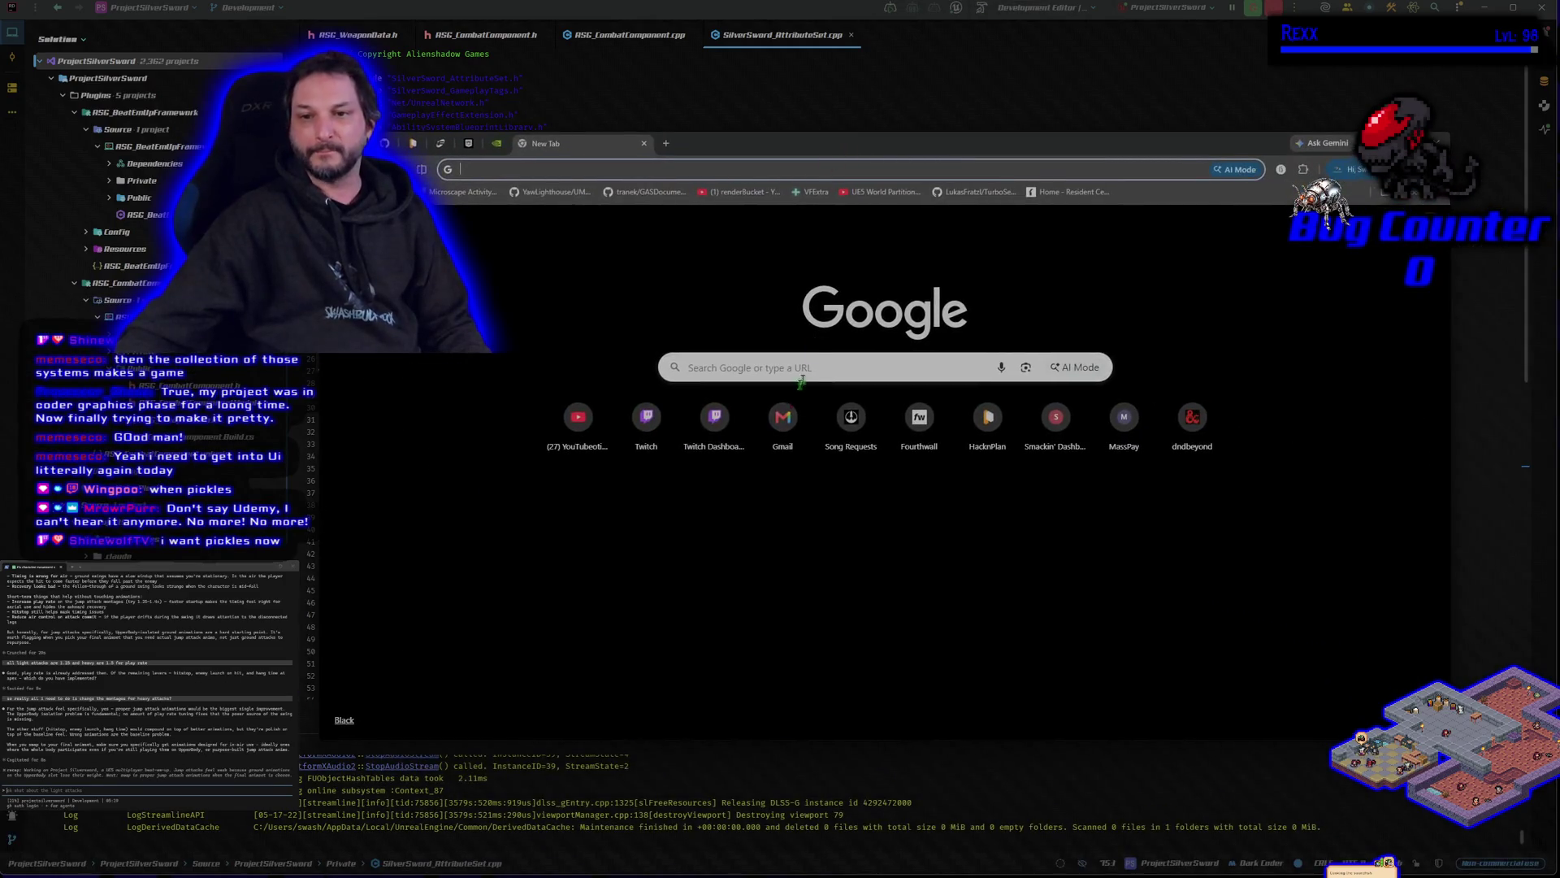
Step: Load microscape.cc/play/ in the browser and reposition the browser window
{"action": "type", "text": "microscape.cc/play/"}
{"action": "key", "text": "Return"}
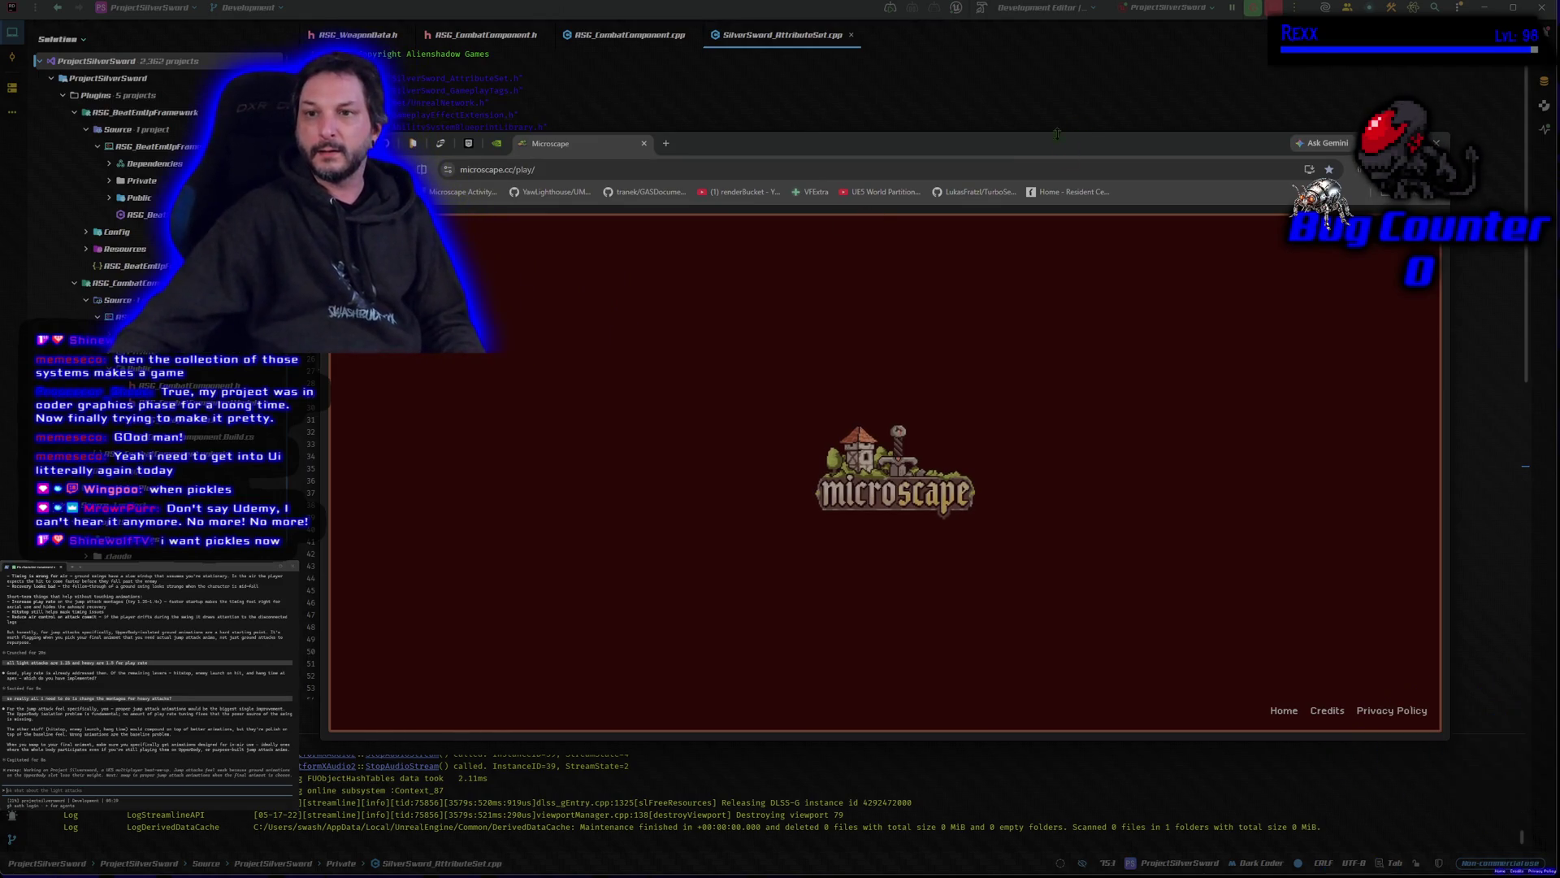
{"action": "left_click_drag", "start_coordinate": [1007, 153], "coordinate": [1025, 139]}
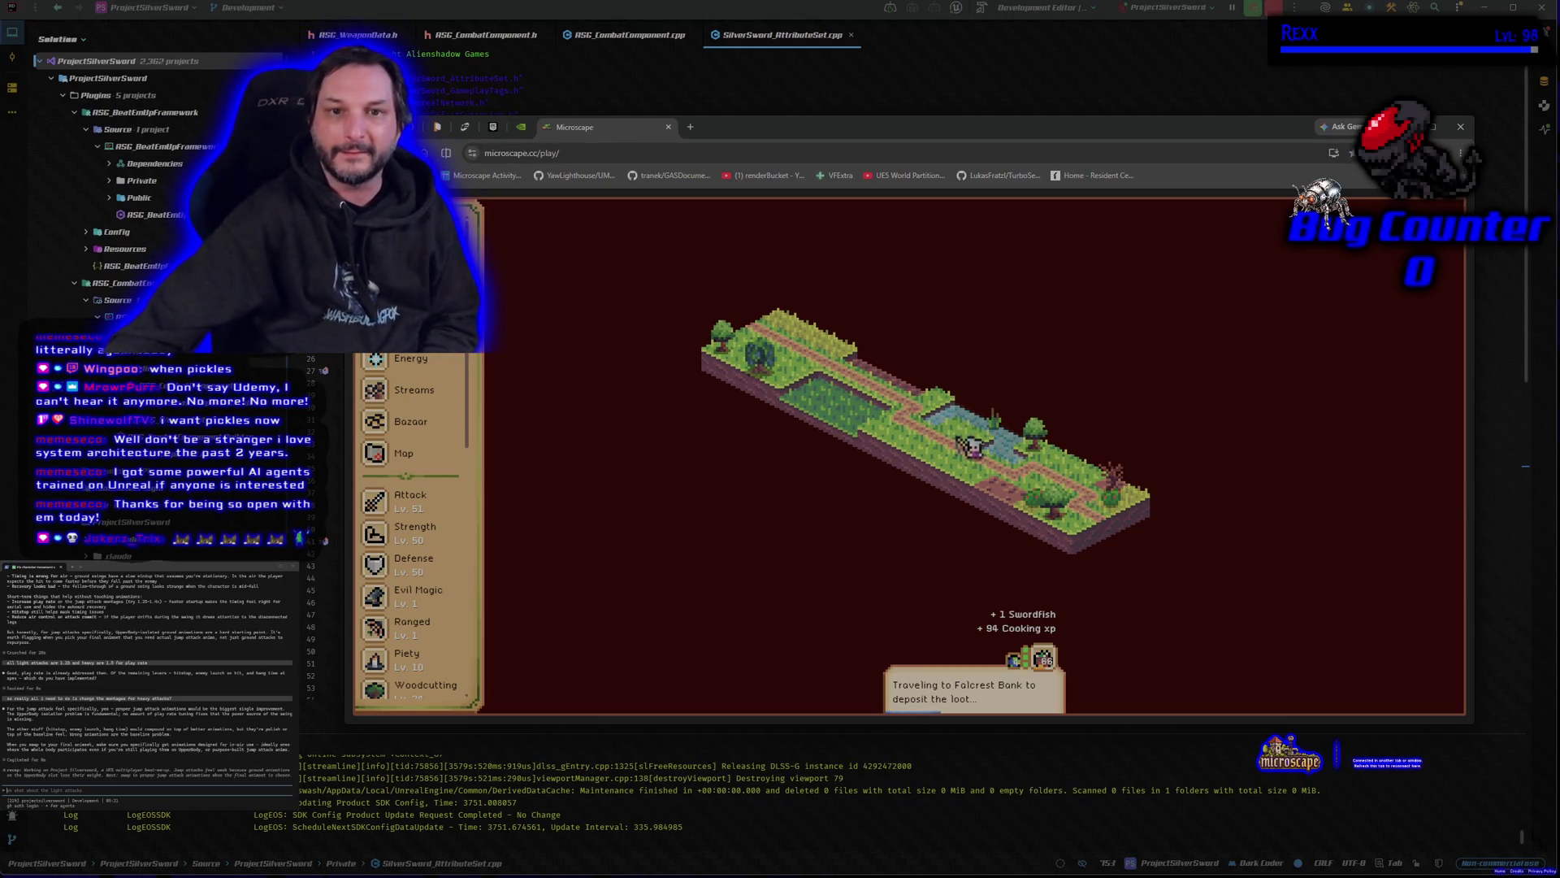
Step: Open the Activity & Loot panel from the current activity button in the side menu
{"action": "left_click", "coordinate": [410, 326]}
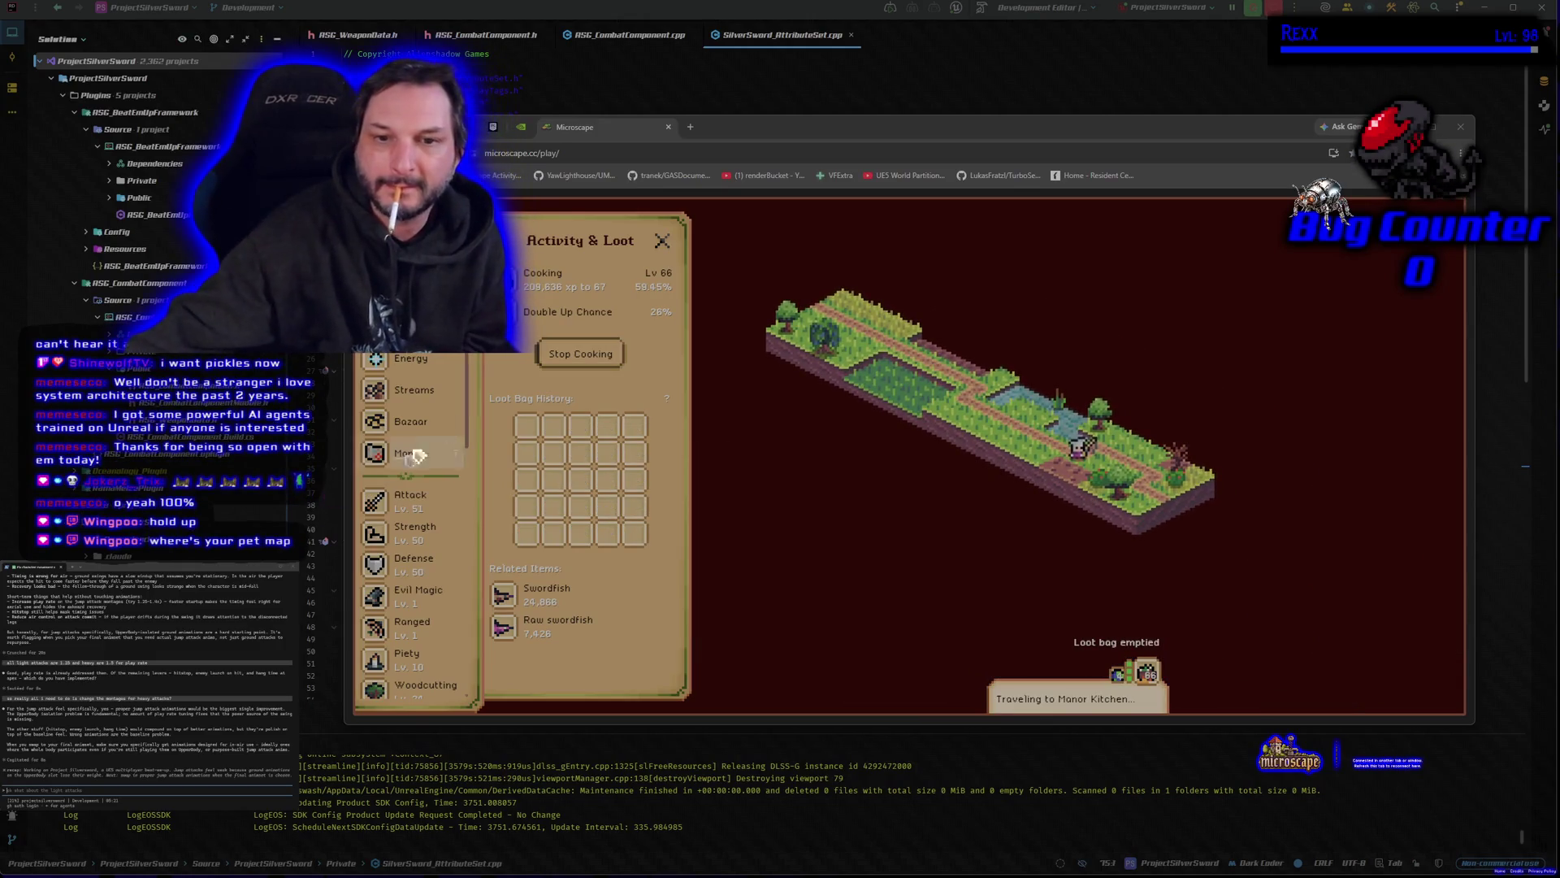
{"action": "scroll", "coordinate": [598, 568], "scroll_direction": "down", "scroll_amount": 10}
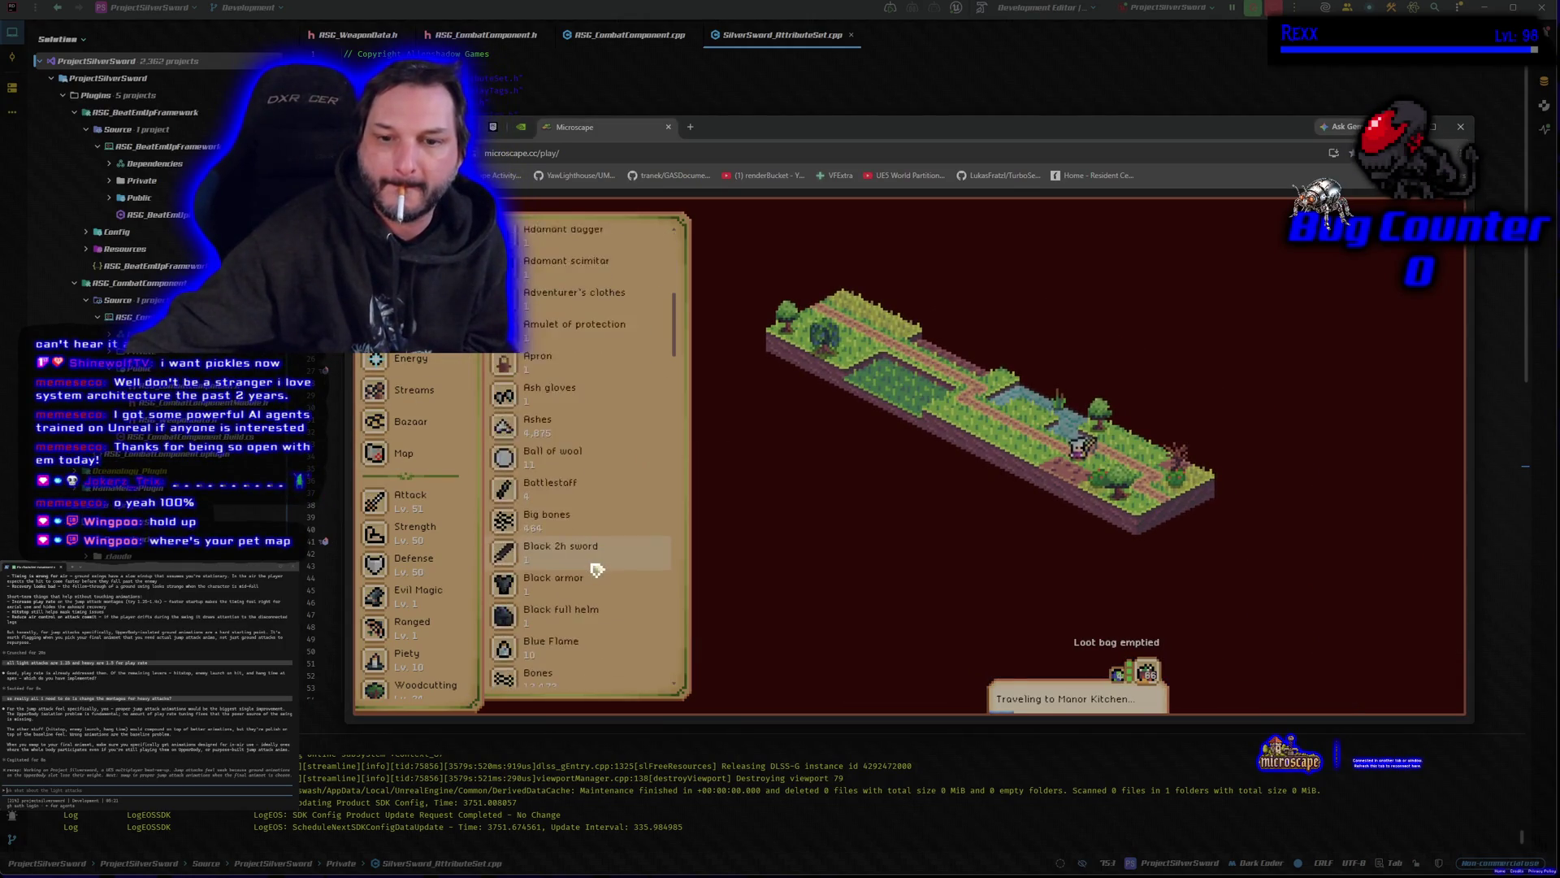
{"action": "scroll", "coordinate": [598, 568], "scroll_direction": "down", "scroll_amount": 10}
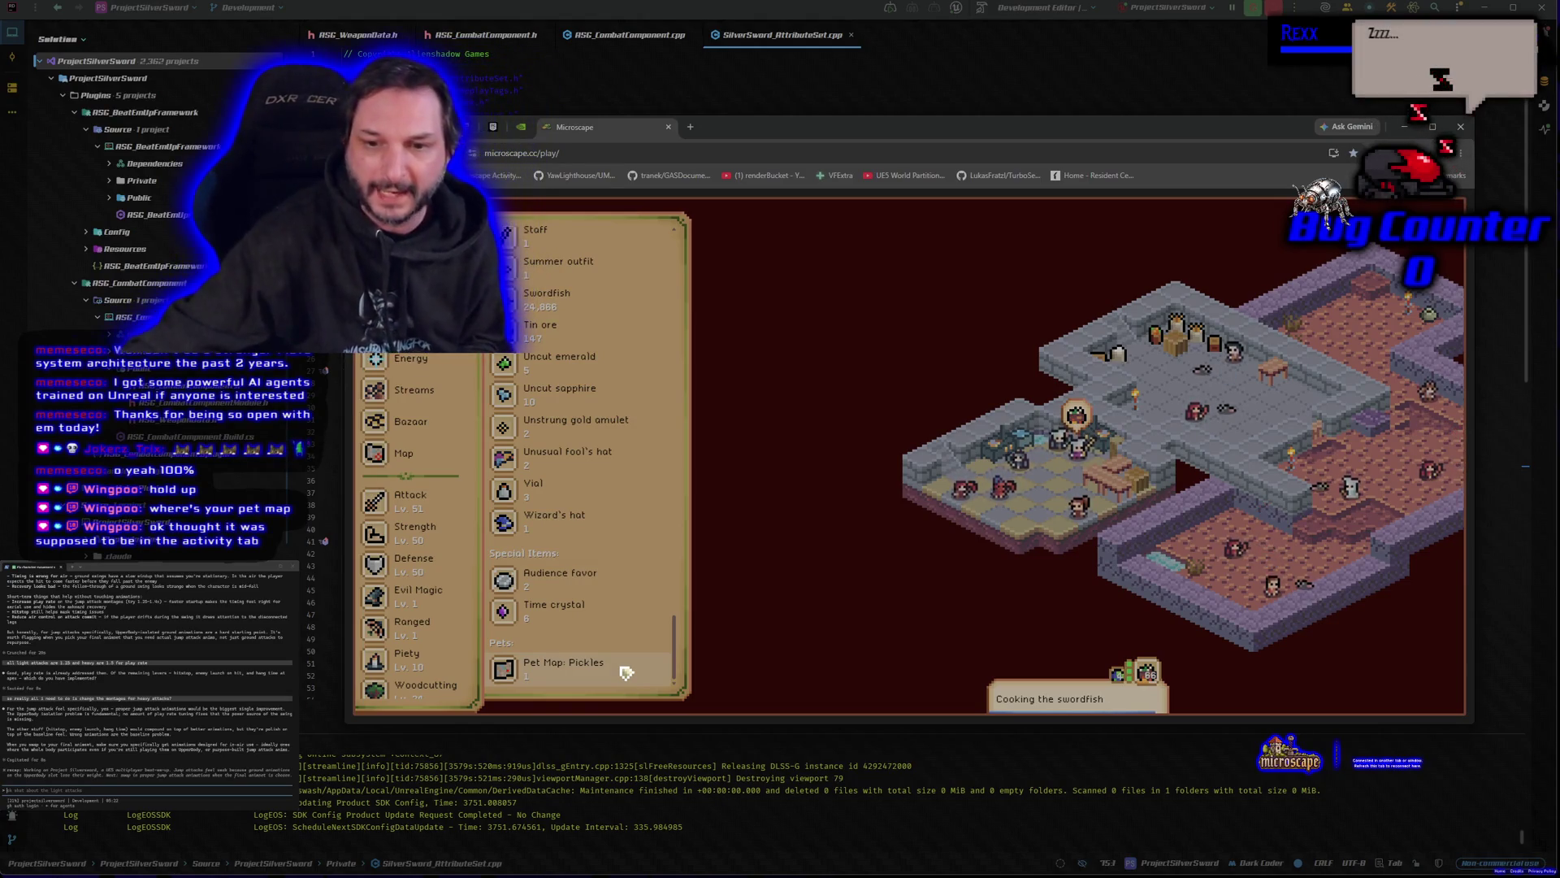
{"action": "scroll", "coordinate": [429, 498], "scroll_direction": "down", "scroll_amount": 8}
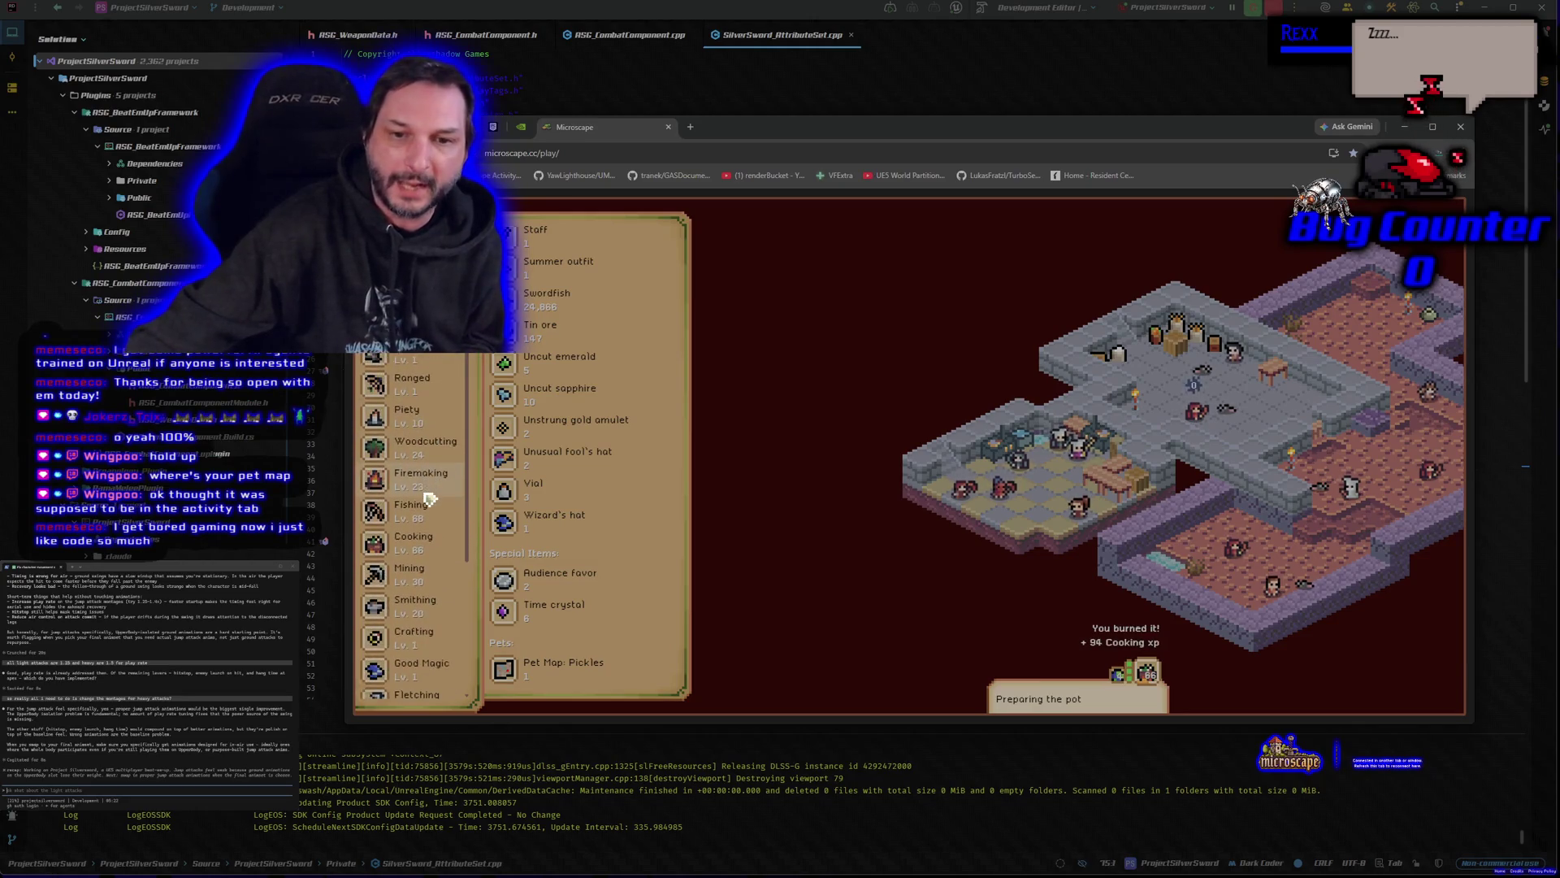
Step: Open the Cooking recipe guide and view the Swordfish recipe details
{"action": "left_click", "coordinate": [415, 418]}
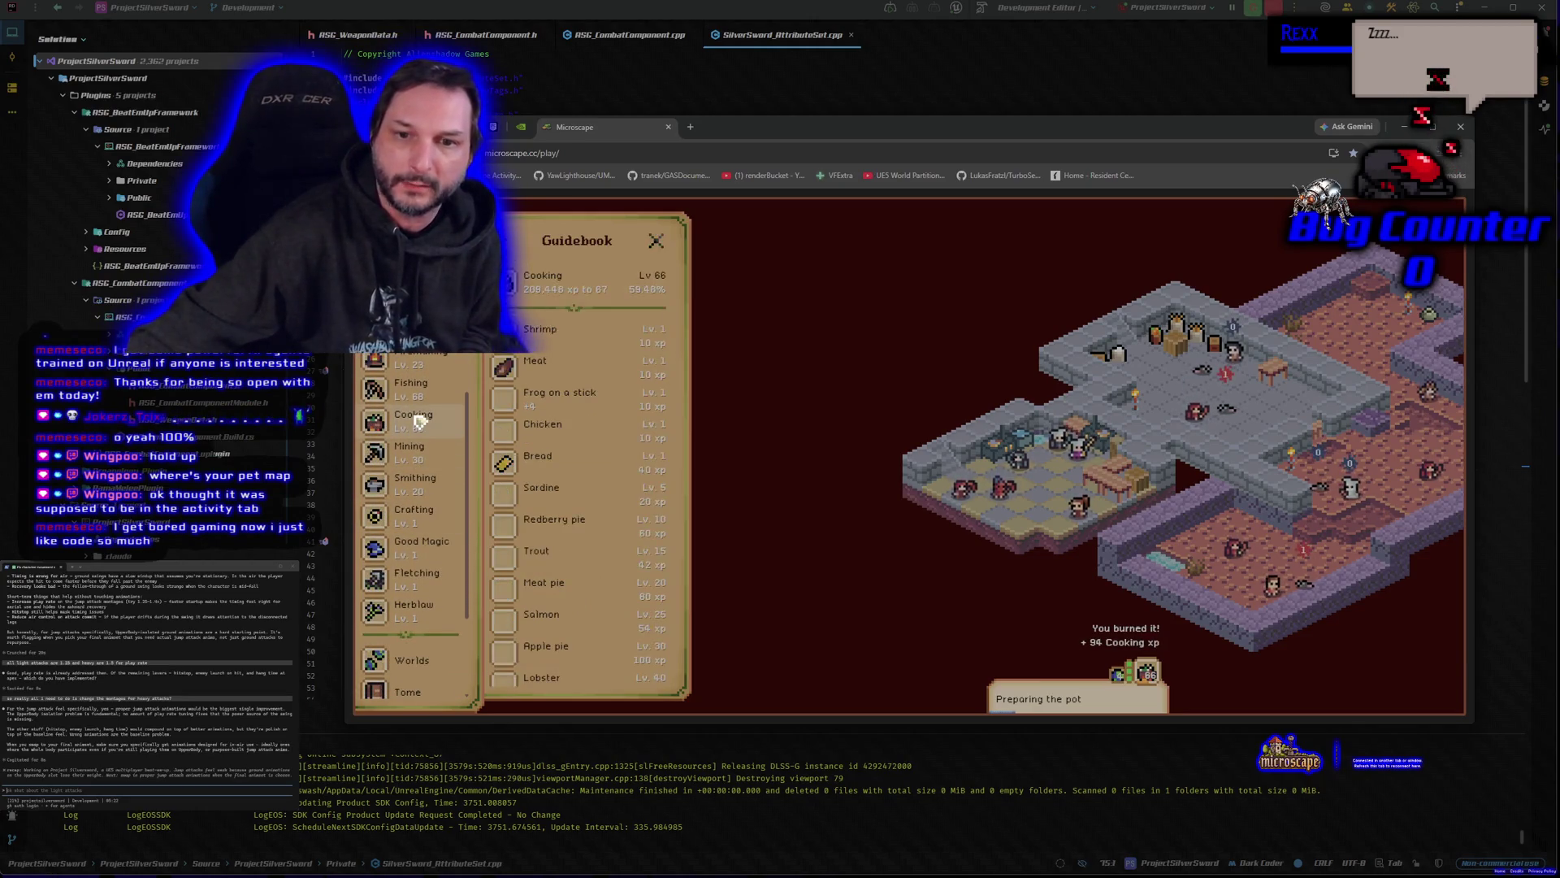
{"action": "scroll", "coordinate": [540, 496], "scroll_direction": "down", "scroll_amount": 3}
{"action": "scroll", "coordinate": [539, 505], "scroll_direction": "down", "scroll_amount": 2}
{"action": "scroll", "coordinate": [569, 642], "scroll_direction": "up", "scroll_amount": 3}
{"action": "left_click", "coordinate": [575, 447]}
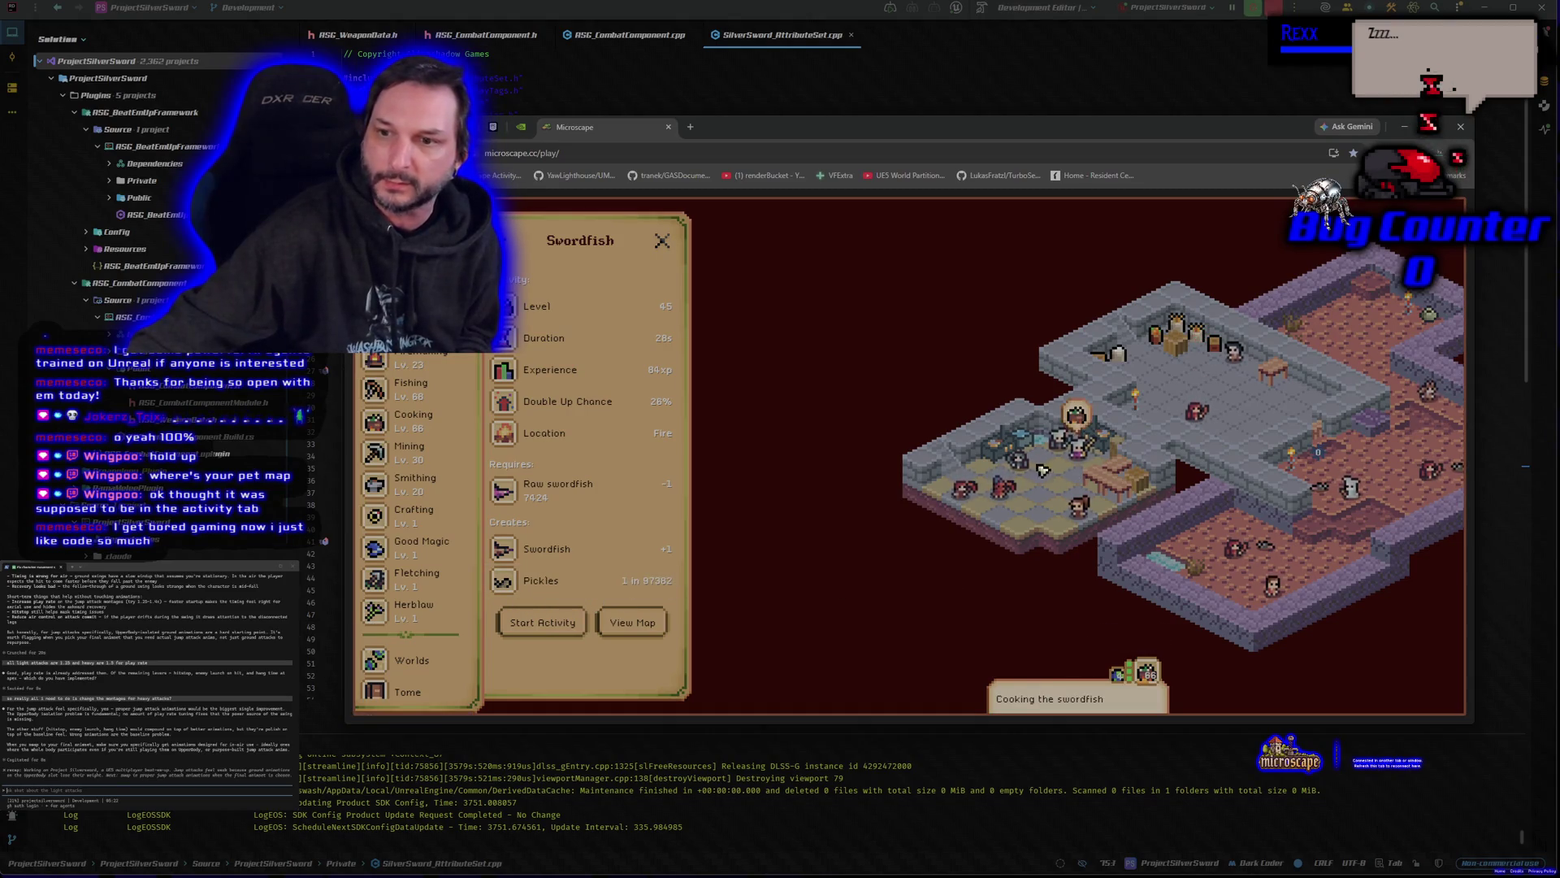
Step: Check which activities can be done at a fire, then close the Fire panel
{"action": "left_click", "coordinate": [1005, 453]}
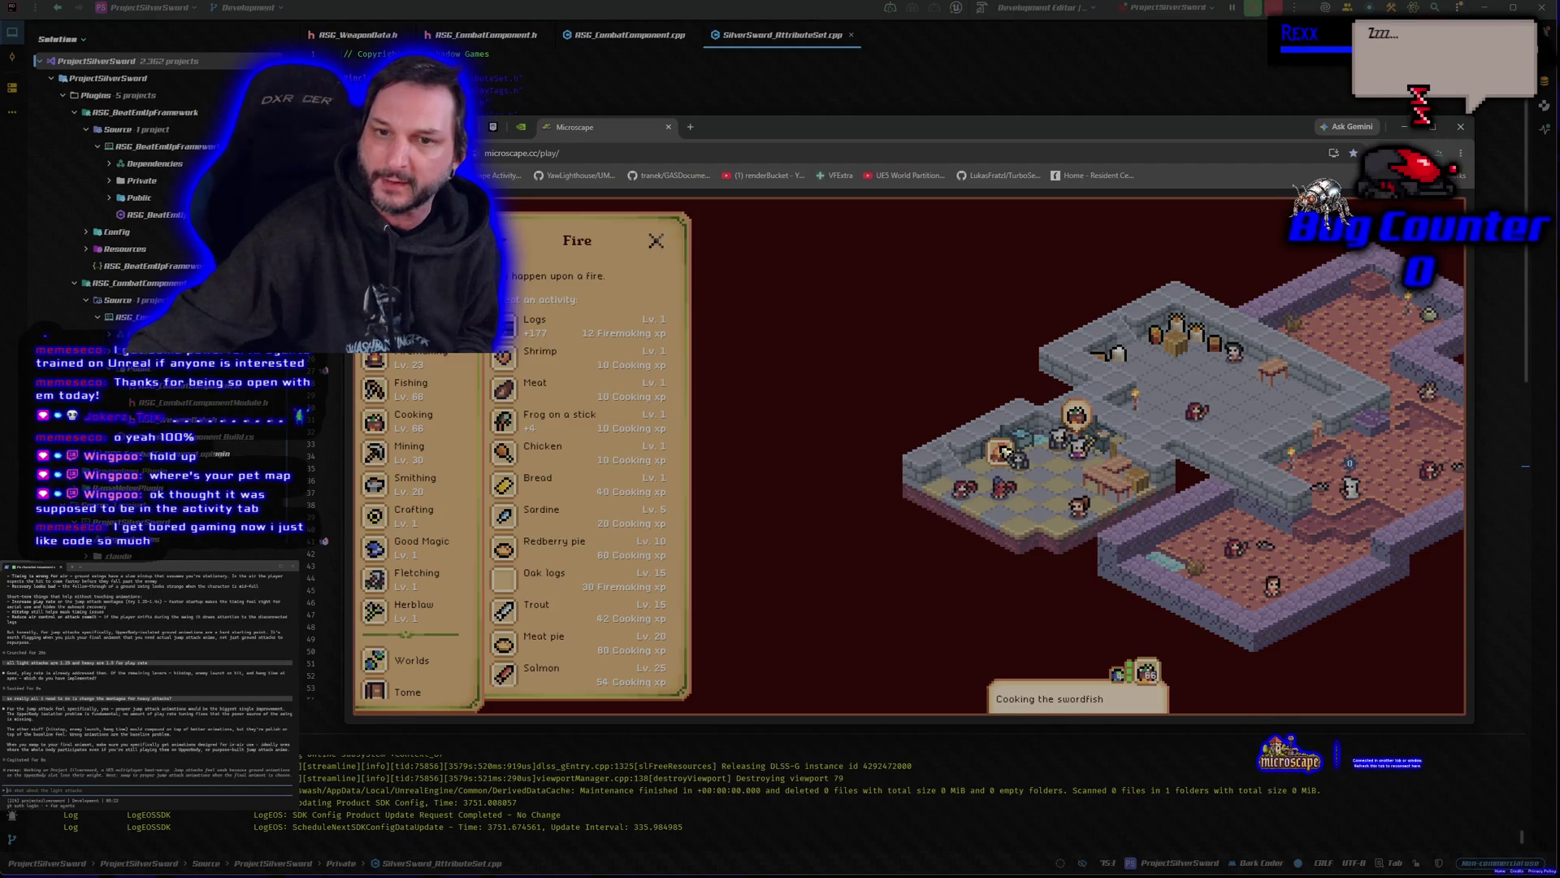
{"action": "scroll", "coordinate": [532, 599], "scroll_direction": "down", "scroll_amount": 5}
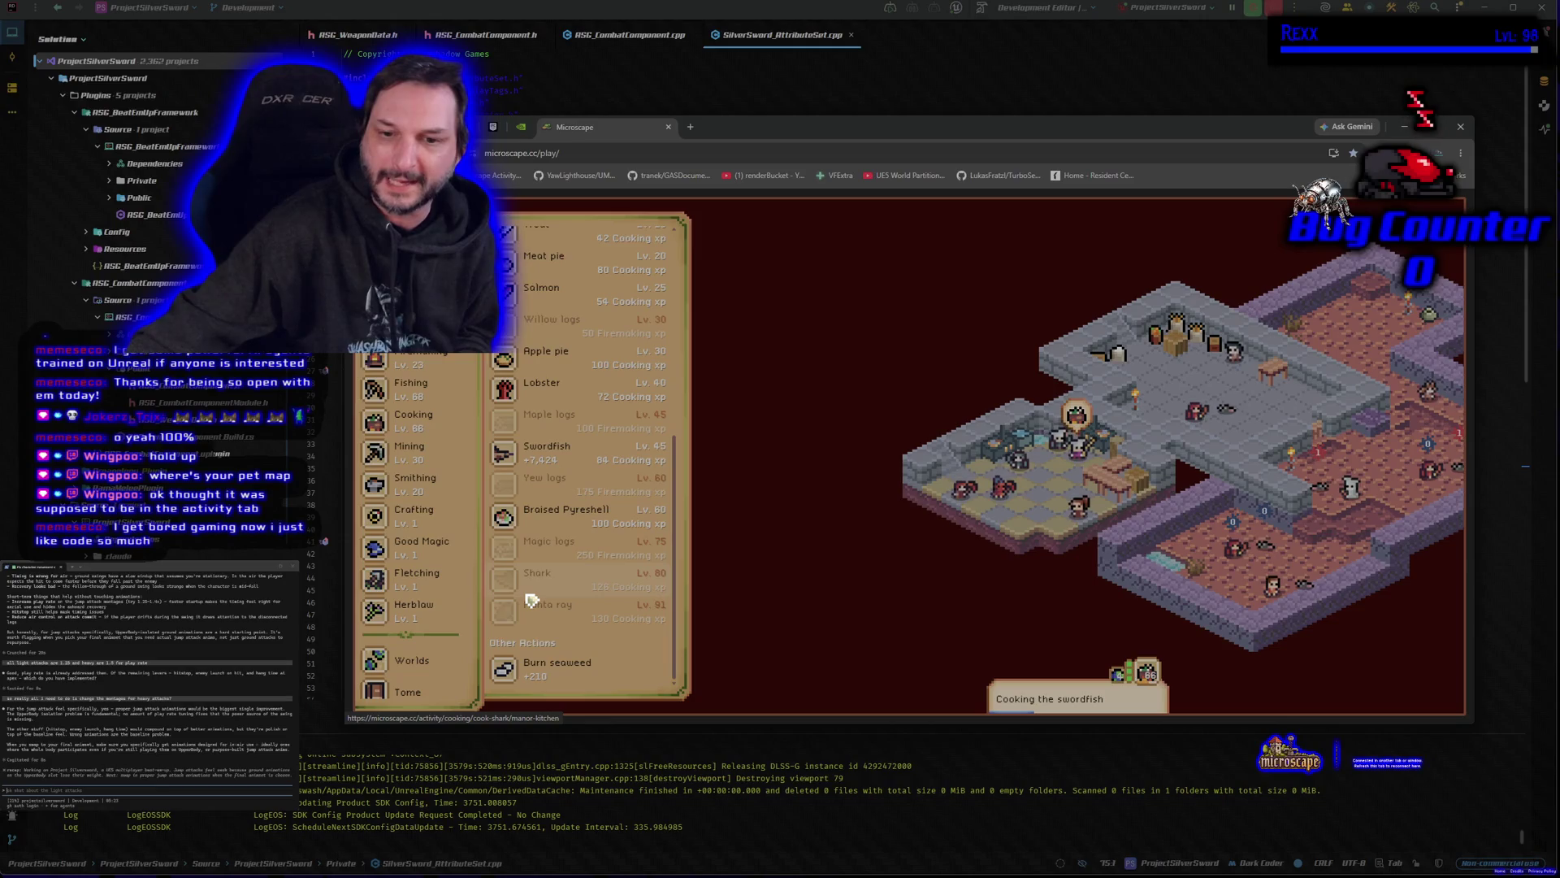
{"action": "scroll", "coordinate": [530, 596], "scroll_direction": "up", "scroll_amount": 5}
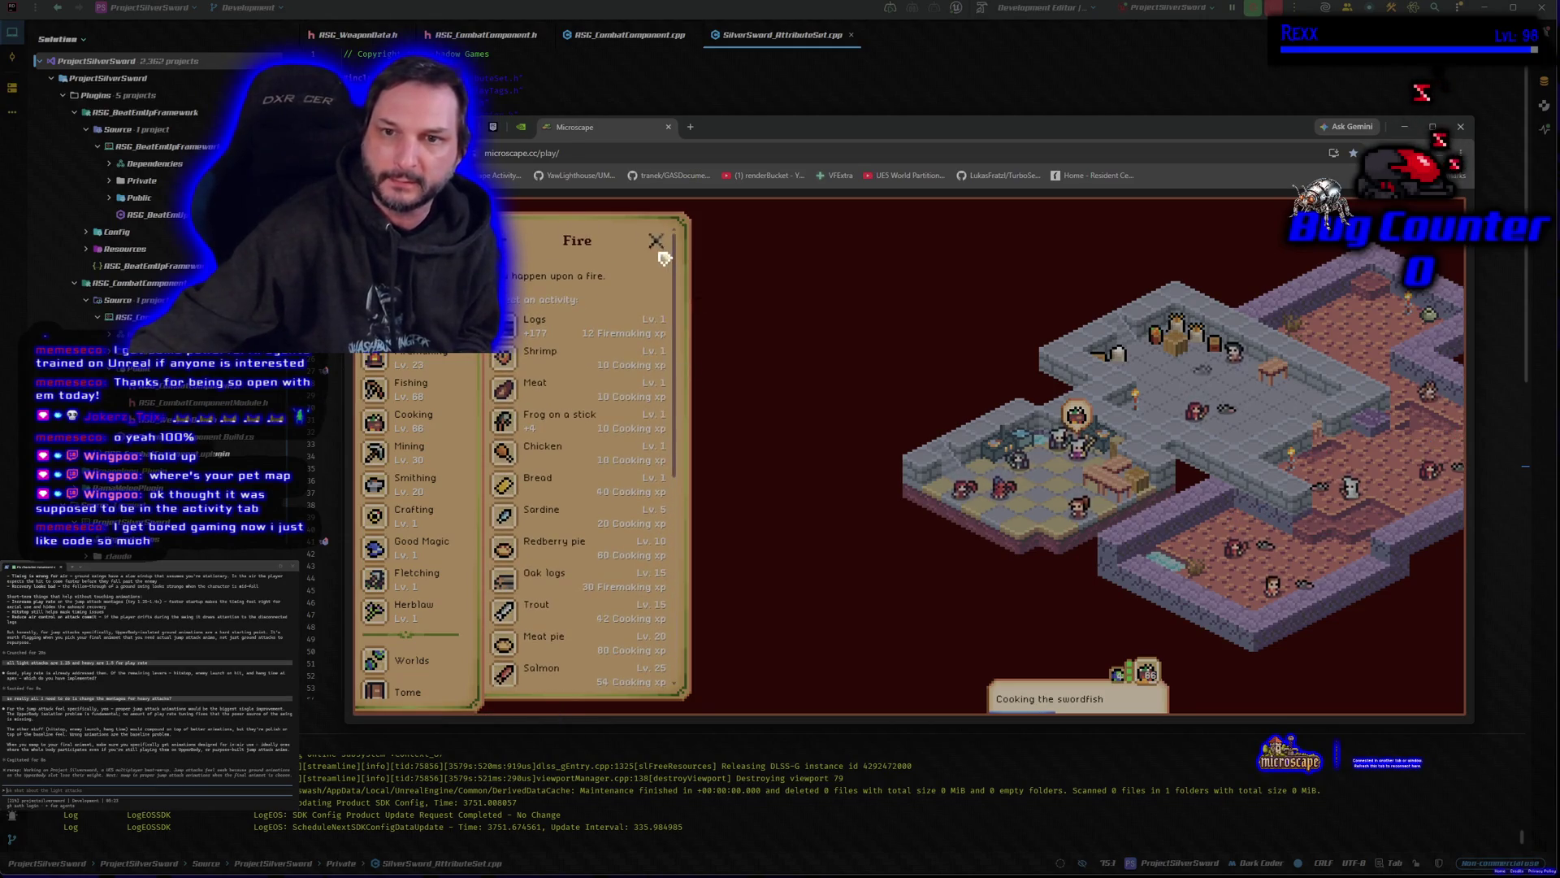
{"action": "left_click", "coordinate": [660, 252]}
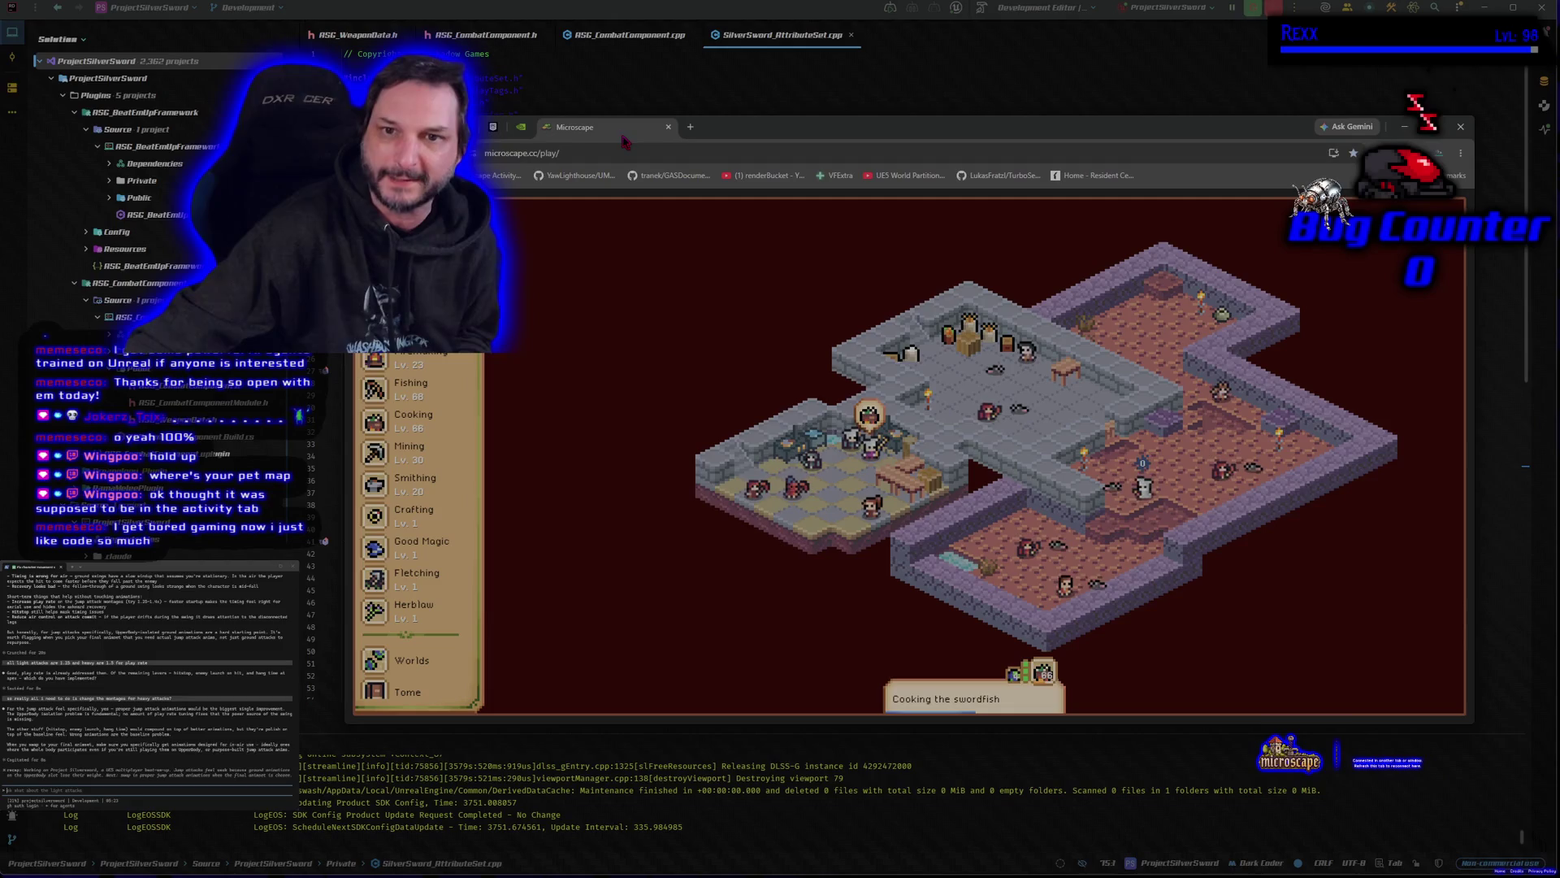
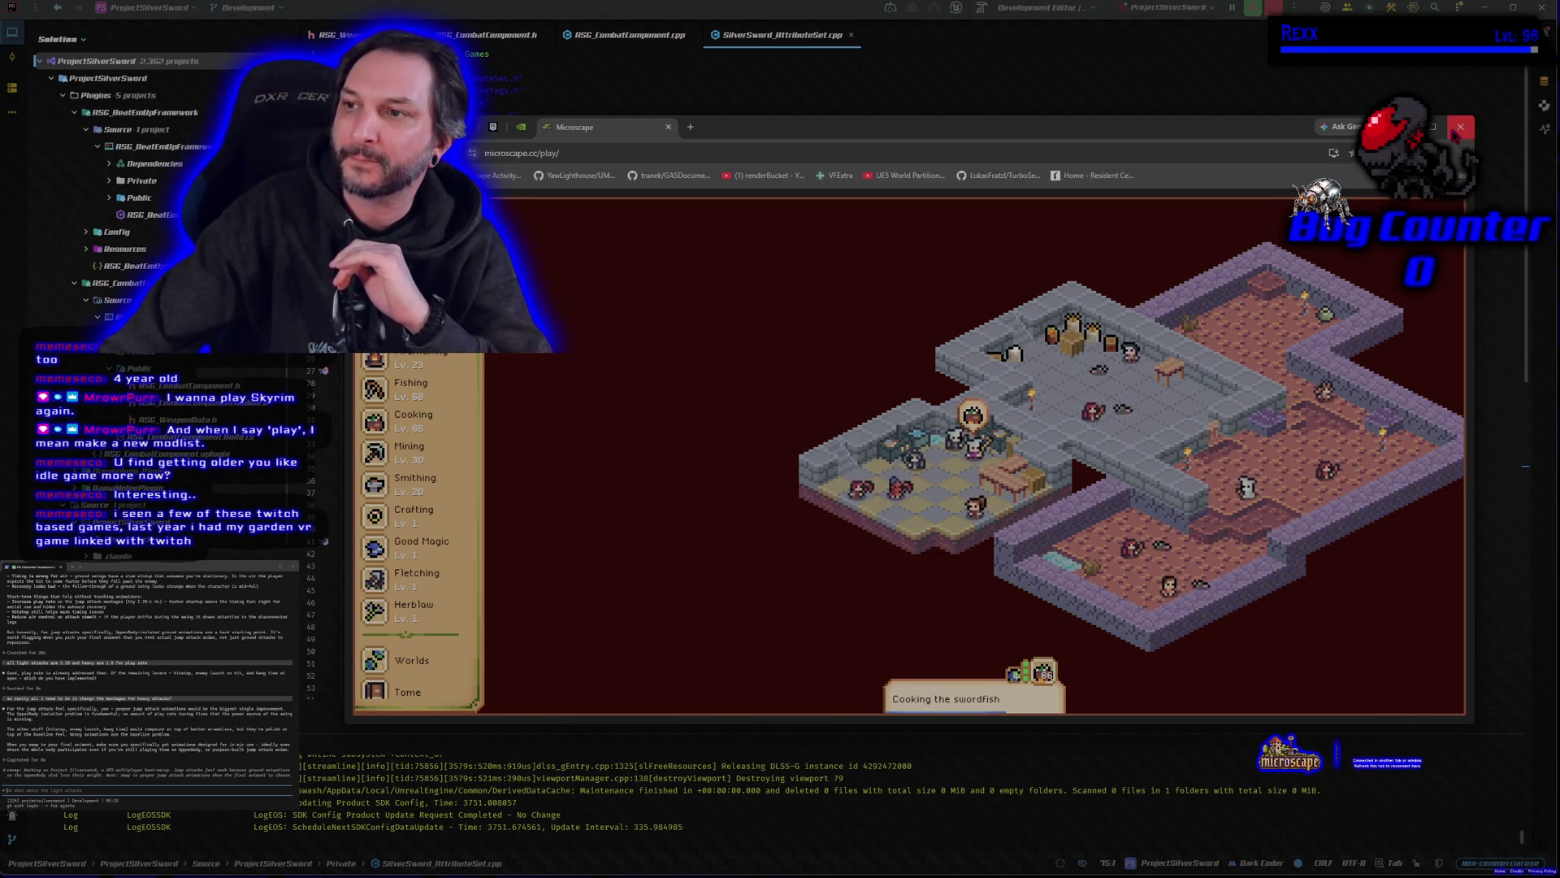
Step: Close the Microscape game's browser window to get back to SilverSword_AttributeSet.cpp
{"action": "left_click", "coordinate": [1454, 127]}
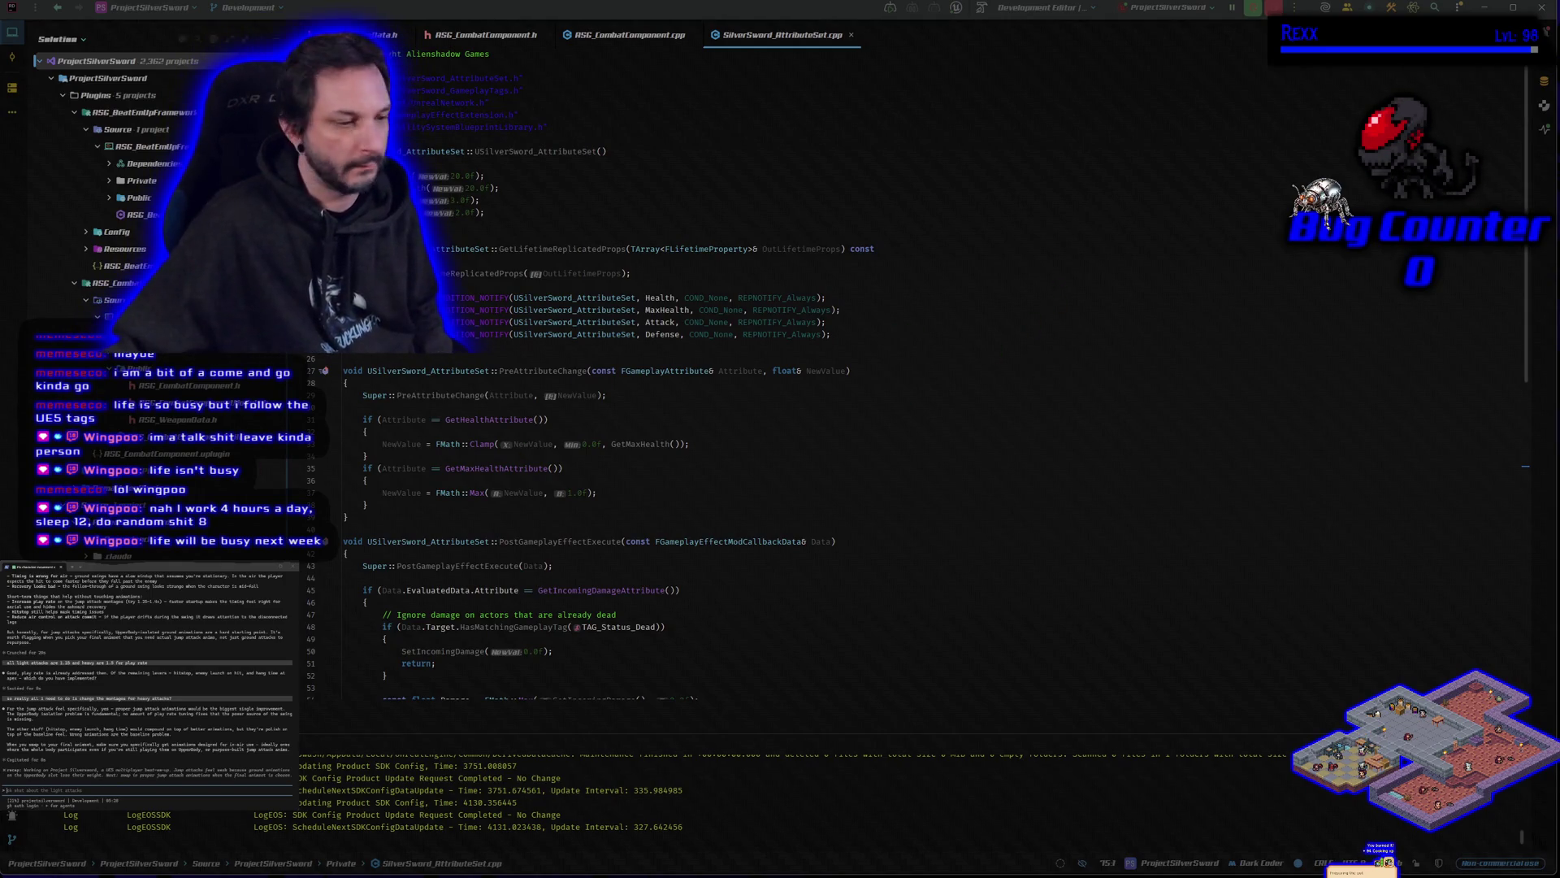
Step: Switch from Rider to the Unreal level editor and turn the view toward the 1M/2M boxes and wall
{"action": "key", "text": "alt+Tab"}
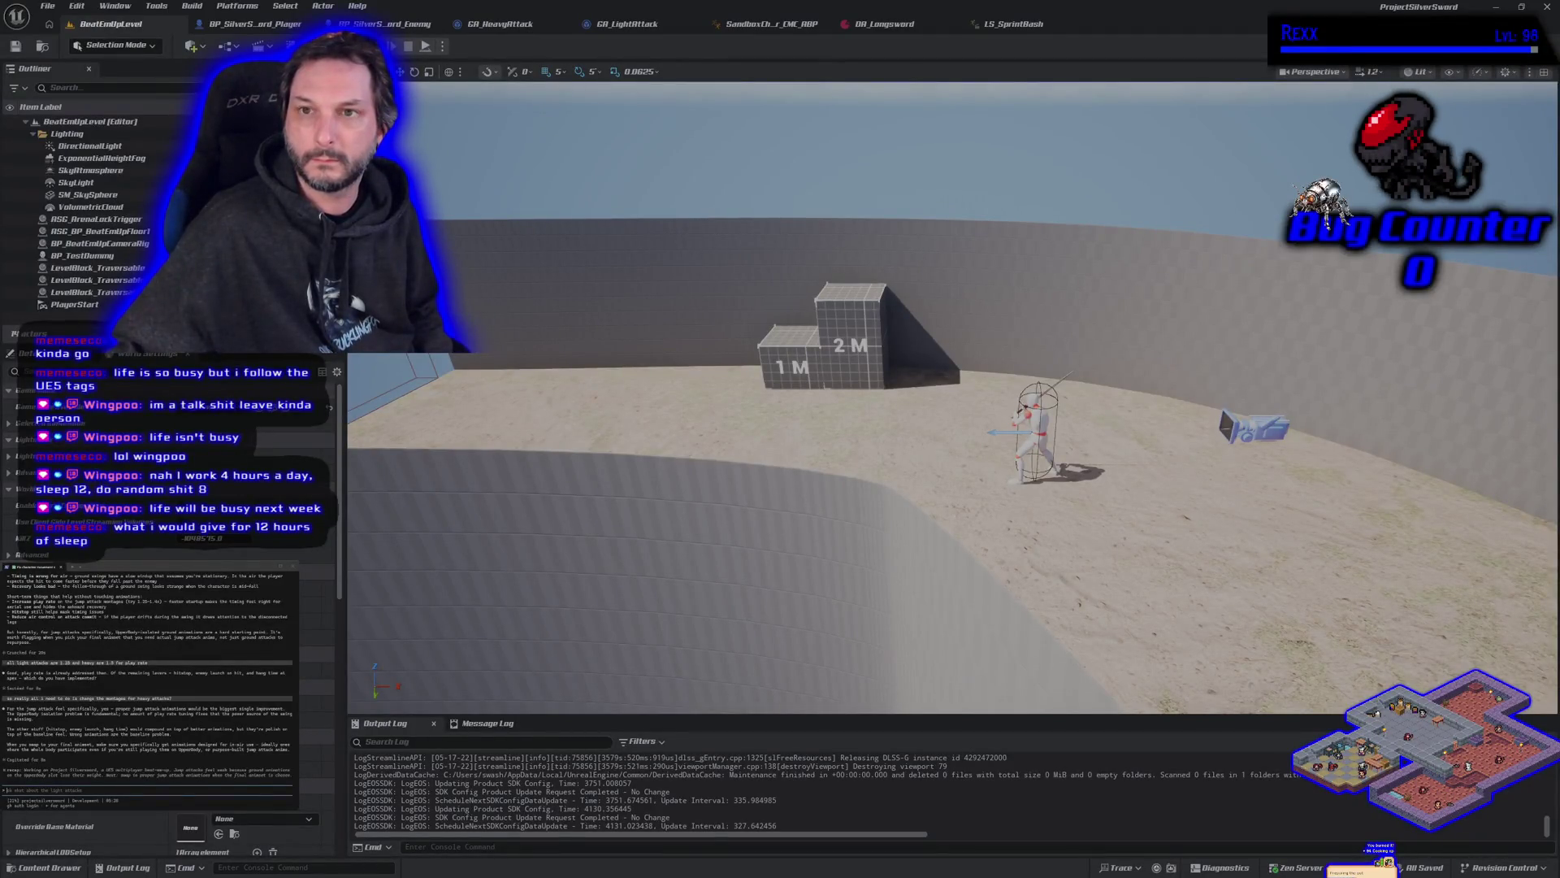
{"action": "key", "text": "alt+Tab"}
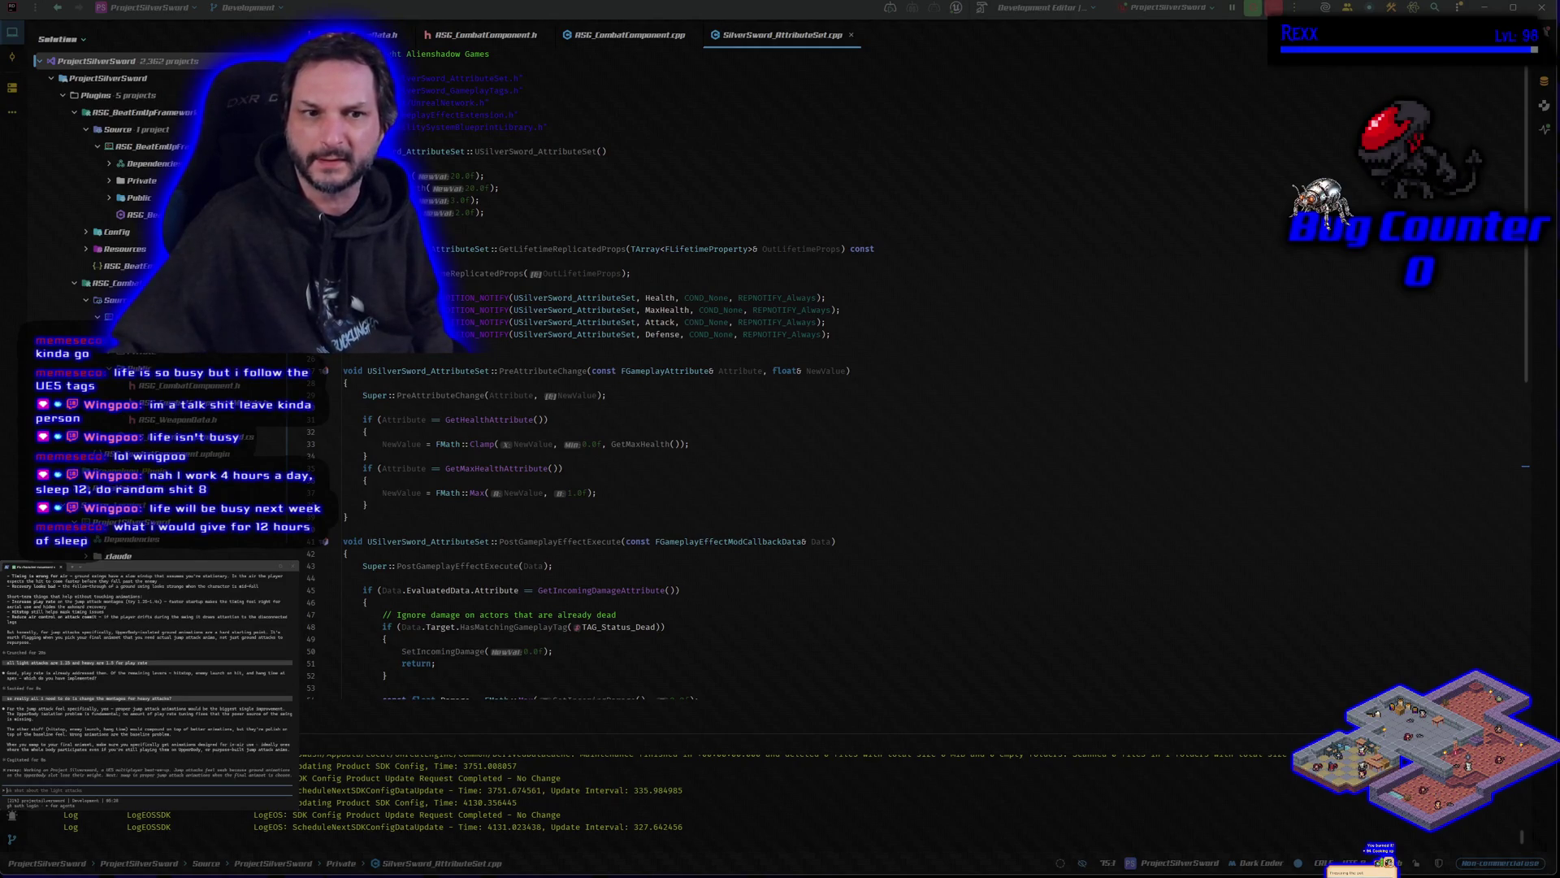
{"action": "key", "text": "alt+Tab"}
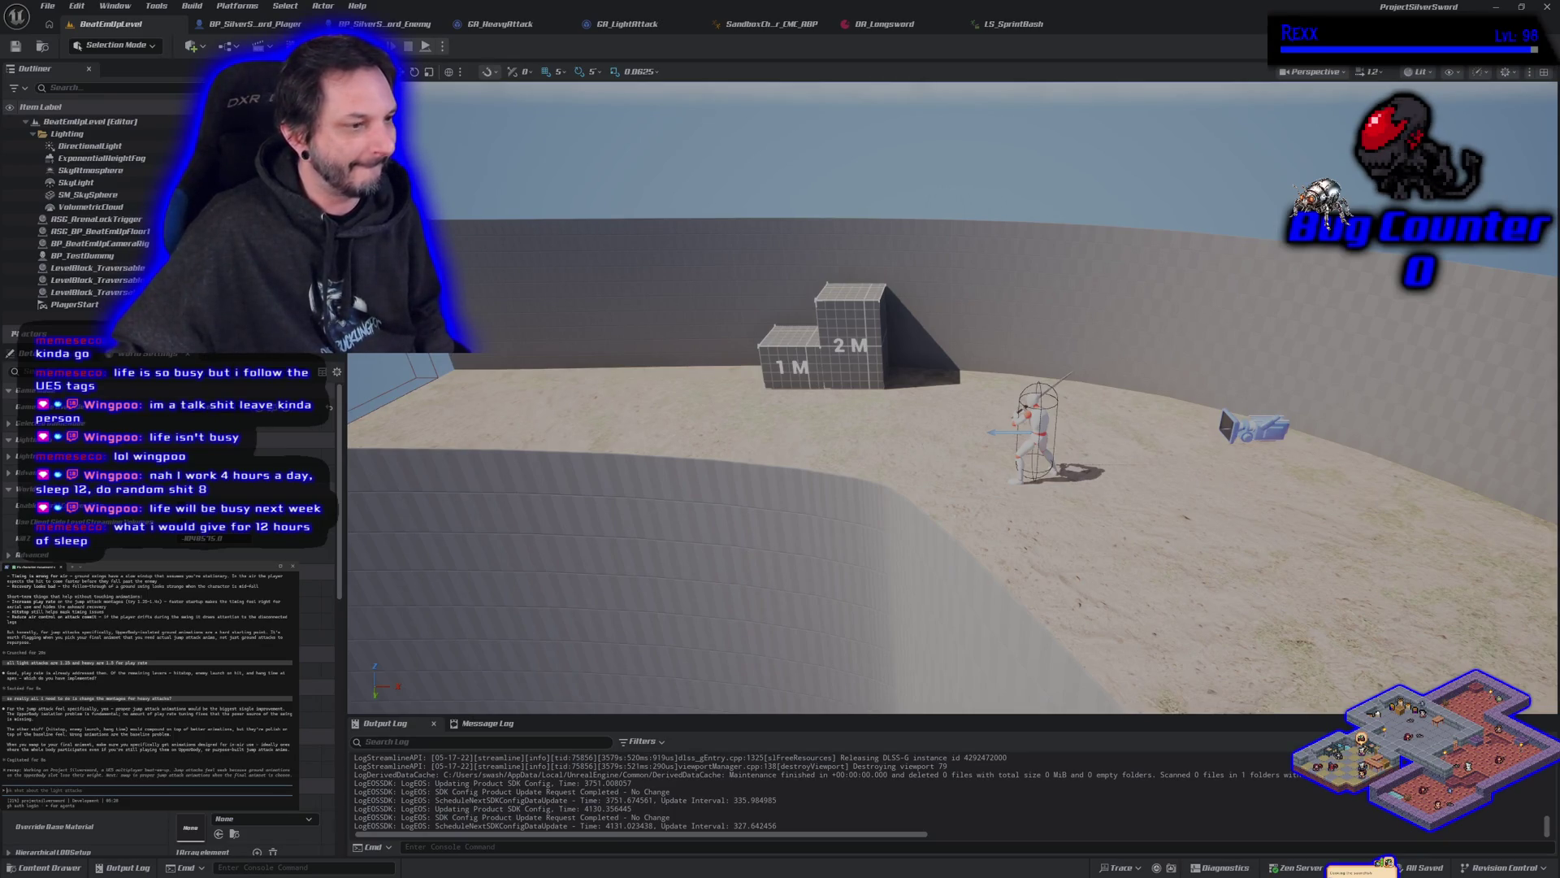
{"action": "mouse_move", "coordinate": [754, 481]}
{"action": "left_mouse_down"}
{"action": "mouse_move", "coordinate": [724, 480]}
{"action": "mouse_move", "coordinate": [754, 481]}
{"action": "left_mouse_up"}
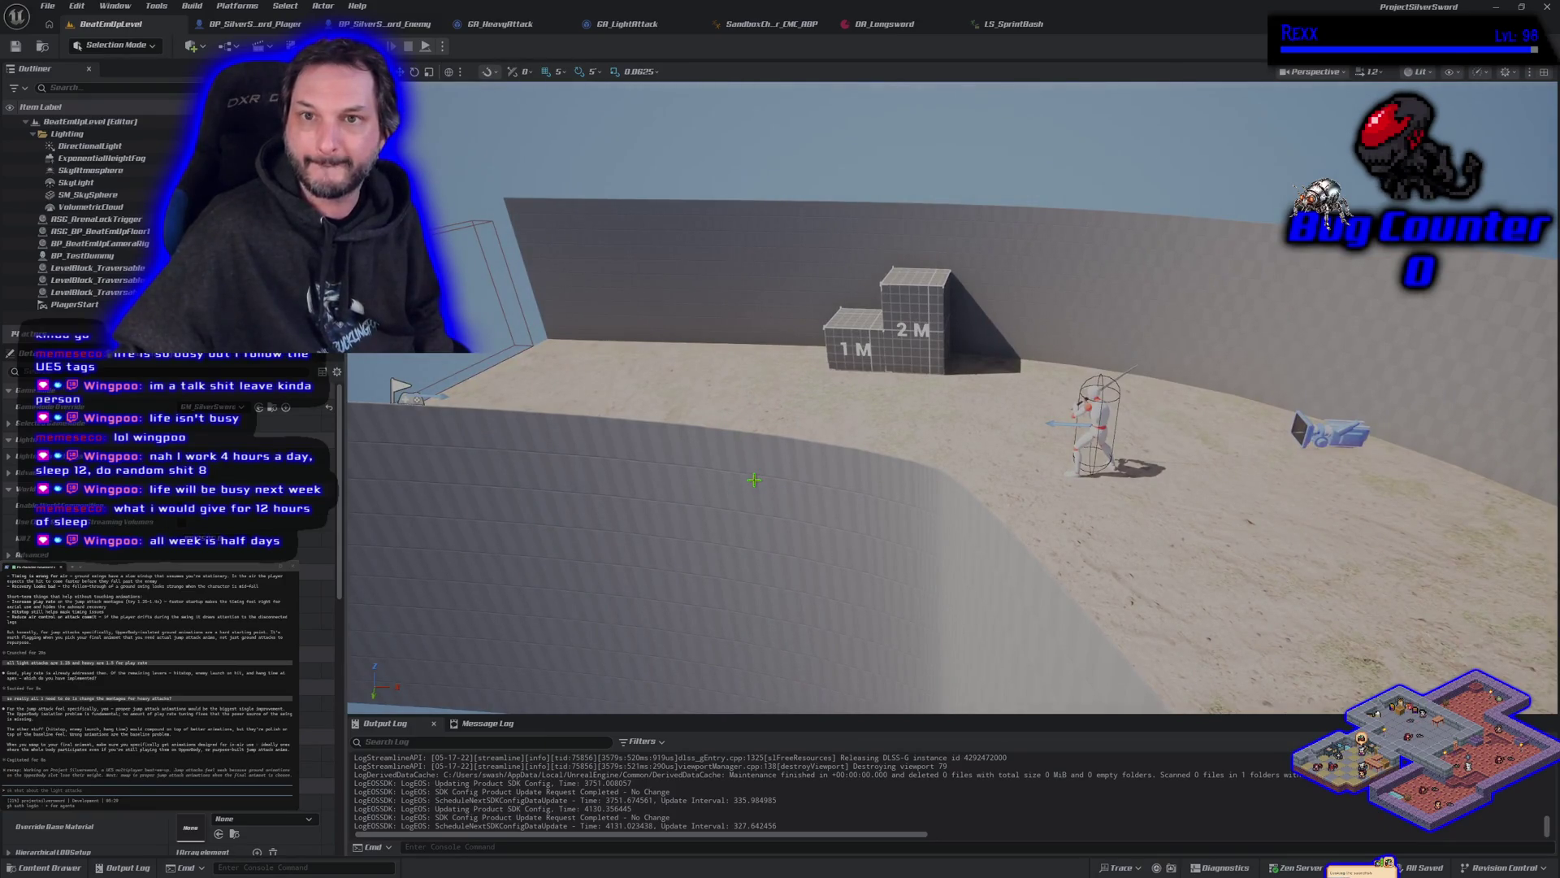
Step: Open the LS_SprintBash animation in its editor, then bring a browser window to the front
{"action": "left_click", "coordinate": [1001, 27]}
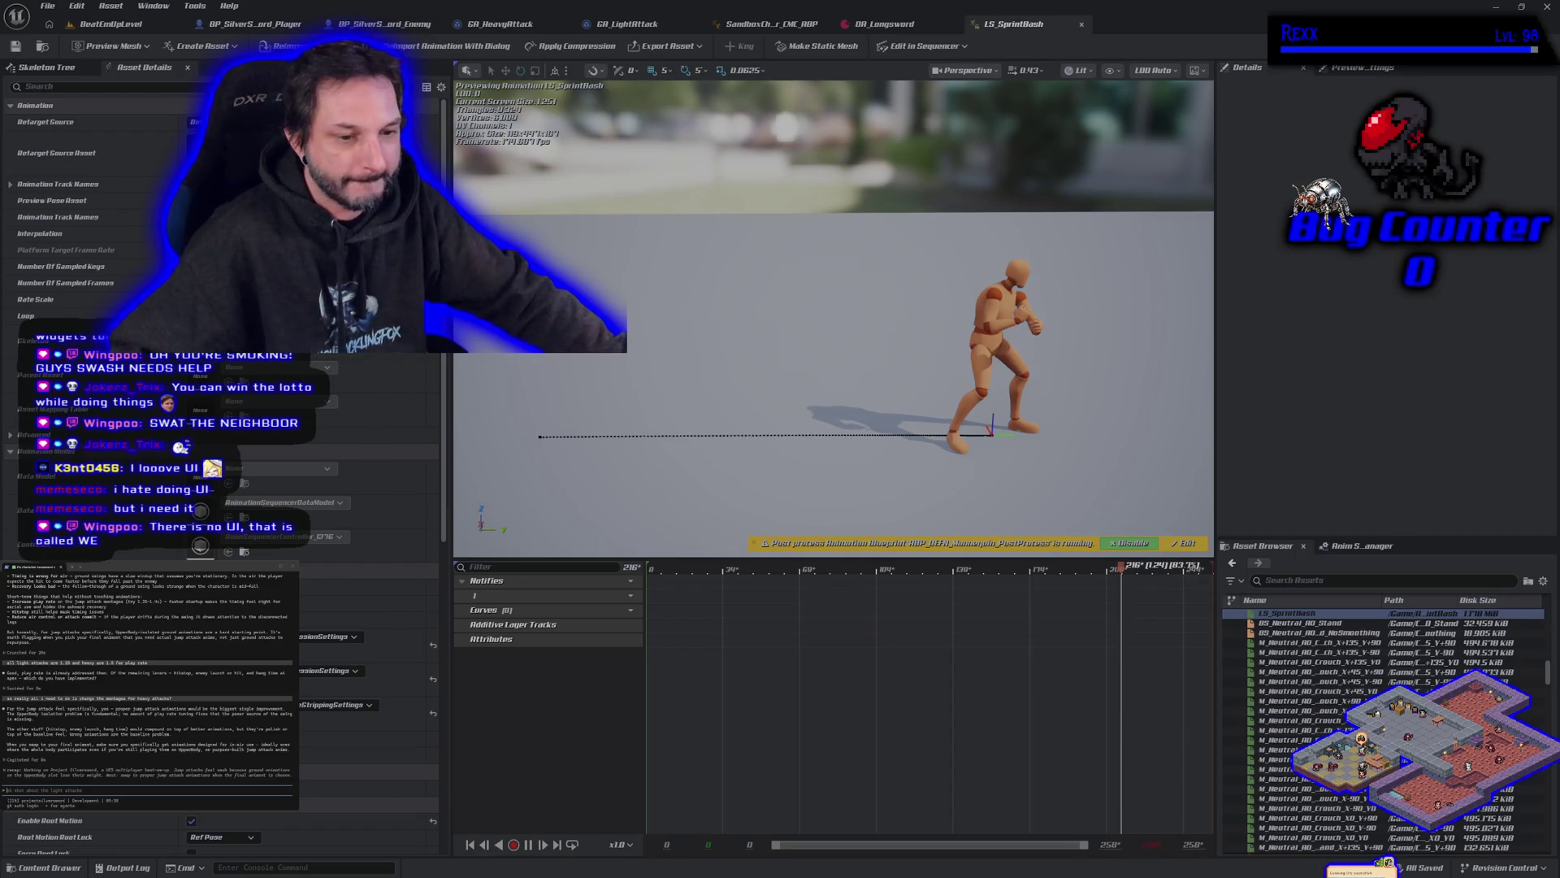
{"action": "key", "text": "alt+Tab"}
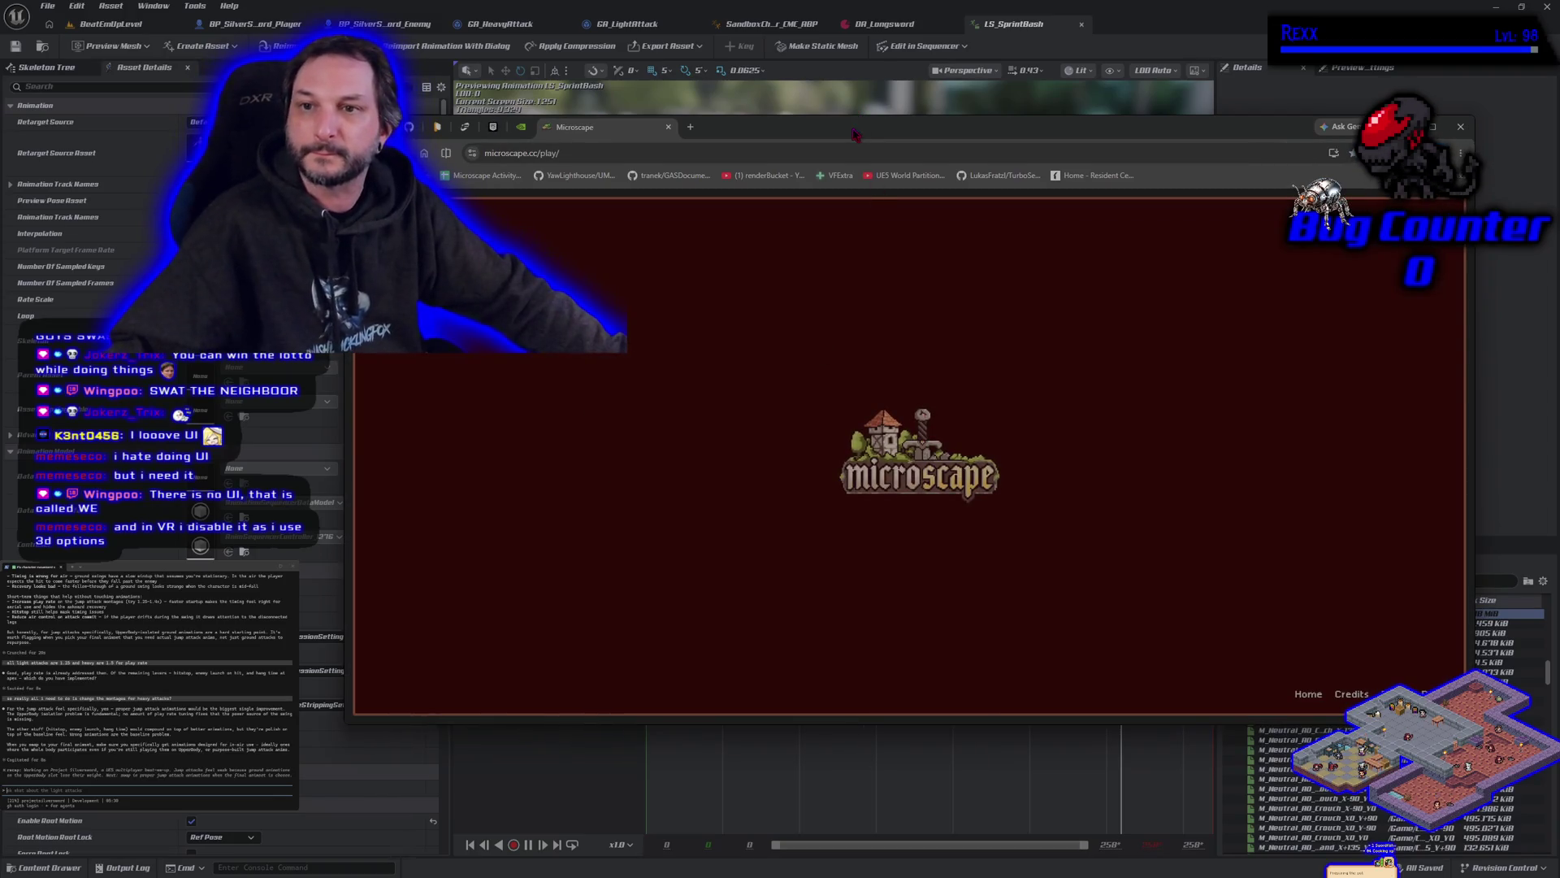
{"action": "left_click_drag", "start_coordinate": [854, 135], "coordinate": [860, 160]}
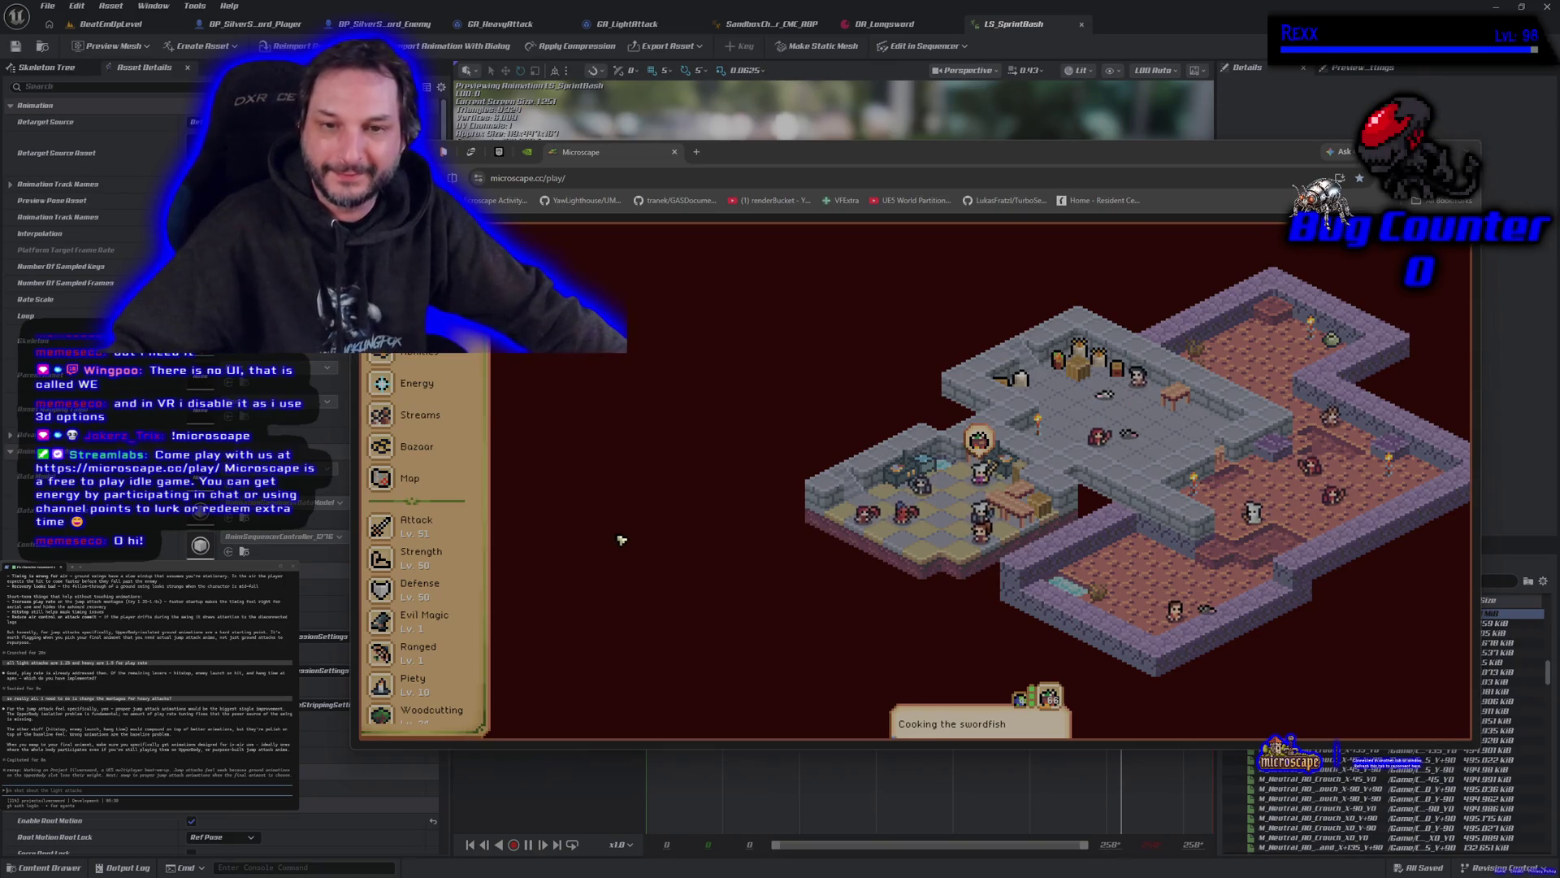
{"action": "left_click_drag", "start_coordinate": [810, 152], "coordinate": [768, 151]}
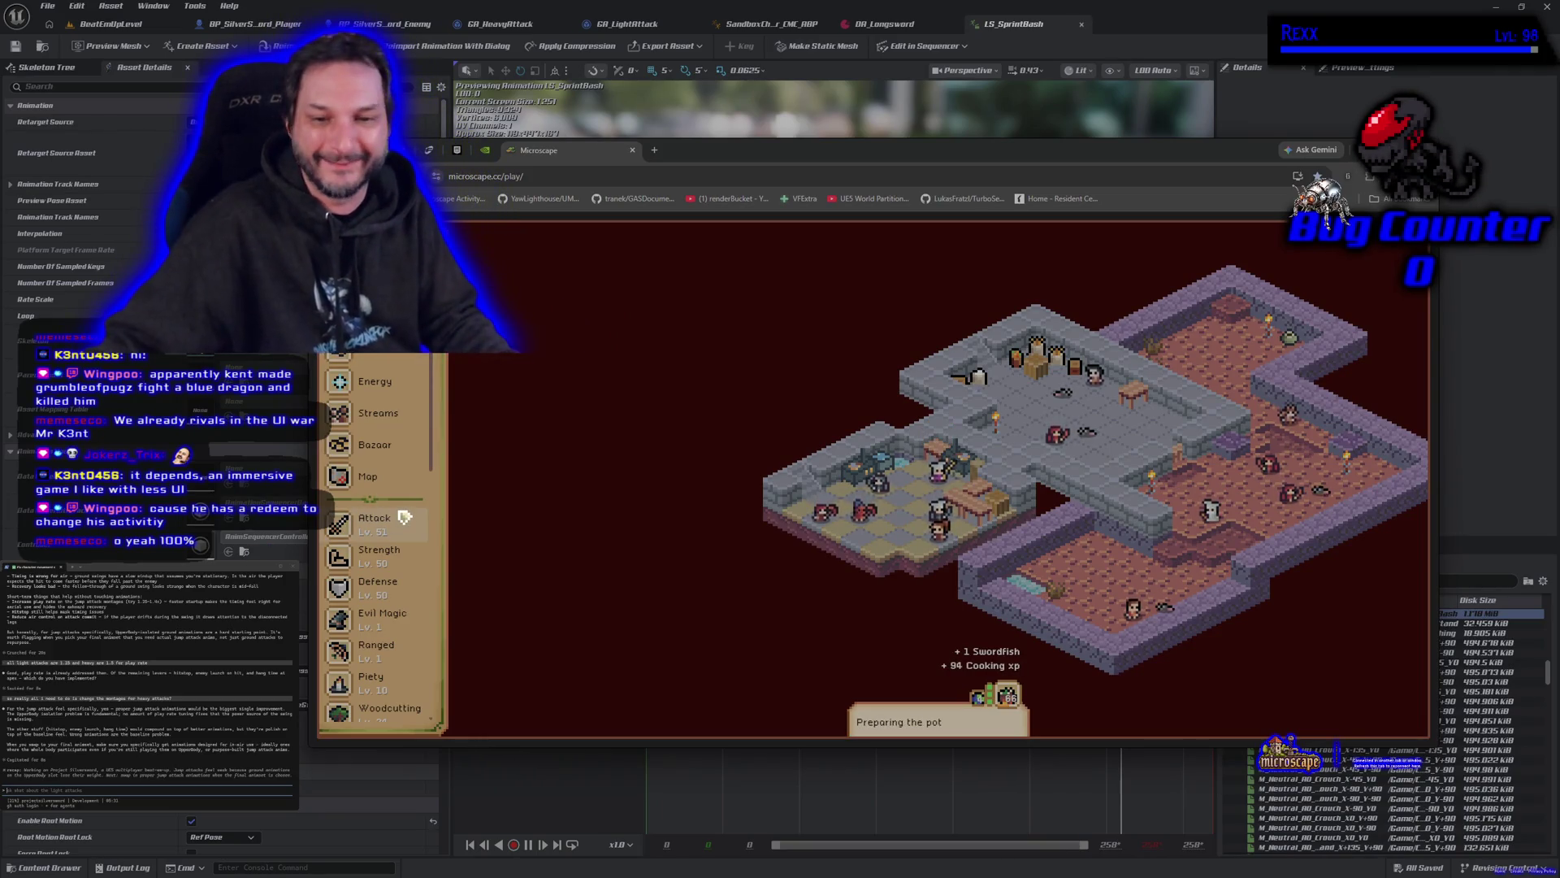
{"action": "scroll", "coordinate": [404, 517], "scroll_direction": "down", "scroll_amount": 10}
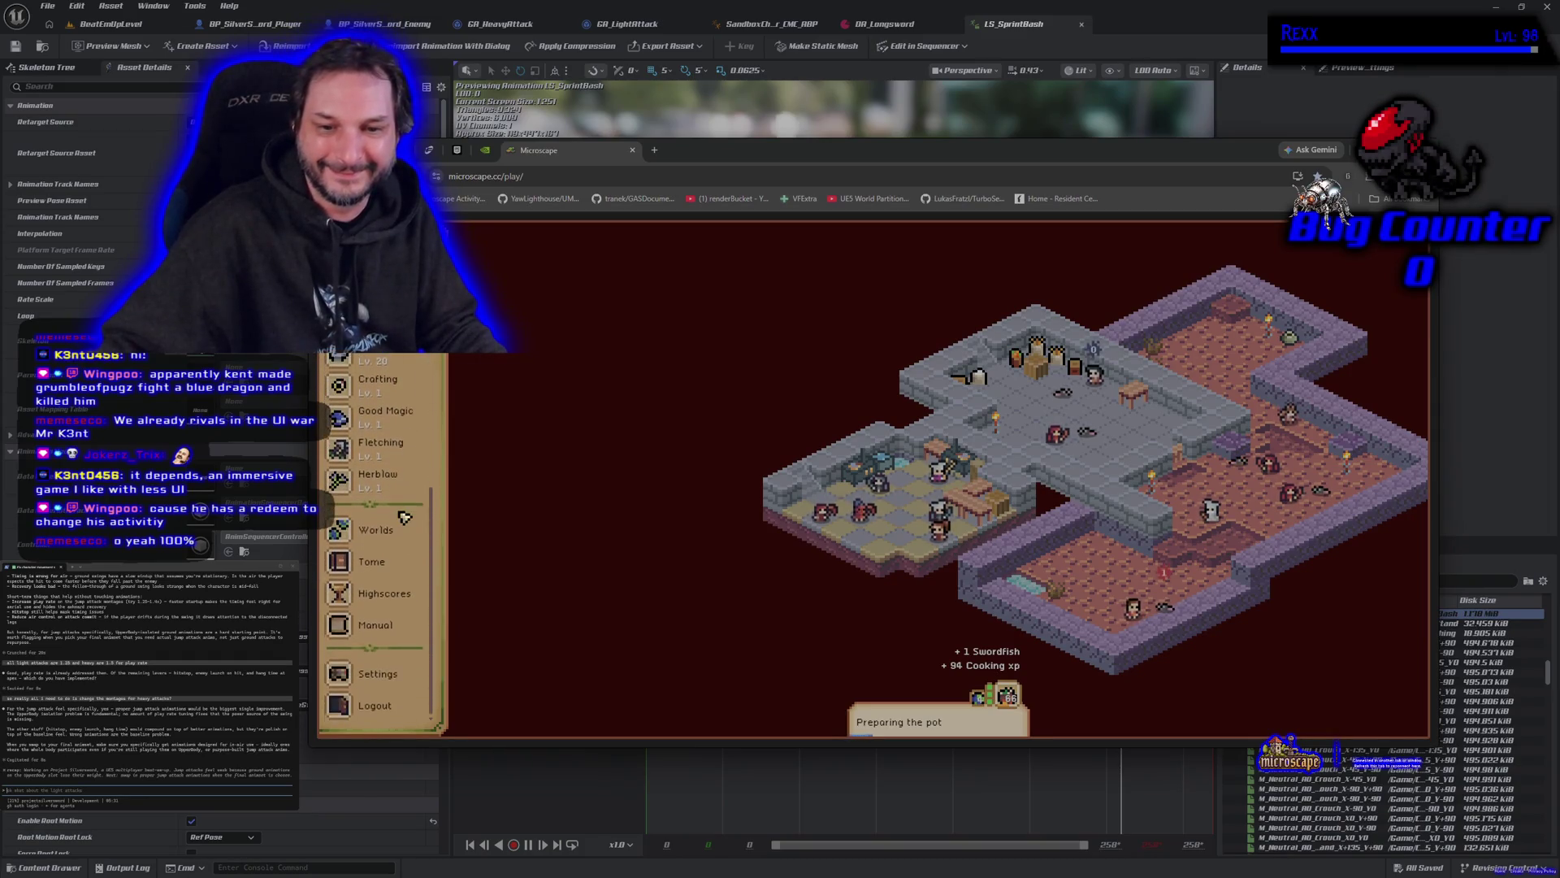
{"action": "scroll", "coordinate": [404, 517], "scroll_direction": "up", "scroll_amount": 8}
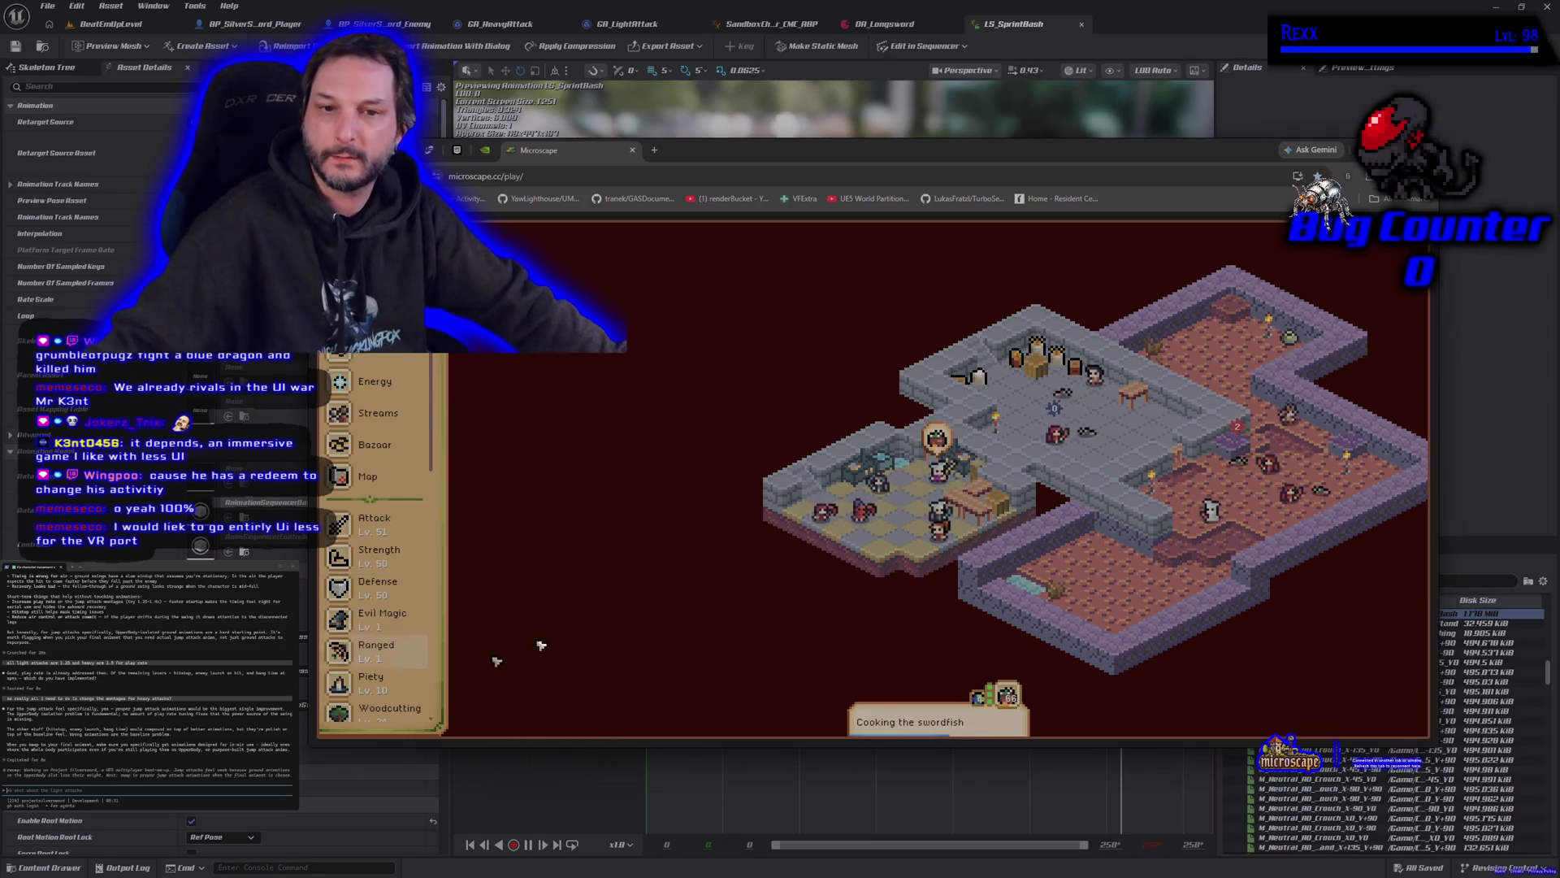
{"action": "left_click_drag", "start_coordinate": [752, 159], "coordinate": [767, 138]}
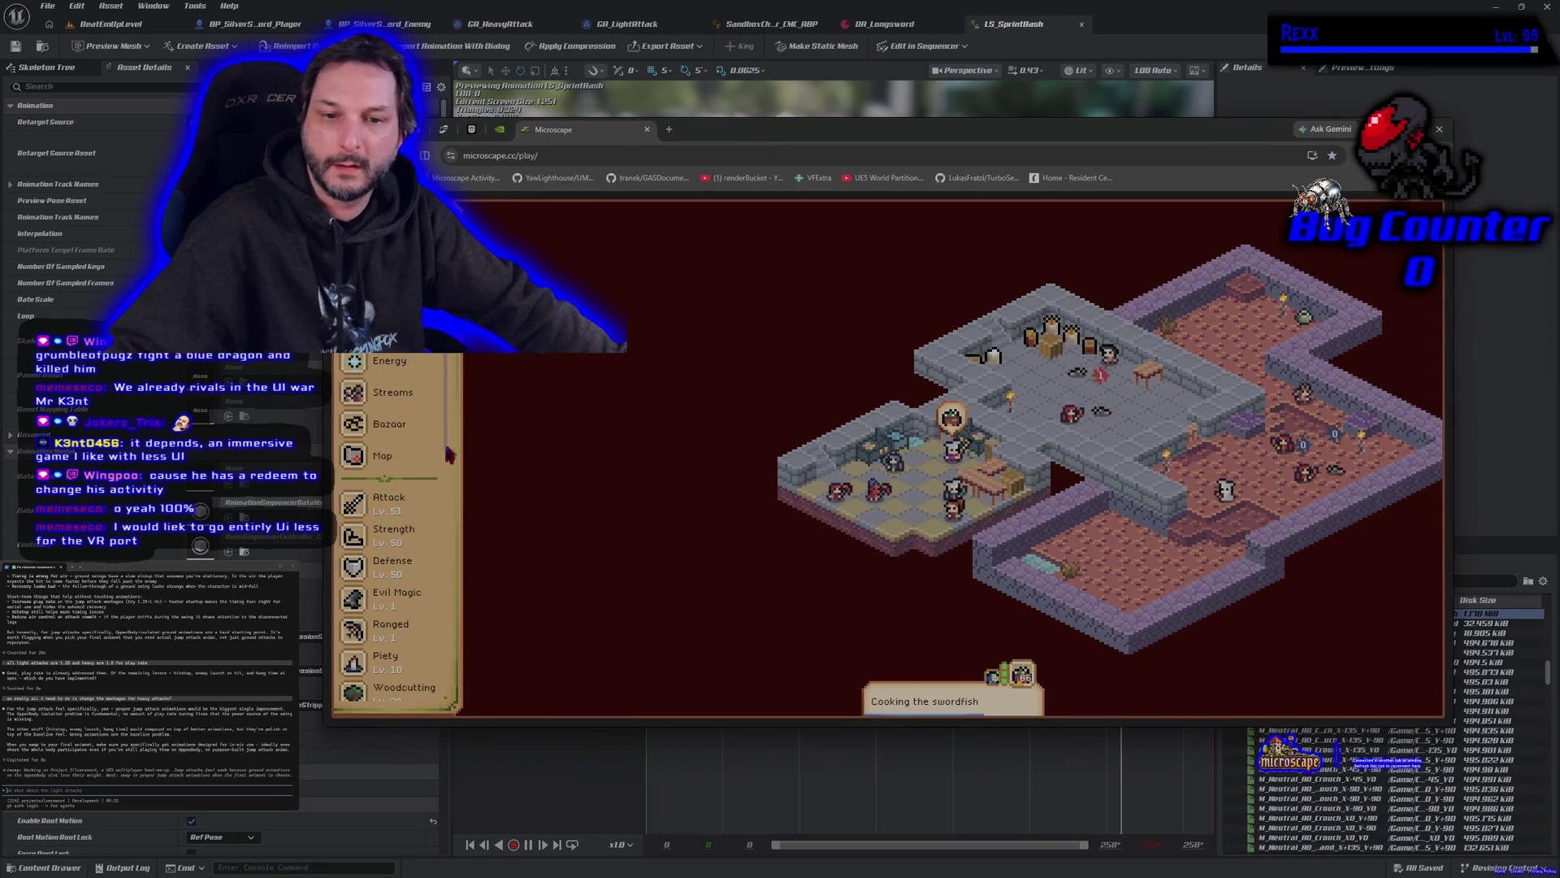
{"action": "scroll", "coordinate": [430, 523], "scroll_direction": "down", "scroll_amount": 5}
{"action": "scroll", "coordinate": [428, 527], "scroll_direction": "down", "scroll_amount": 2}
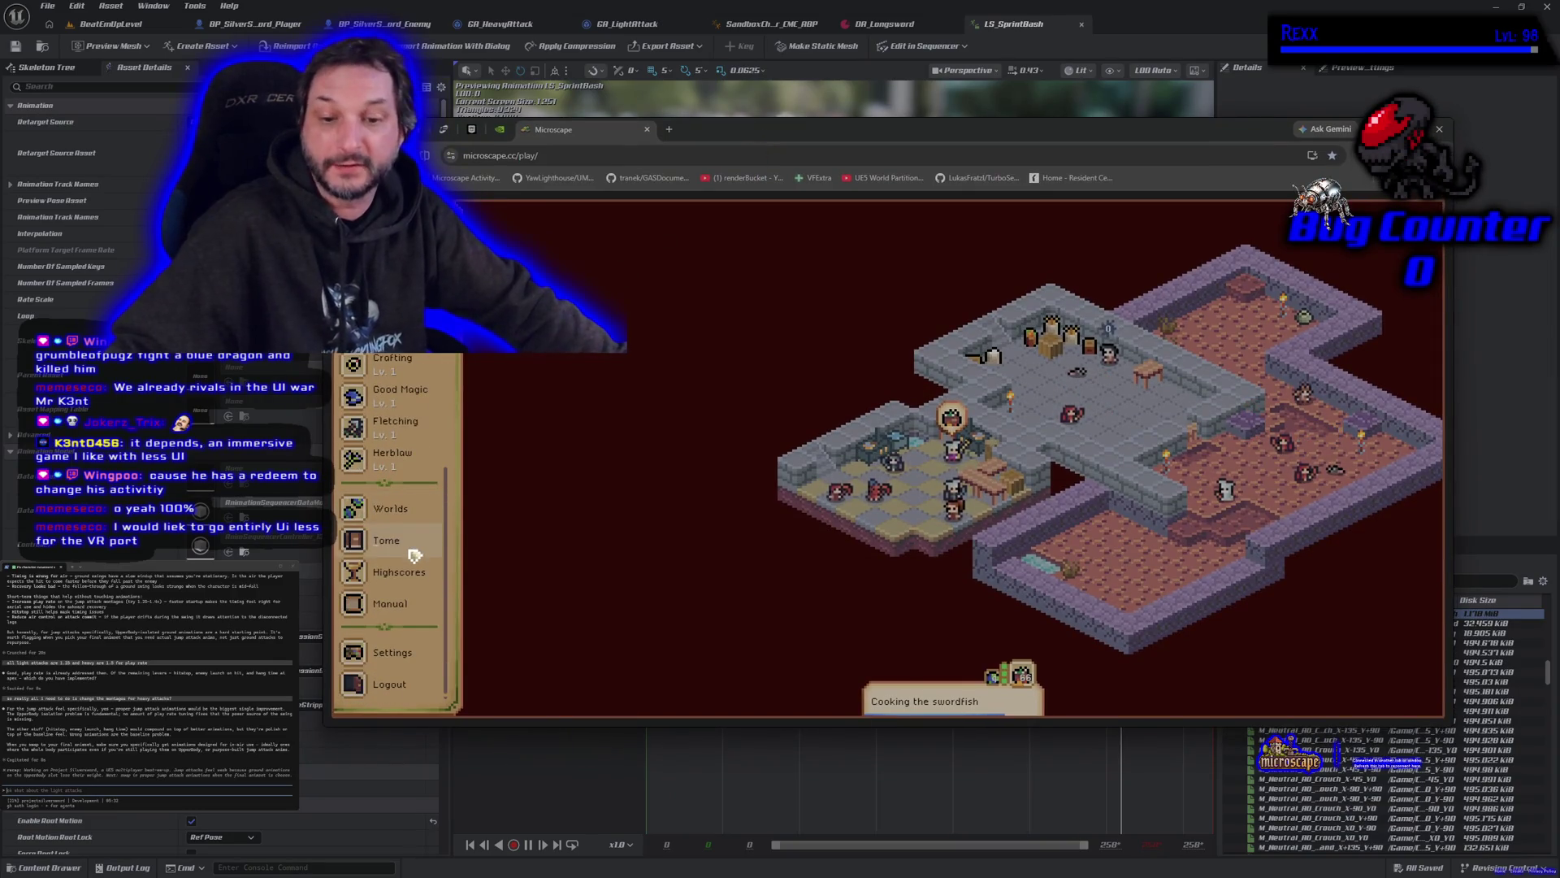
{"action": "scroll", "coordinate": [414, 555], "scroll_direction": "up", "scroll_amount": 7}
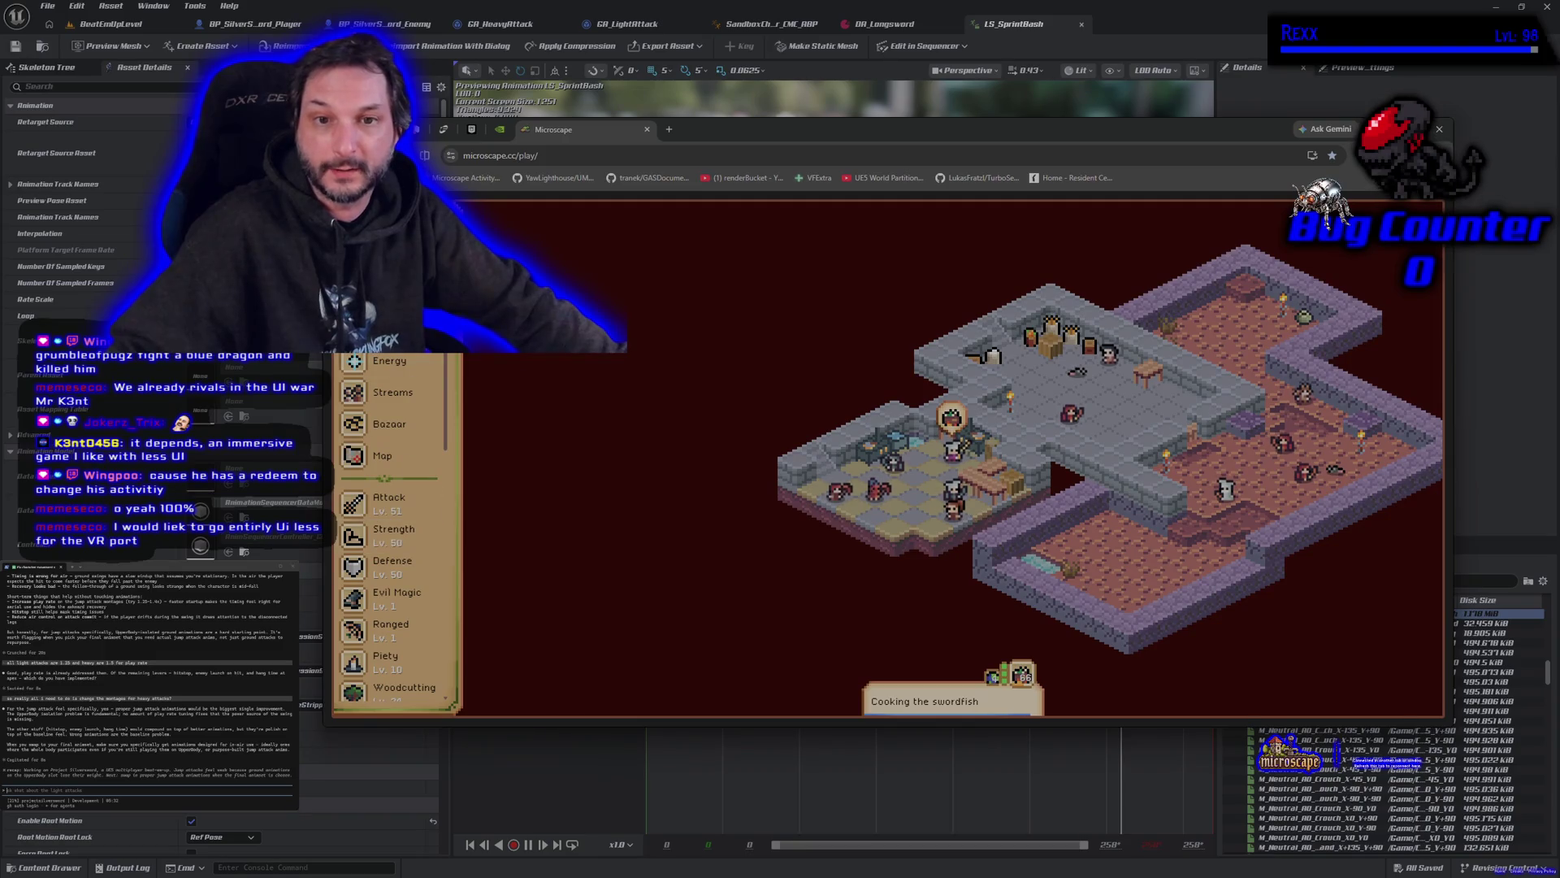
{"action": "left_click", "coordinate": [403, 541]}
{"action": "left_click", "coordinate": [614, 243]}
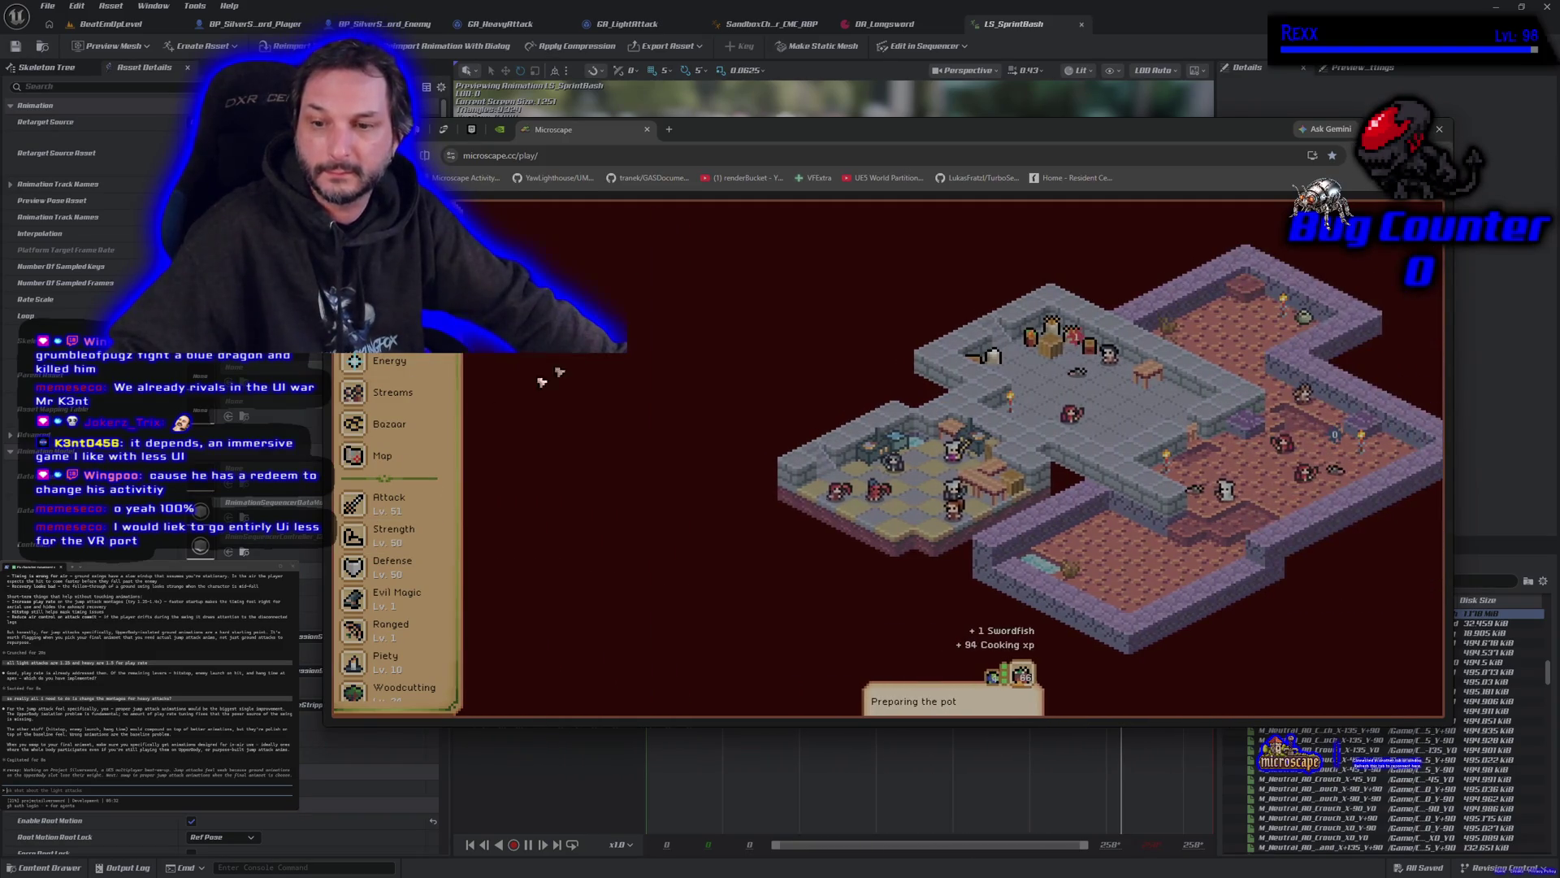
{"action": "key", "text": "i"}
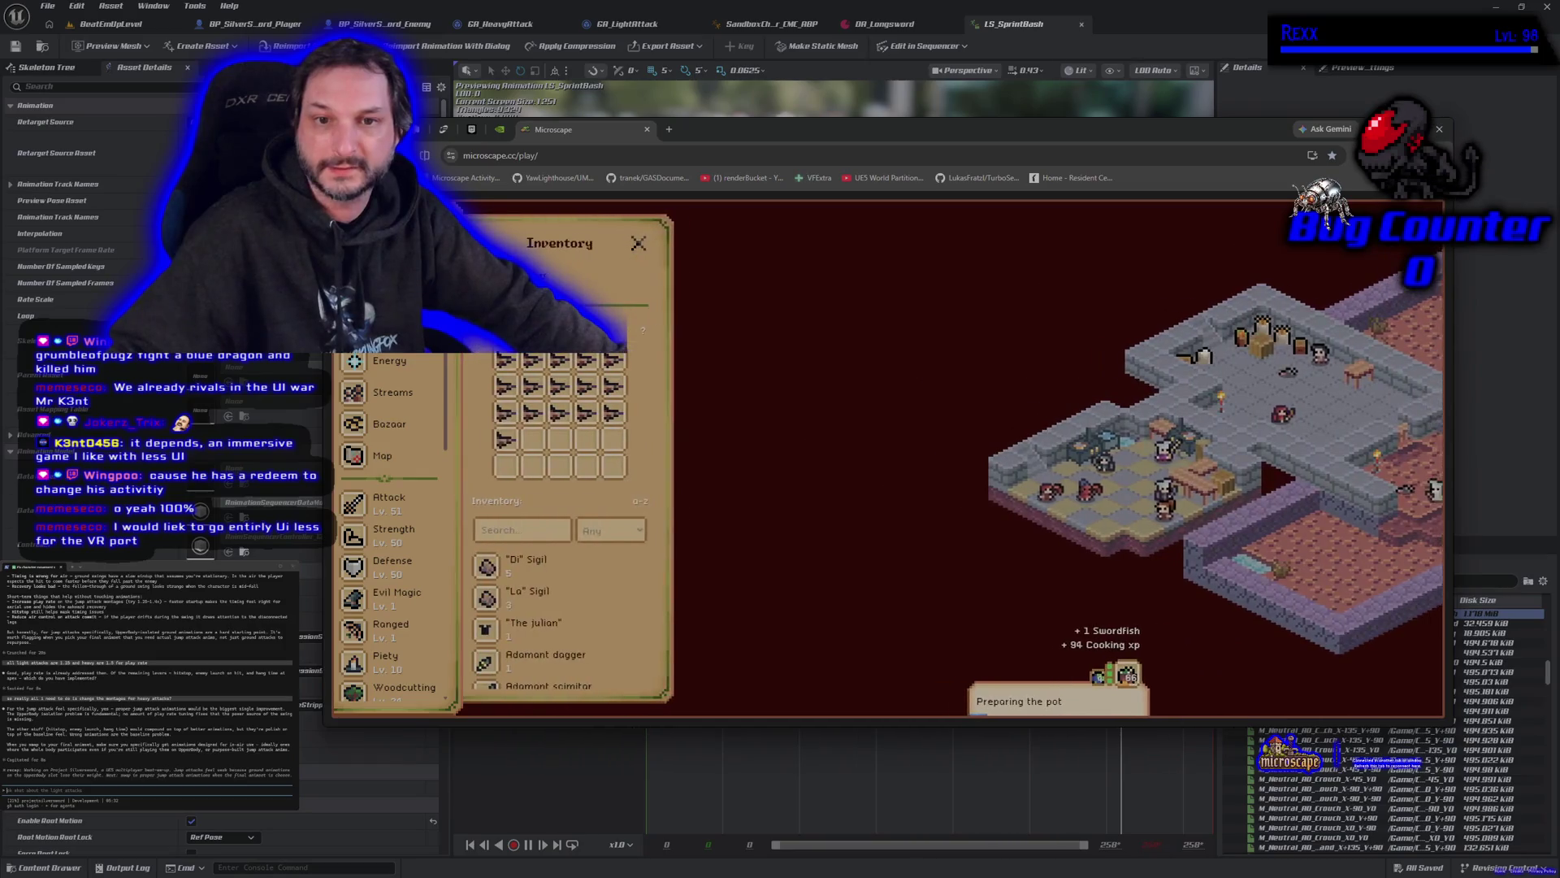
{"action": "left_click", "coordinate": [634, 238]}
{"action": "key", "text": "e"}
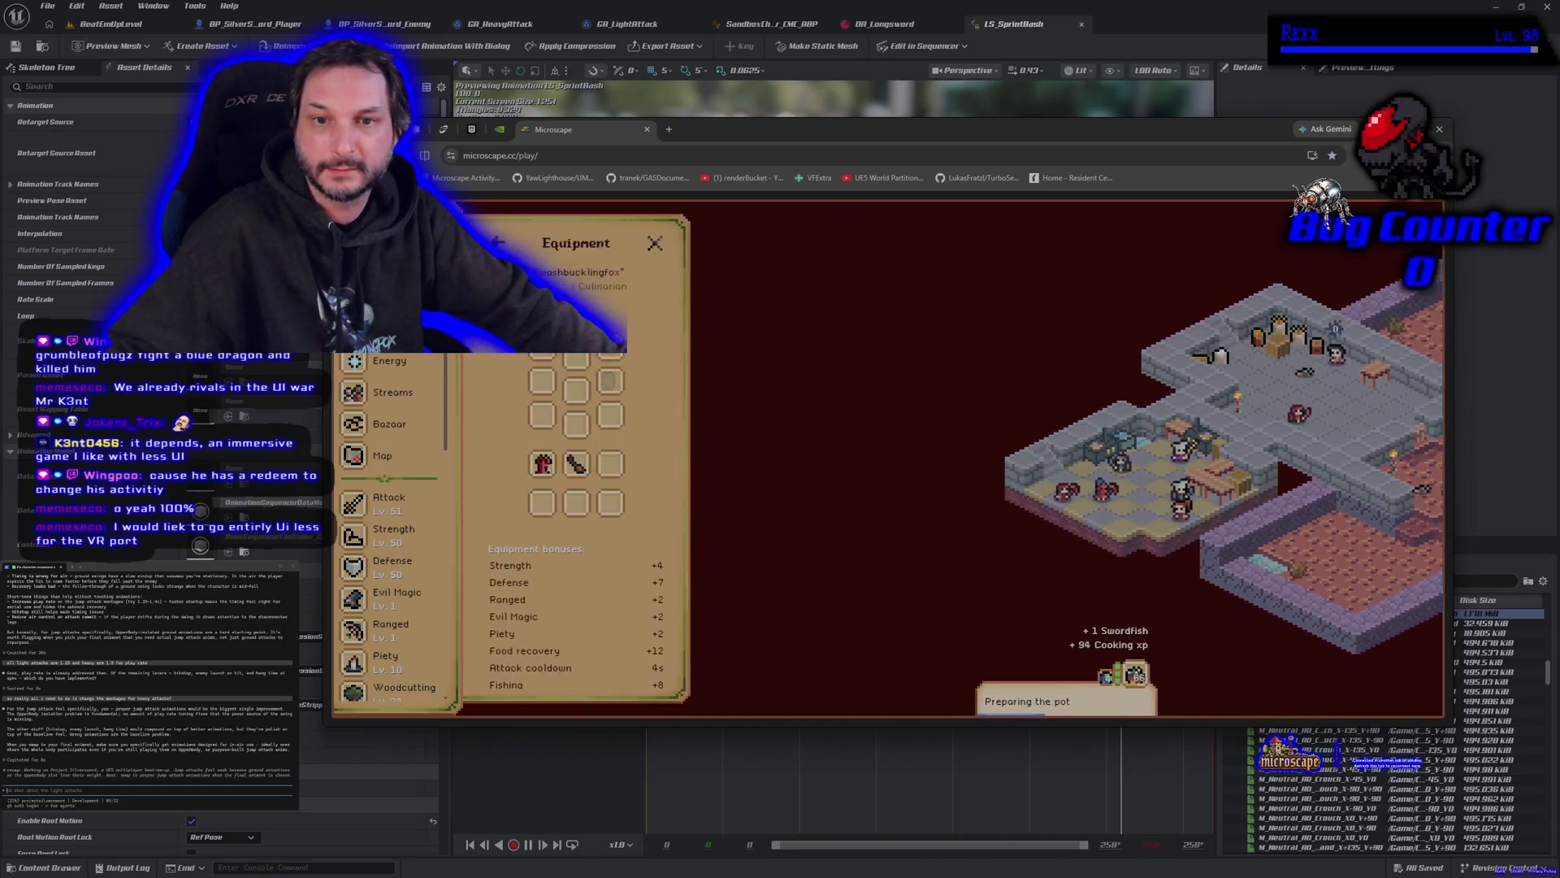
{"action": "left_click", "coordinate": [635, 243]}
{"action": "key", "text": "a"}
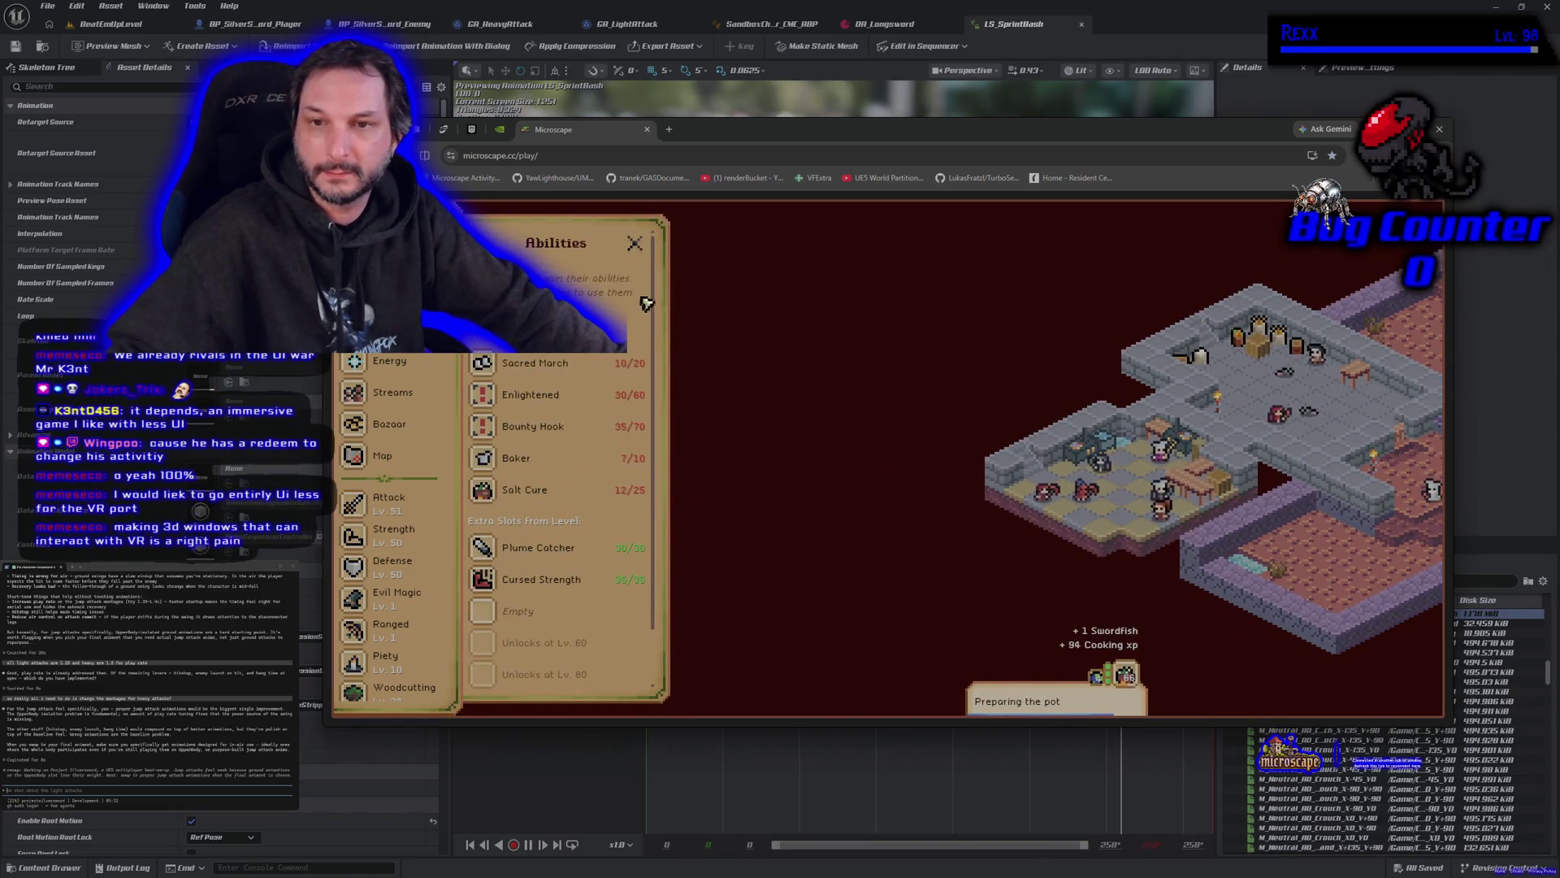
{"action": "left_click", "coordinate": [638, 244]}
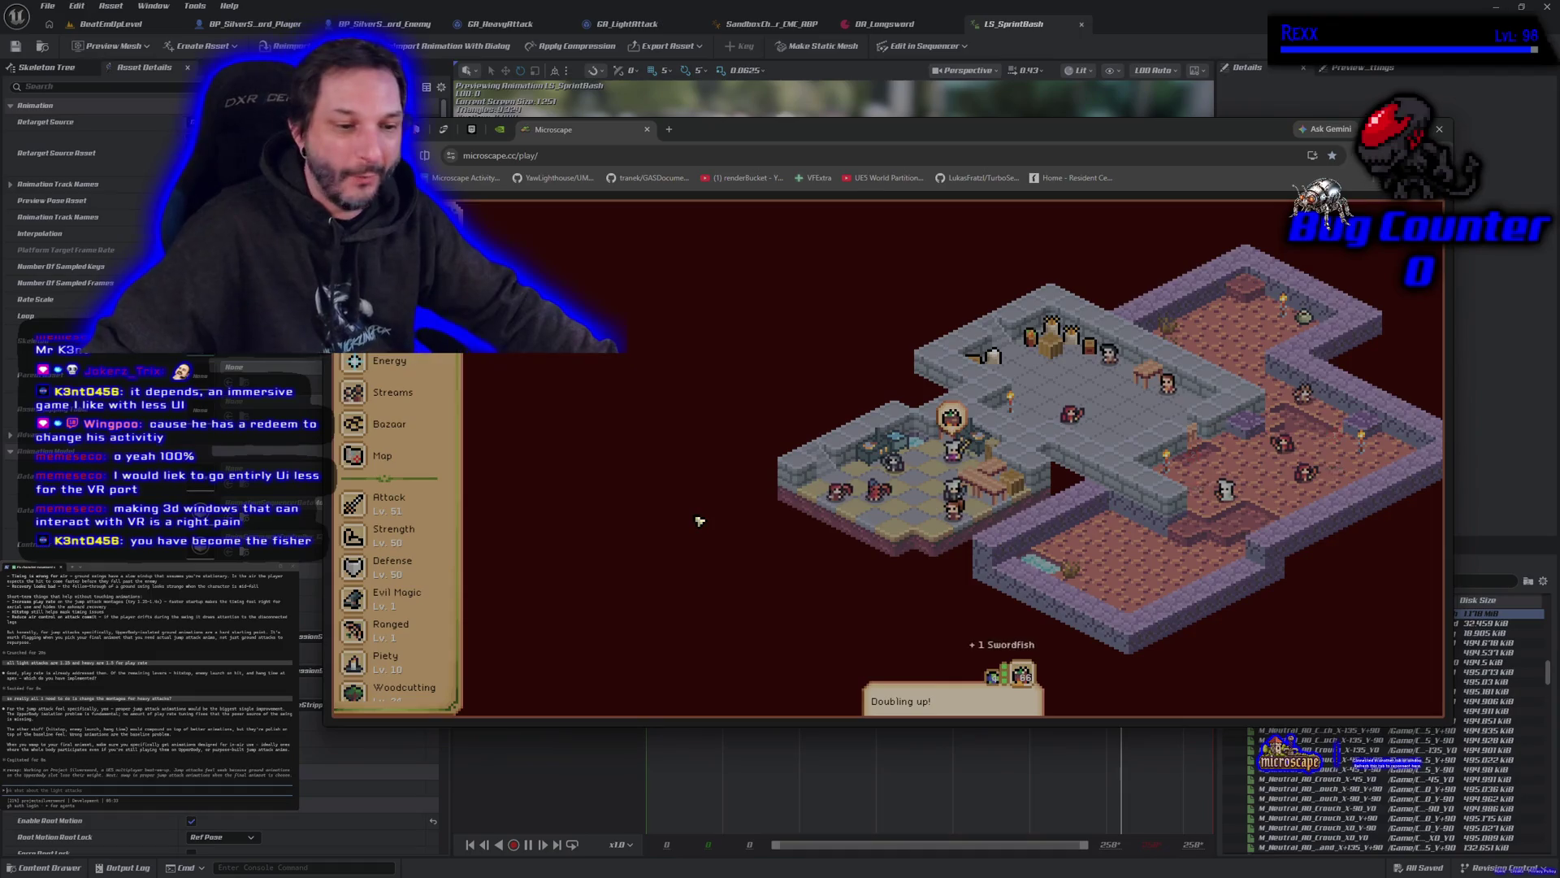
{"action": "scroll", "coordinate": [408, 378], "scroll_direction": "down", "scroll_amount": 3}
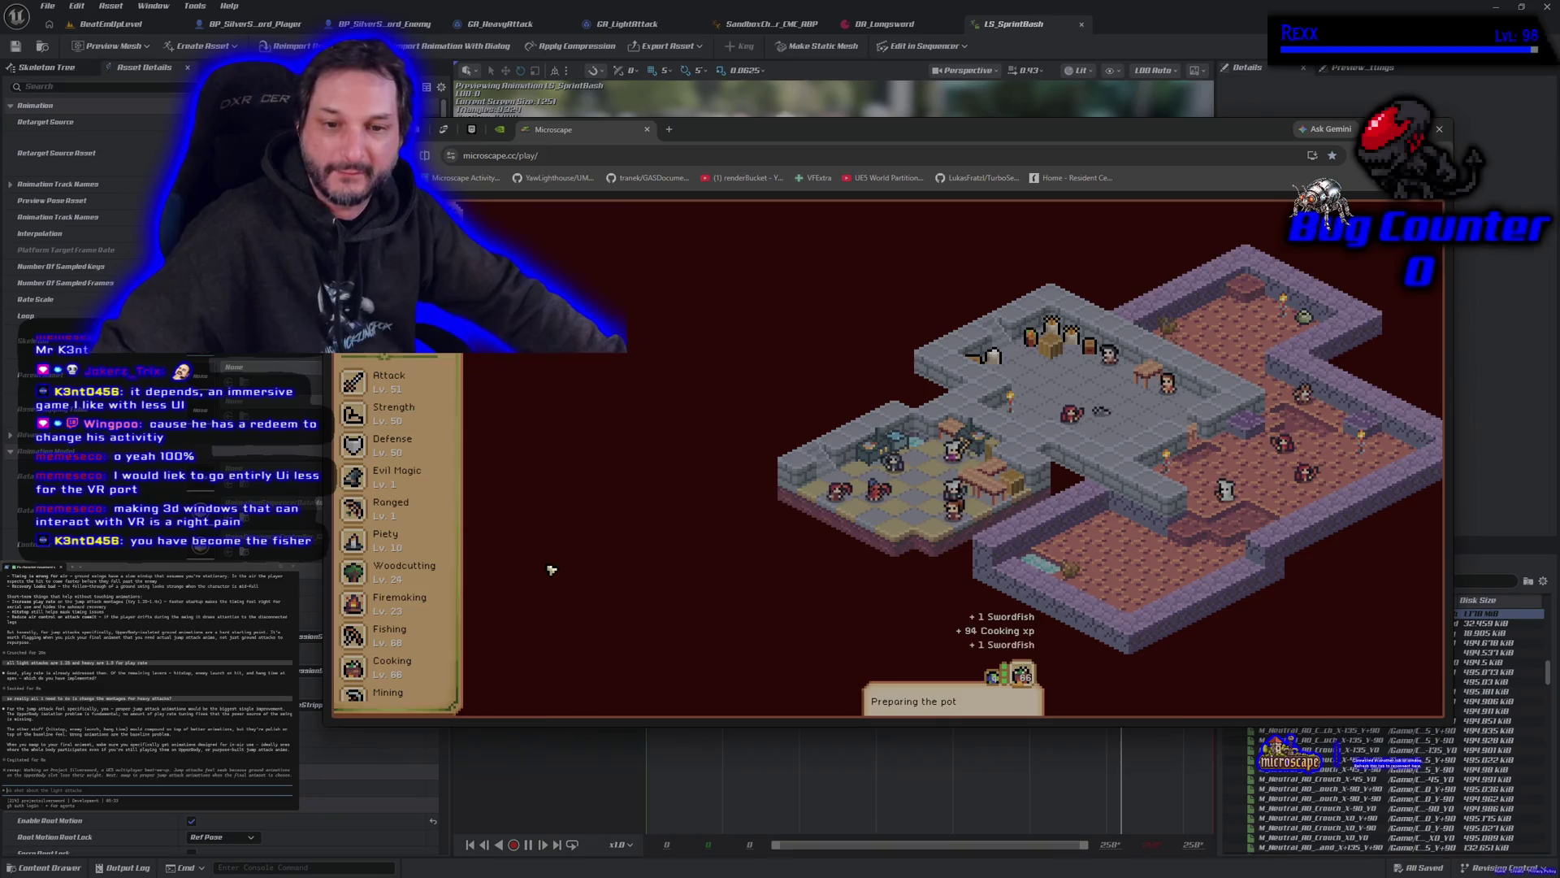
{"action": "scroll", "coordinate": [386, 651], "scroll_direction": "down", "scroll_amount": 5}
{"action": "scroll", "coordinate": [386, 651], "scroll_direction": "down", "scroll_amount": 1}
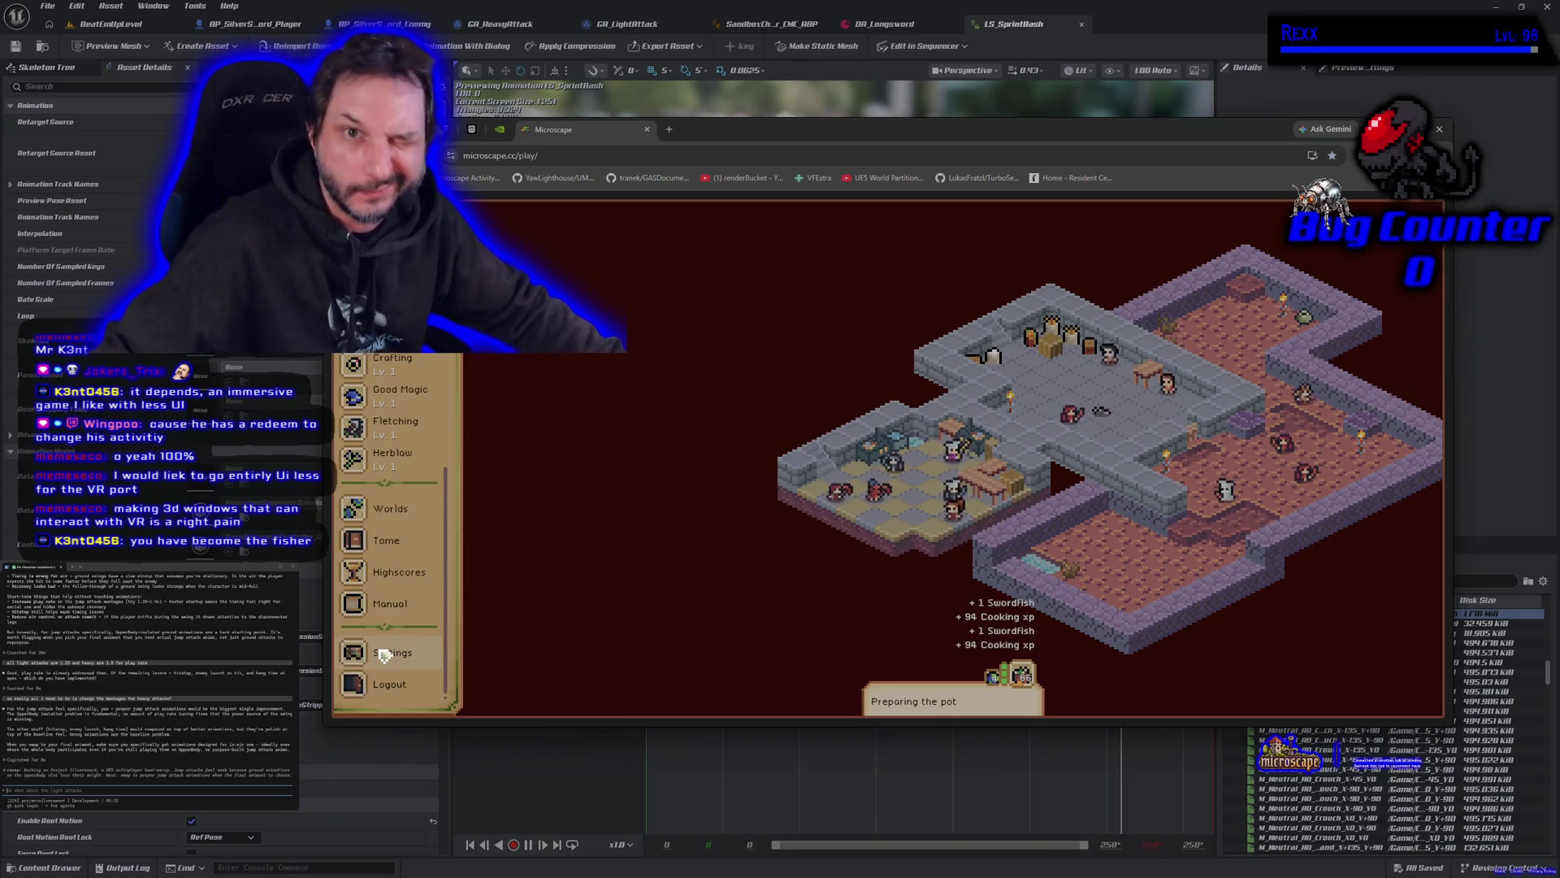
{"action": "scroll", "coordinate": [386, 645], "scroll_direction": "up", "scroll_amount": 9}
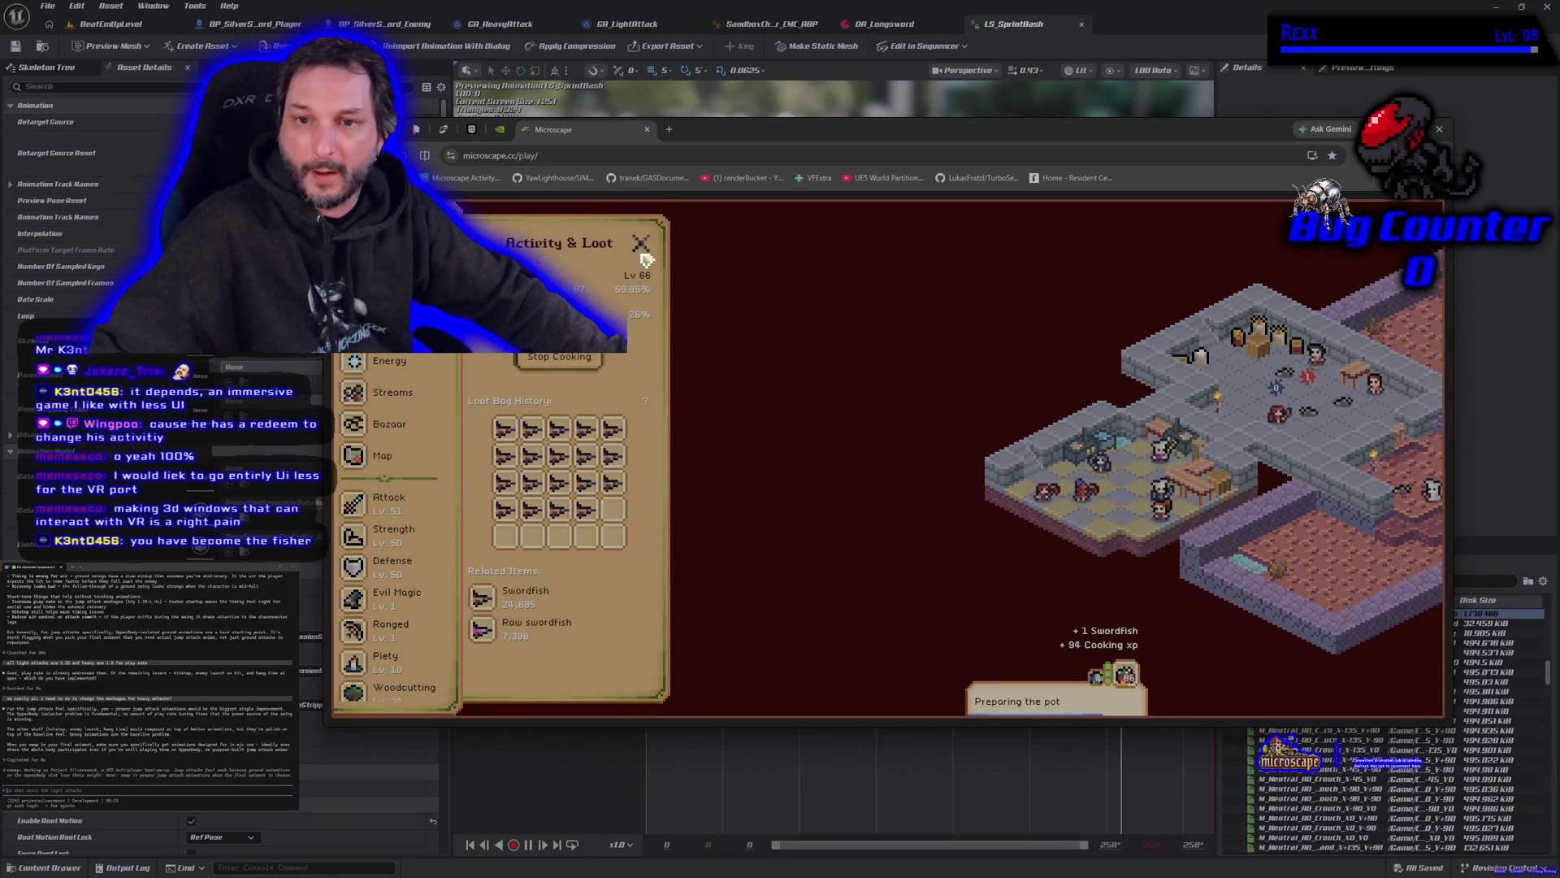
{"action": "left_click", "coordinate": [647, 260]}
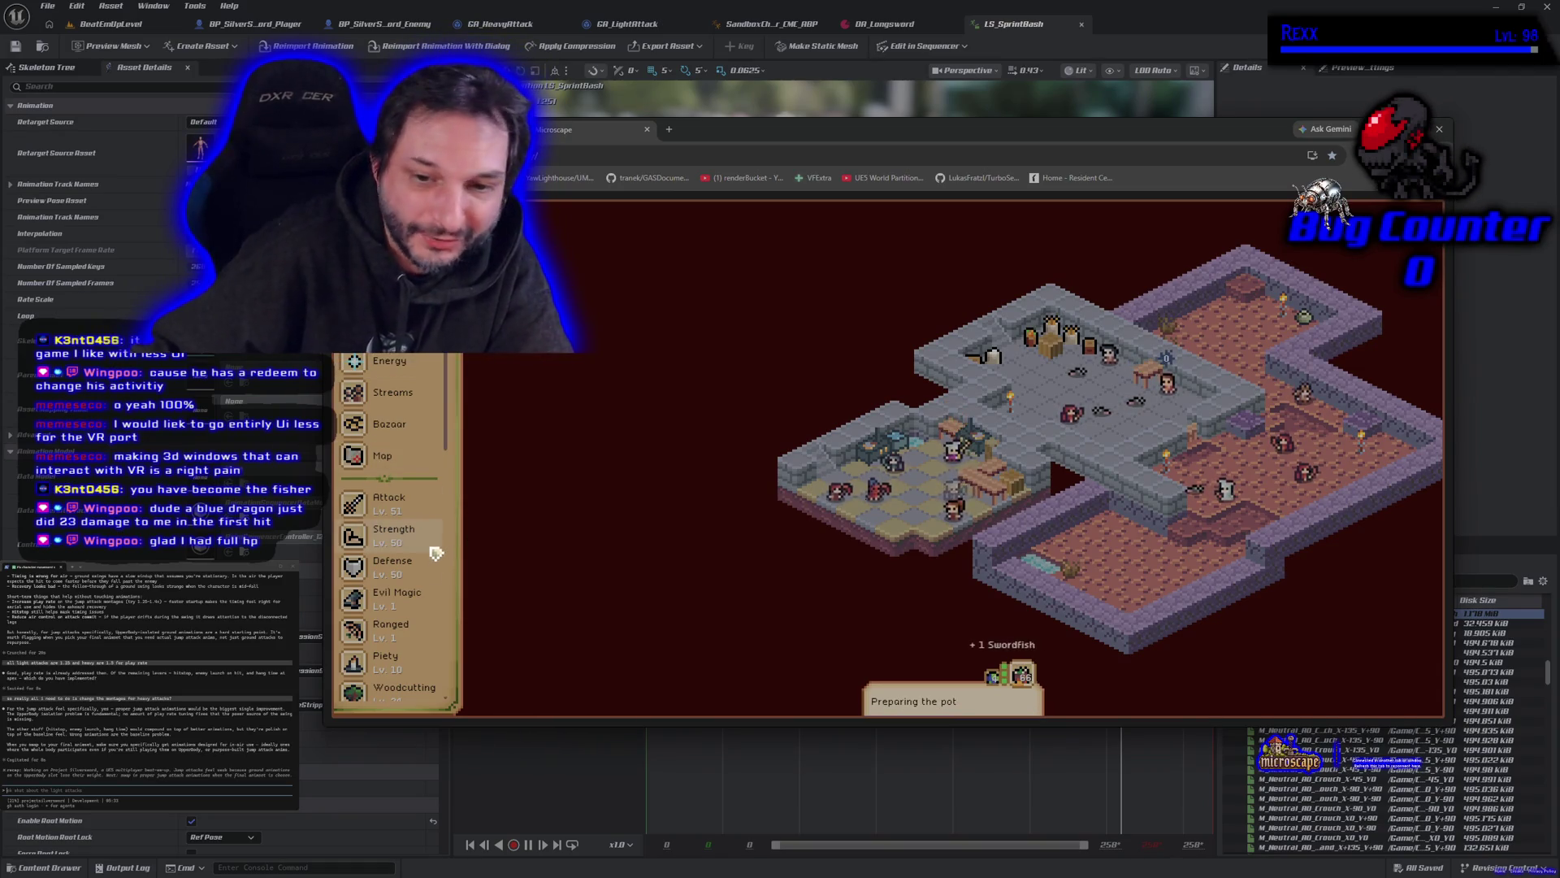
{"action": "scroll", "coordinate": [407, 524], "scroll_direction": "down", "scroll_amount": 5}
{"action": "scroll", "coordinate": [407, 524], "scroll_direction": "up", "scroll_amount": 5}
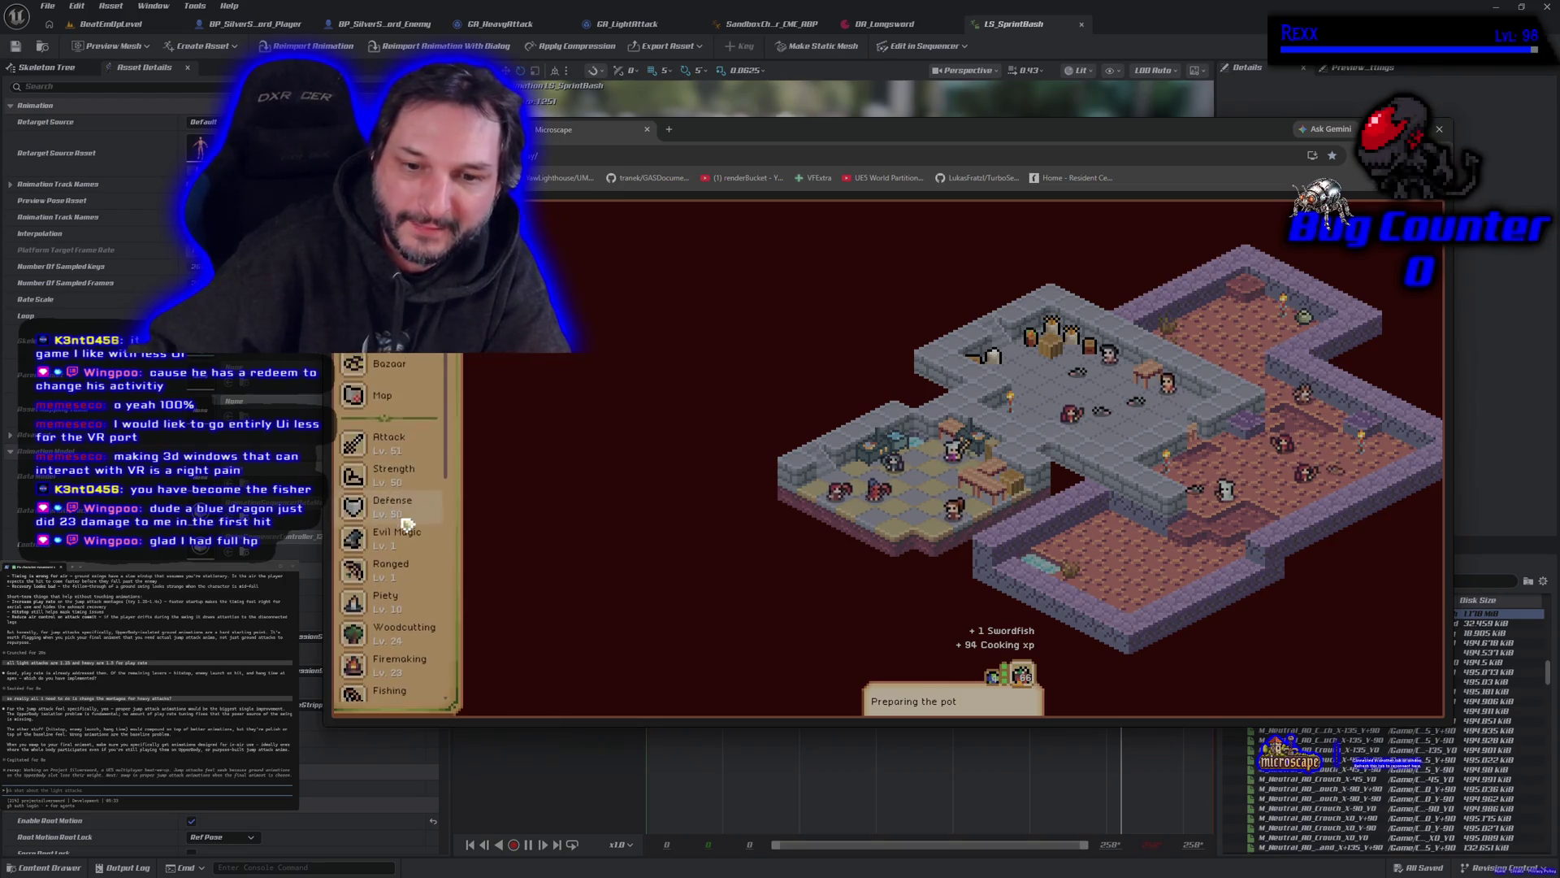
{"action": "left_click", "coordinate": [394, 447]}
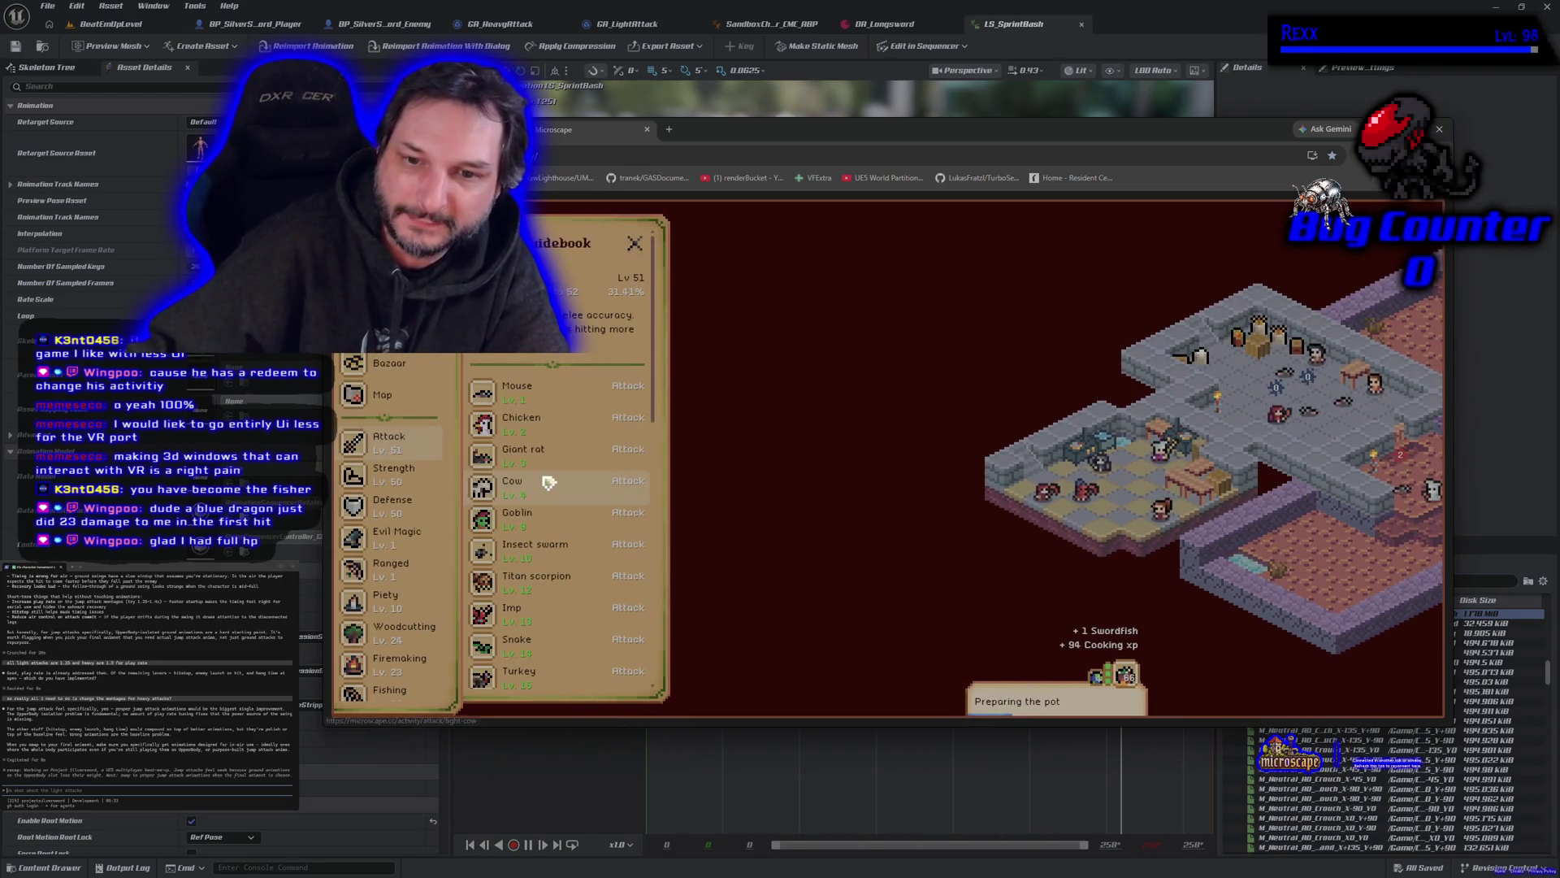
{"action": "scroll", "coordinate": [540, 486], "scroll_direction": "down", "scroll_amount": 5}
{"action": "scroll", "coordinate": [546, 483], "scroll_direction": "down", "scroll_amount": 3}
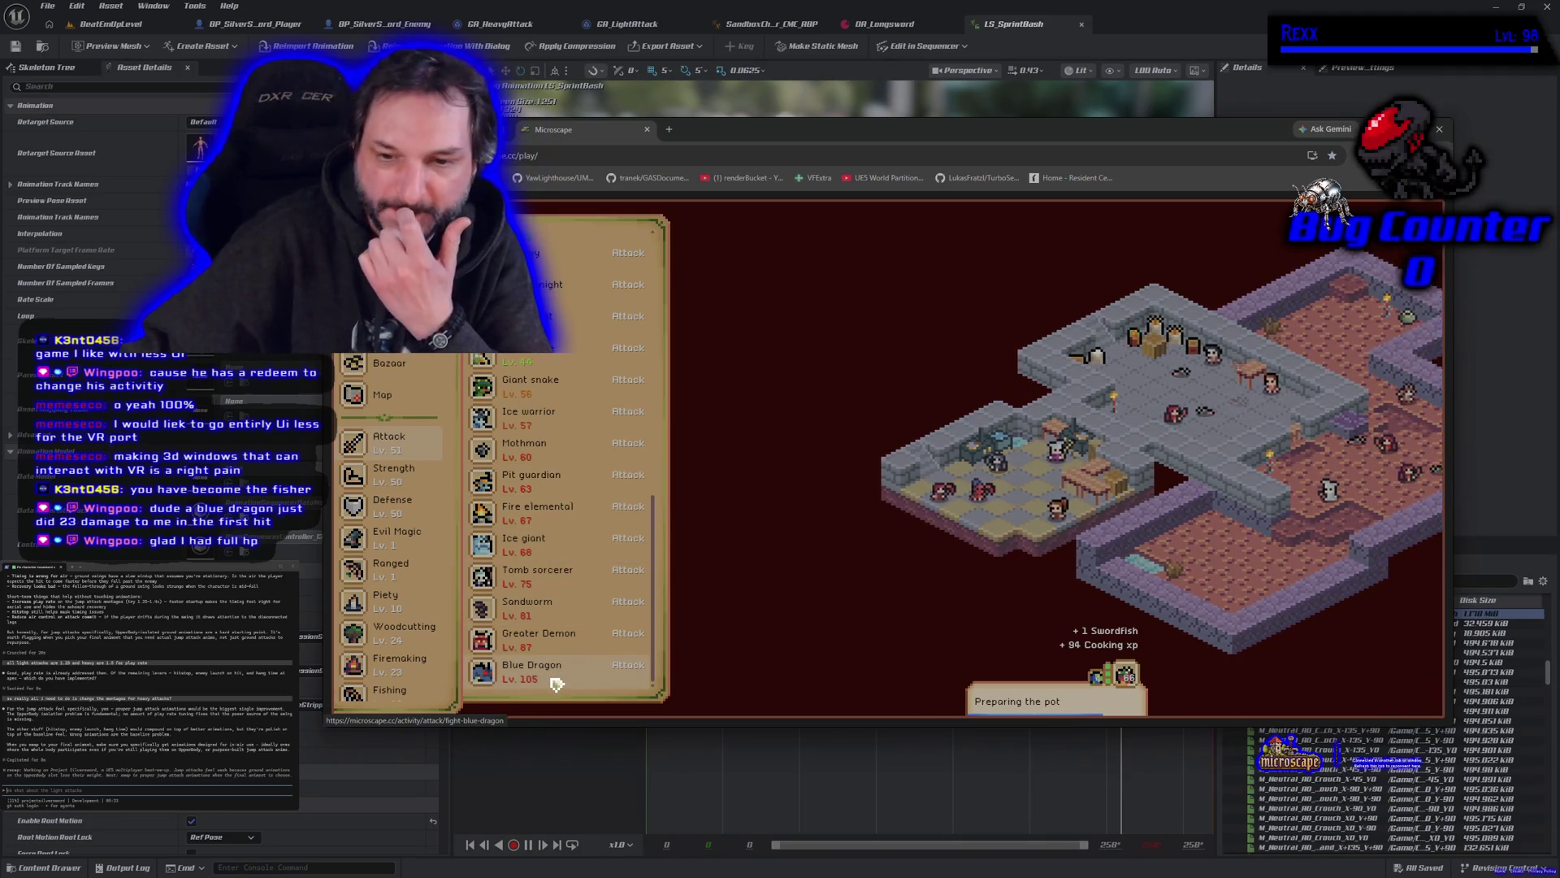
{"action": "left_click", "coordinate": [557, 458]}
{"action": "left_click", "coordinate": [649, 256]}
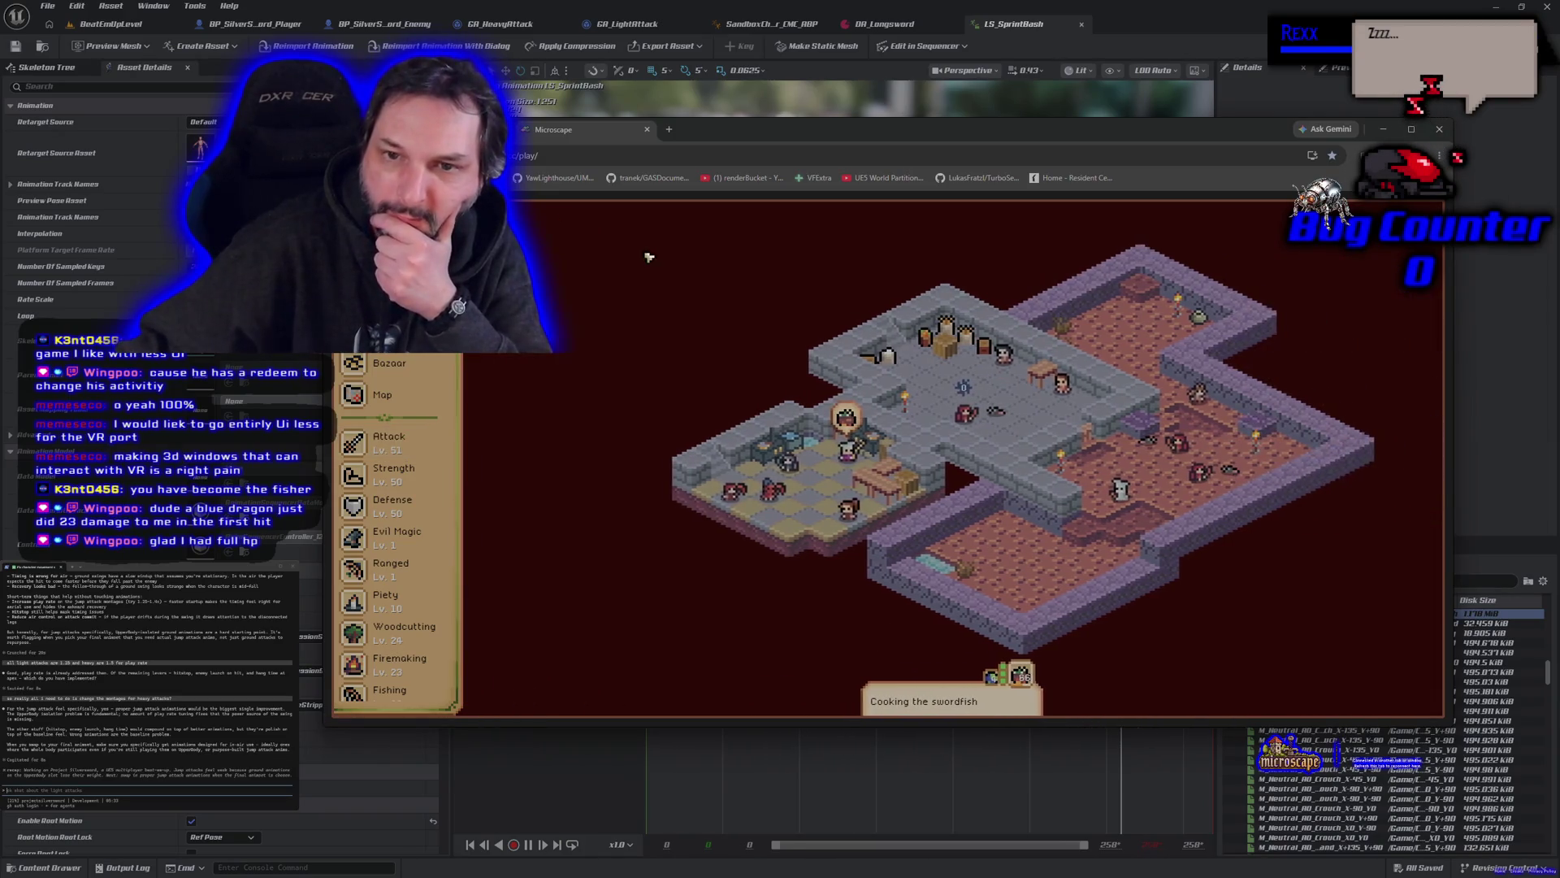
{"action": "left_click", "coordinate": [1440, 128]}
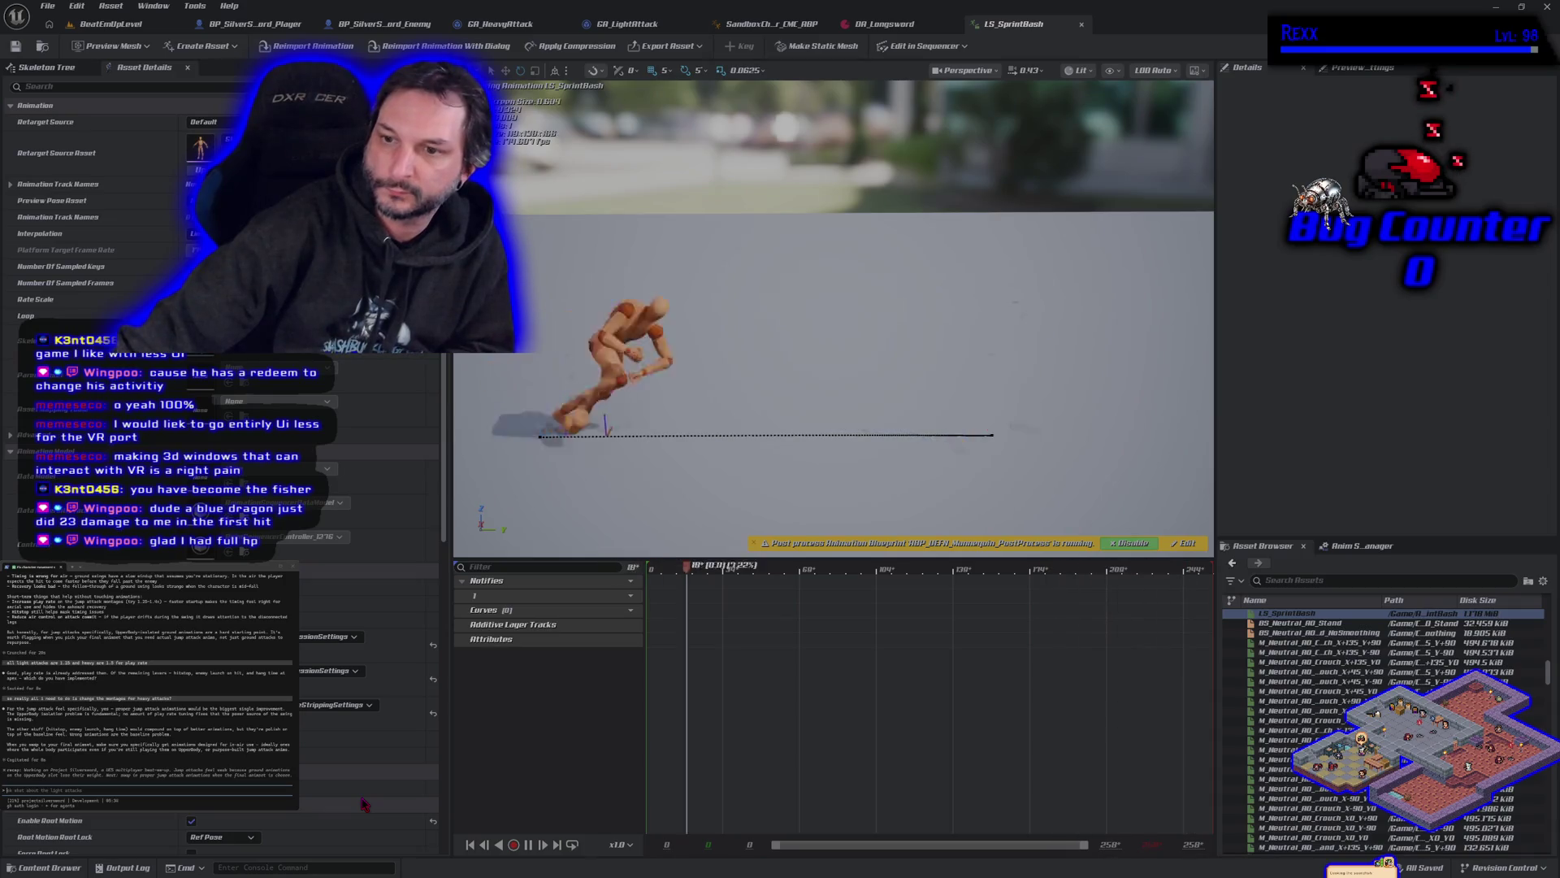
Step: Switch to BeatEmUpLevel, start a Play-in-Editor test, and dash the character into the training dummy
{"action": "left_click", "coordinate": [154, 27]}
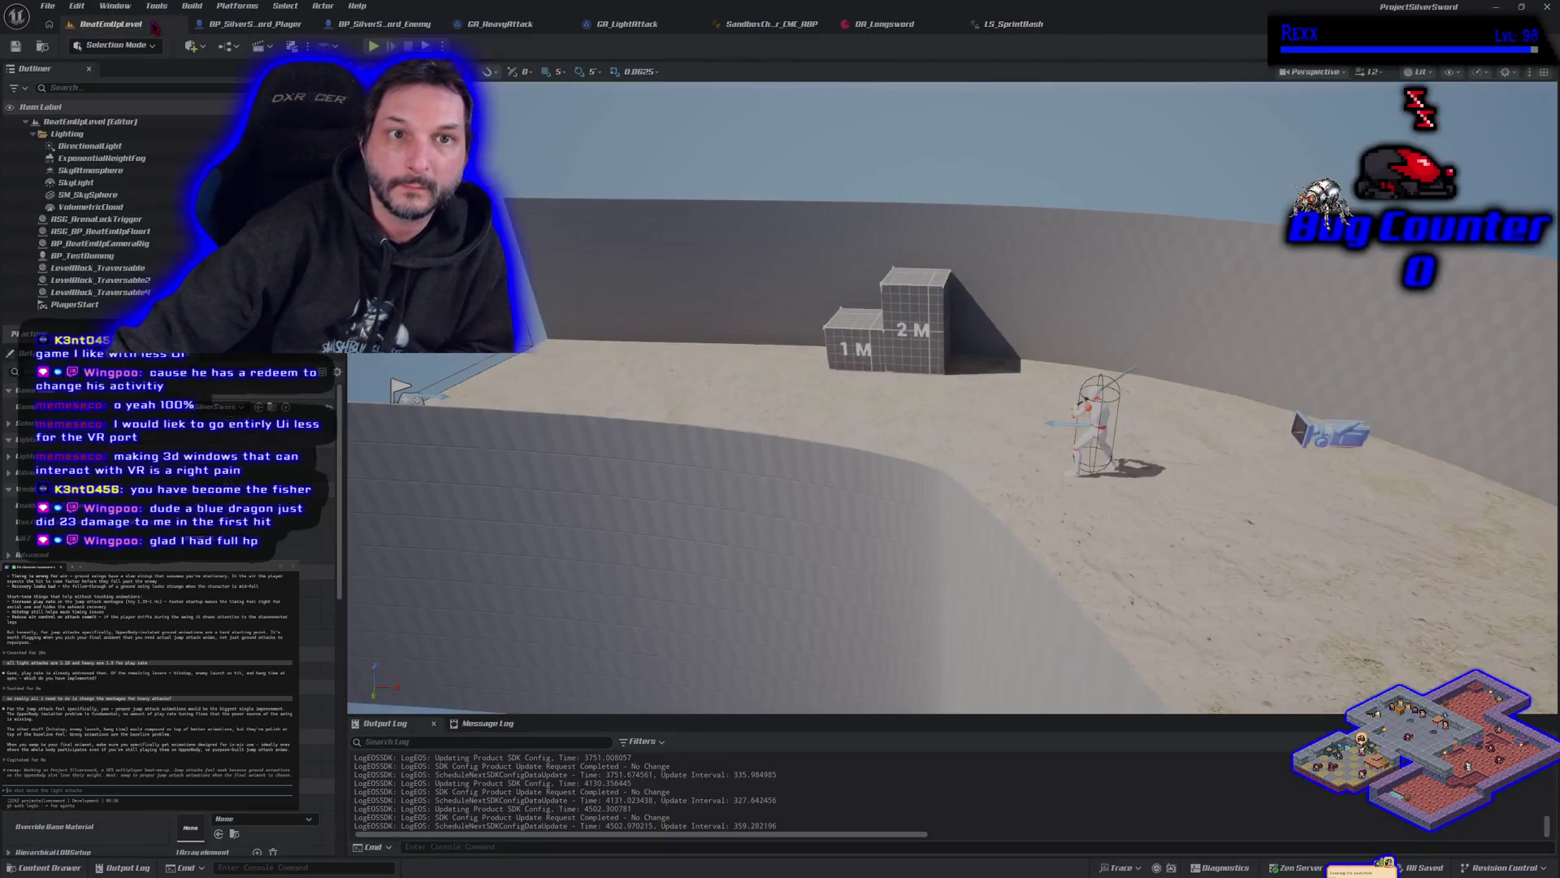
{"action": "key", "text": "alt+p"}
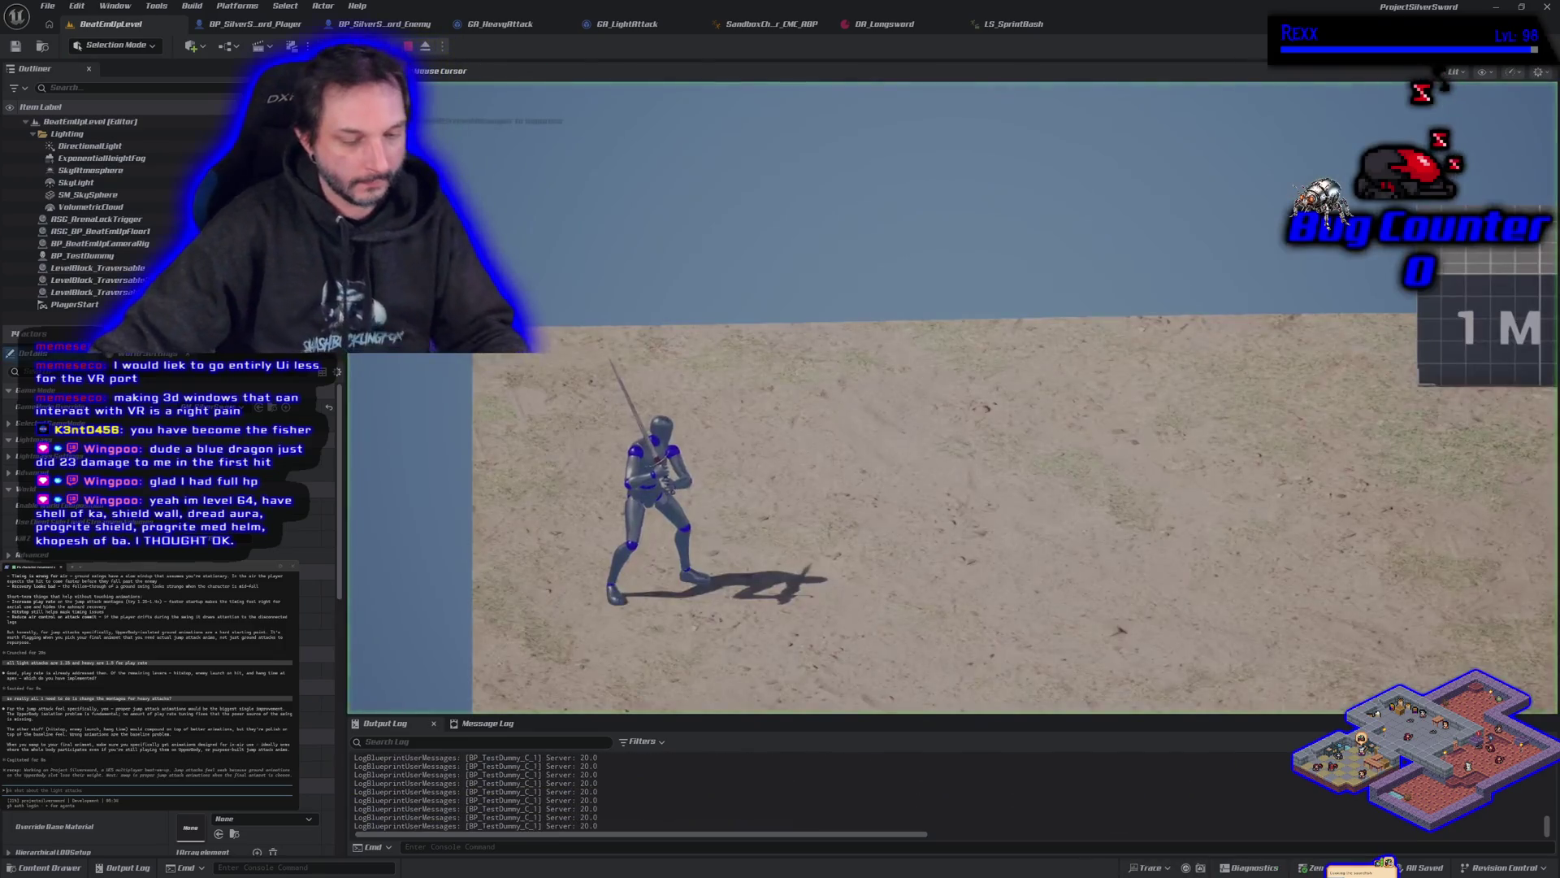
{"action": "key", "text": "d"}
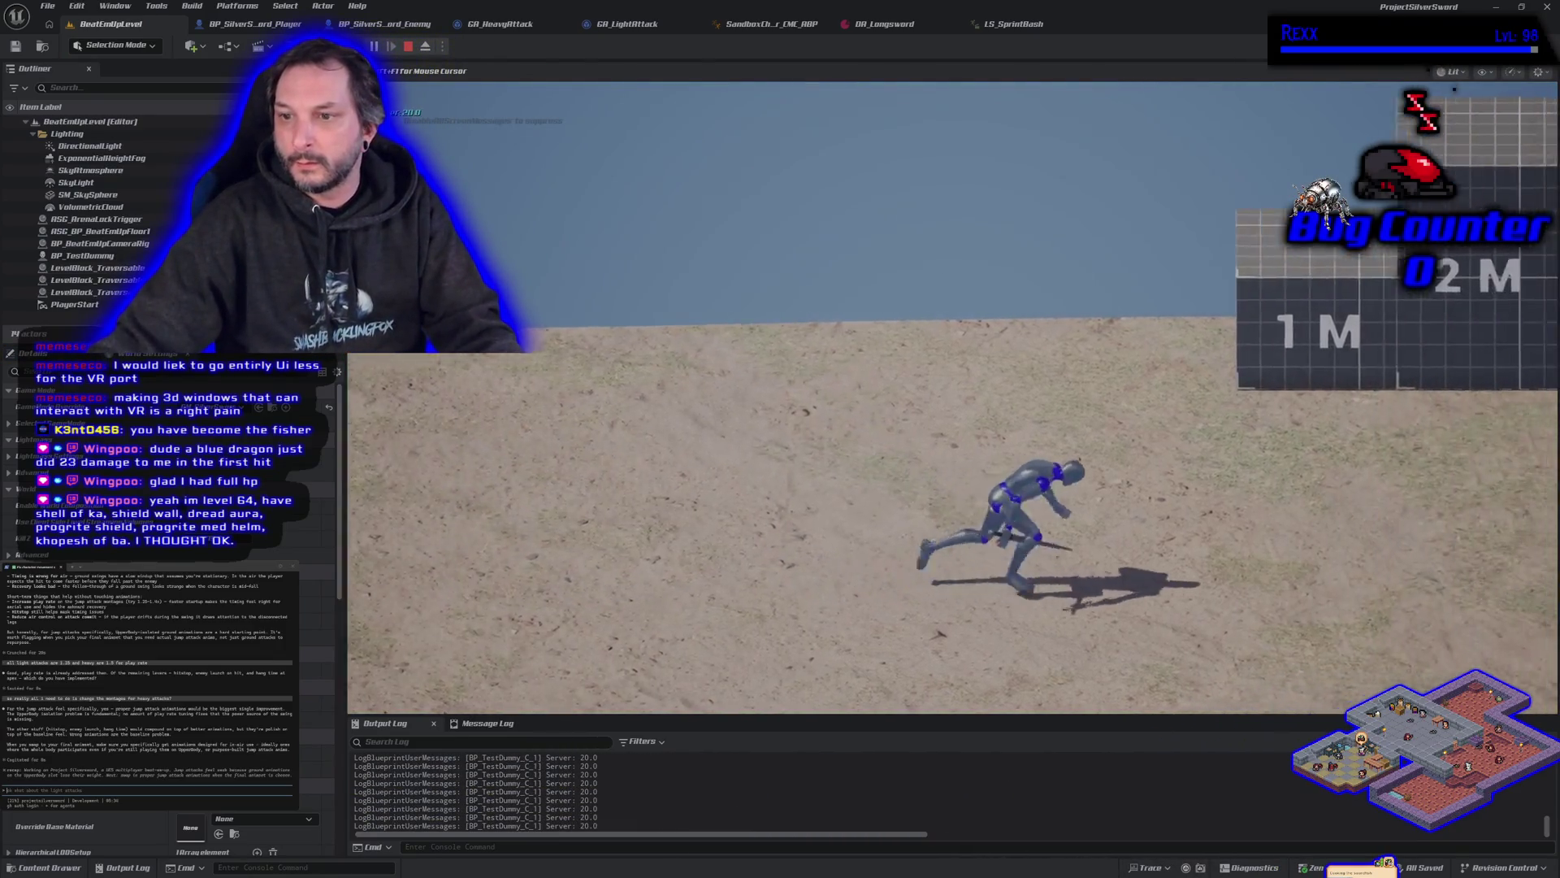
{"action": "key", "text": "d"}
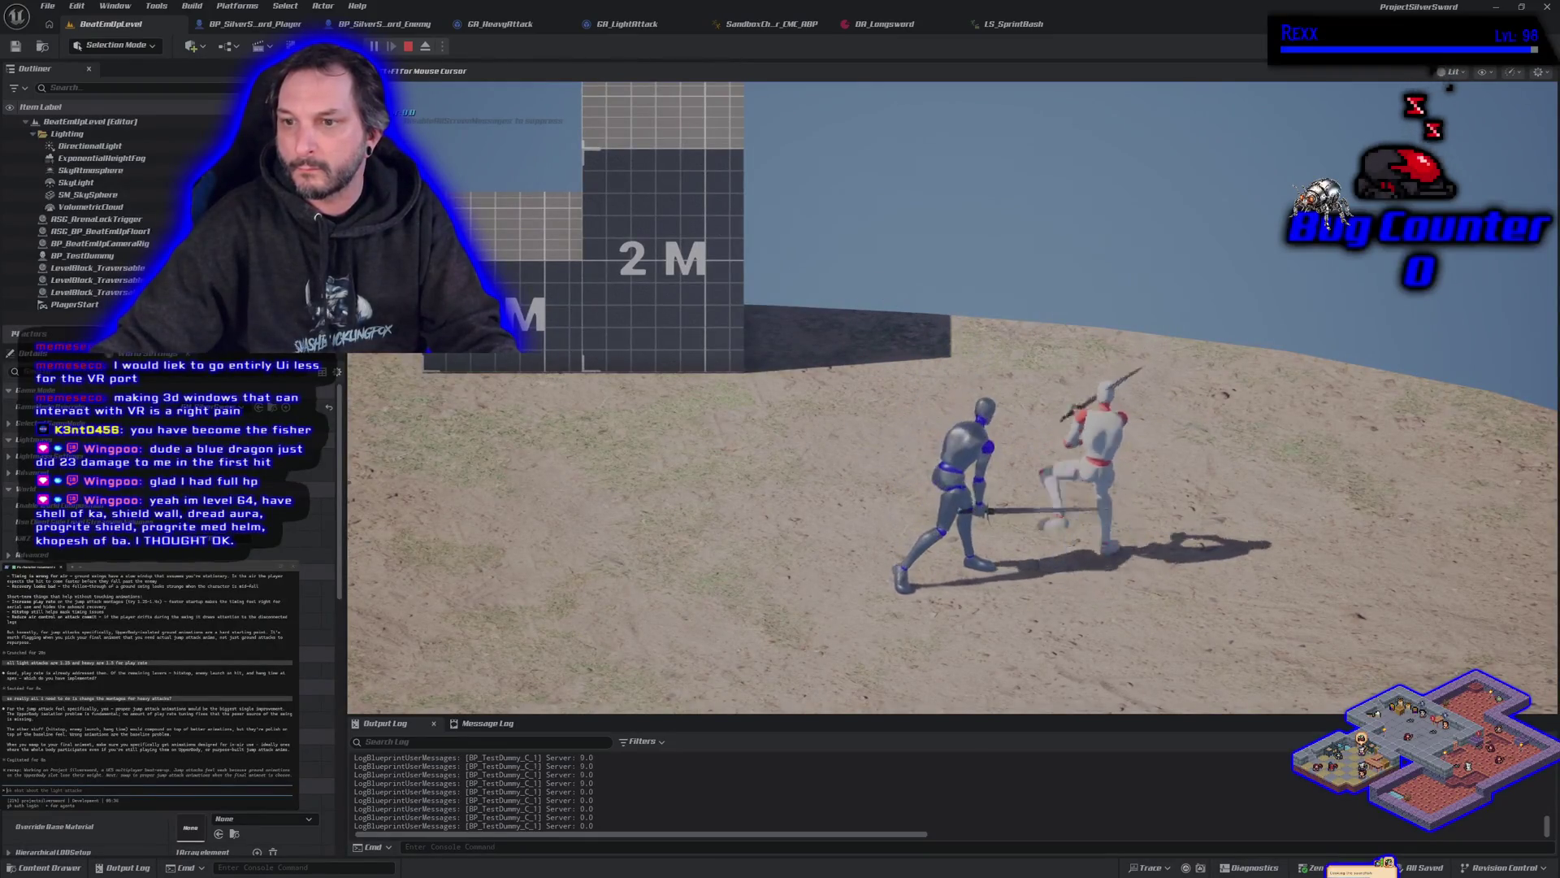
Step: Run the character around the arena and along the grid wall into a sprint, then stop playing
{"action": "key", "text": "w"}
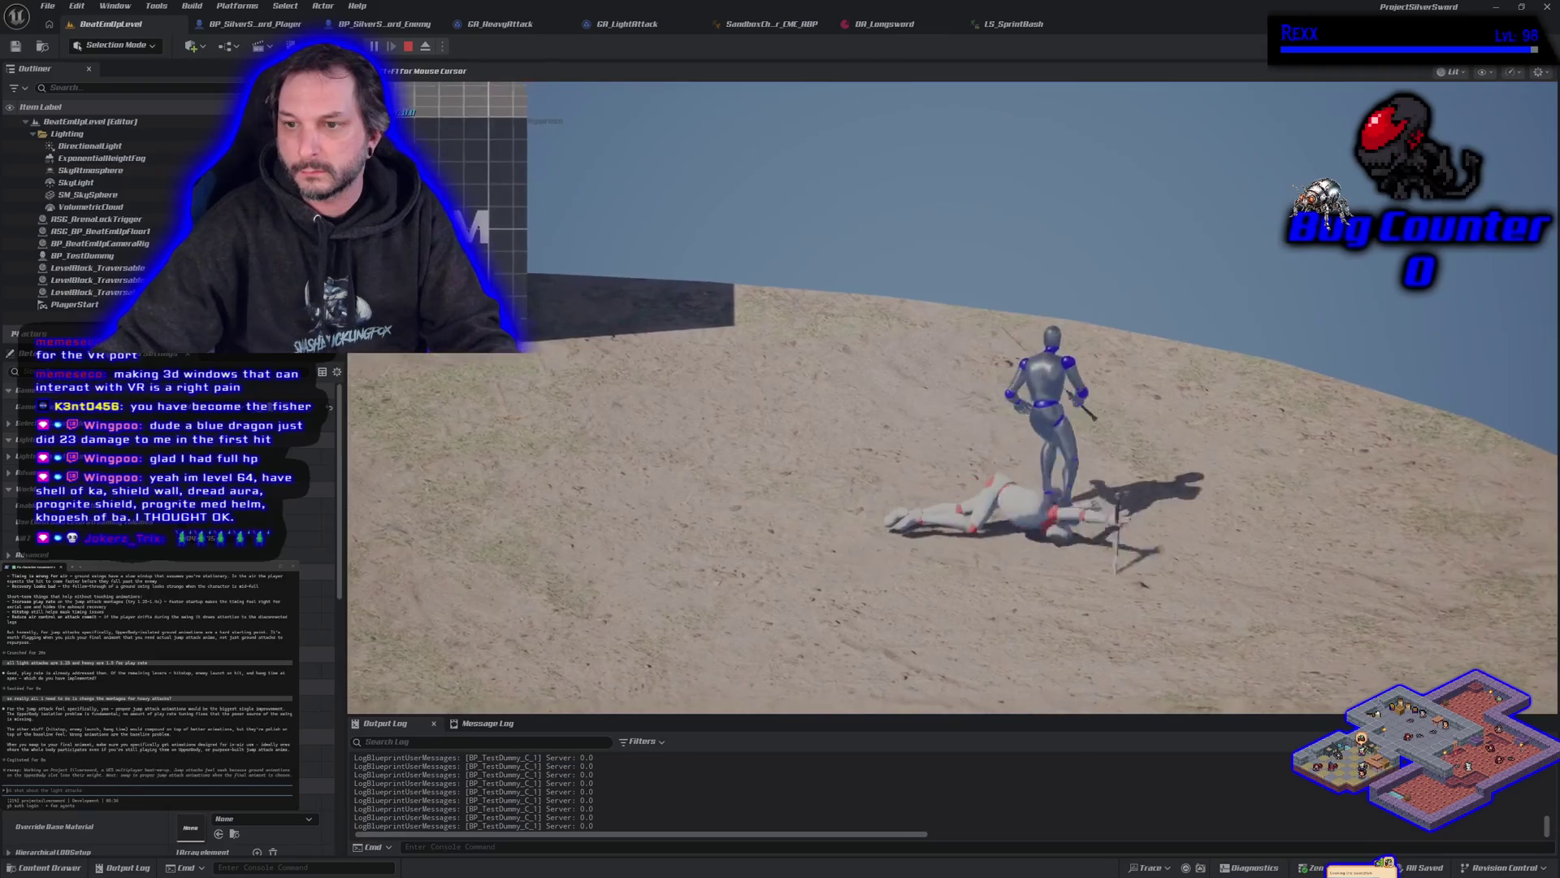
{"action": "key", "text": "w"}
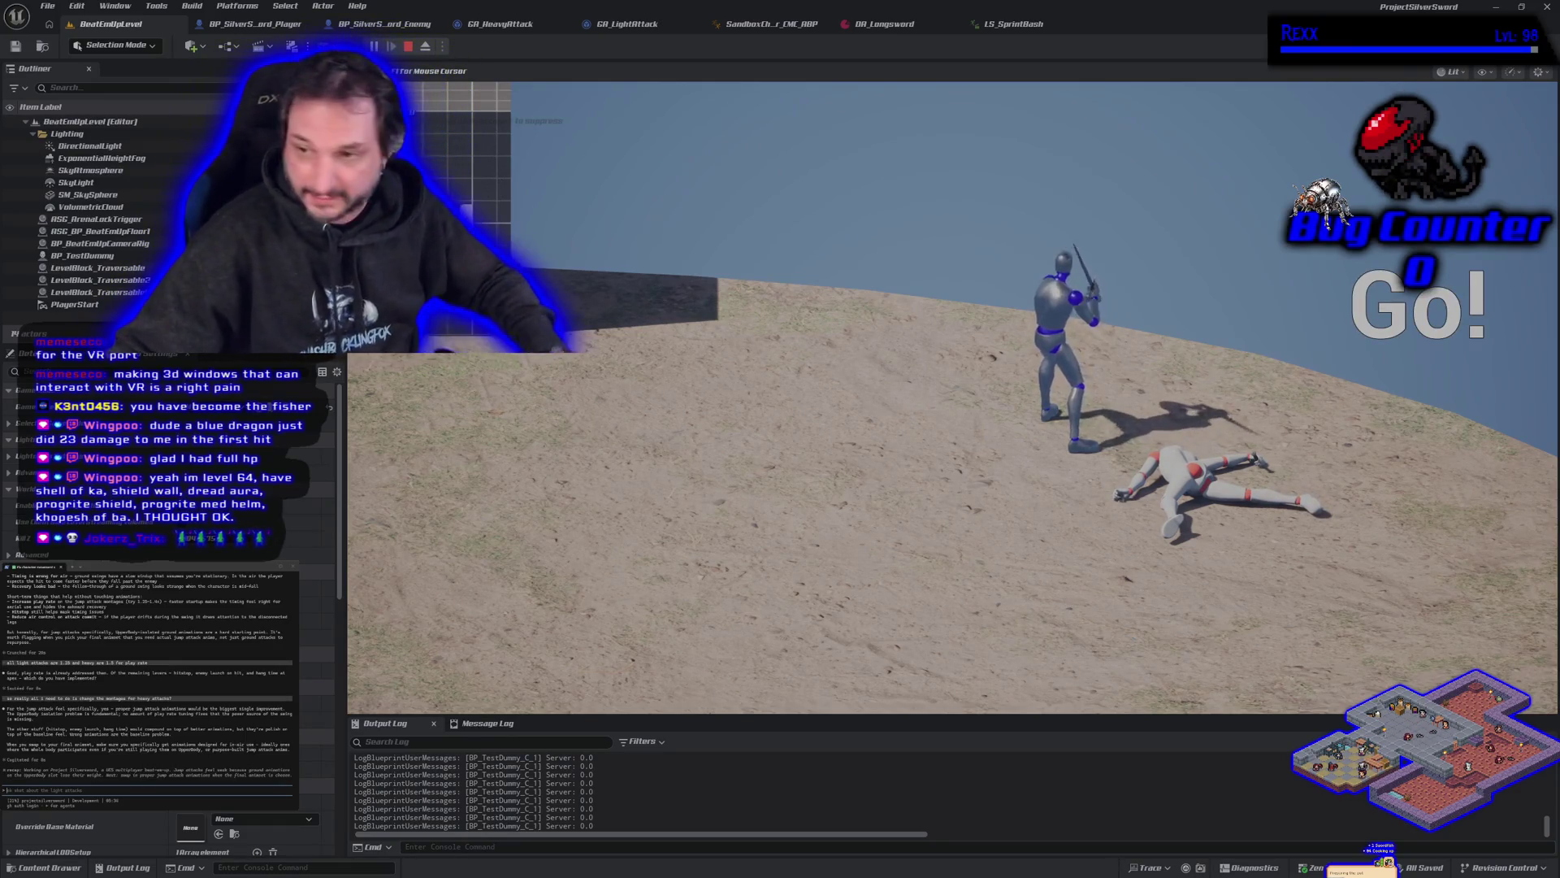
{"action": "key", "text": "s"}
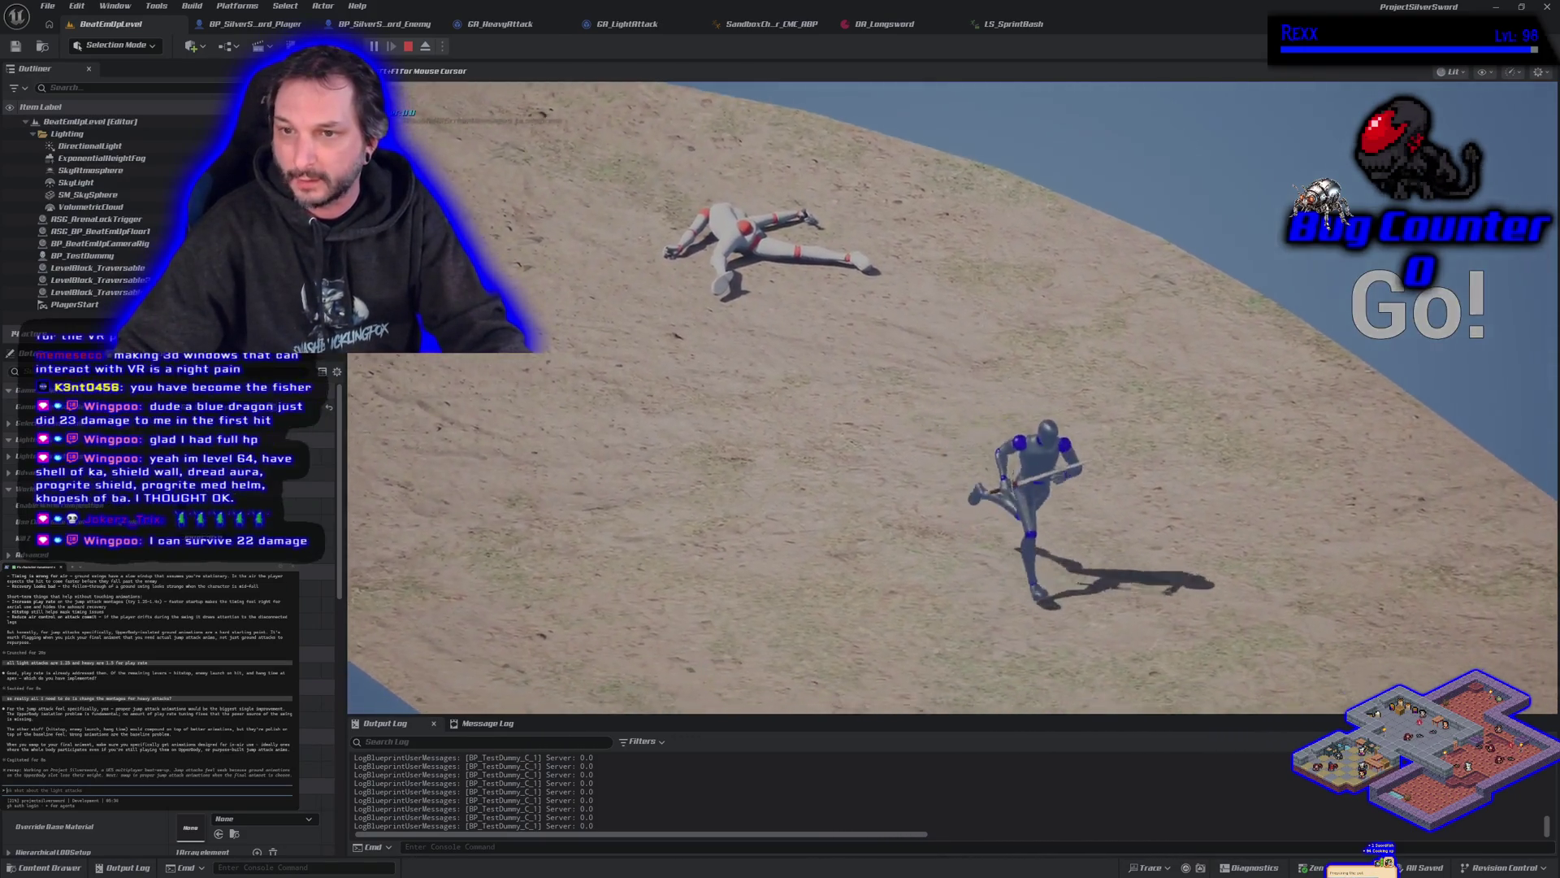
{"action": "key", "text": "d"}
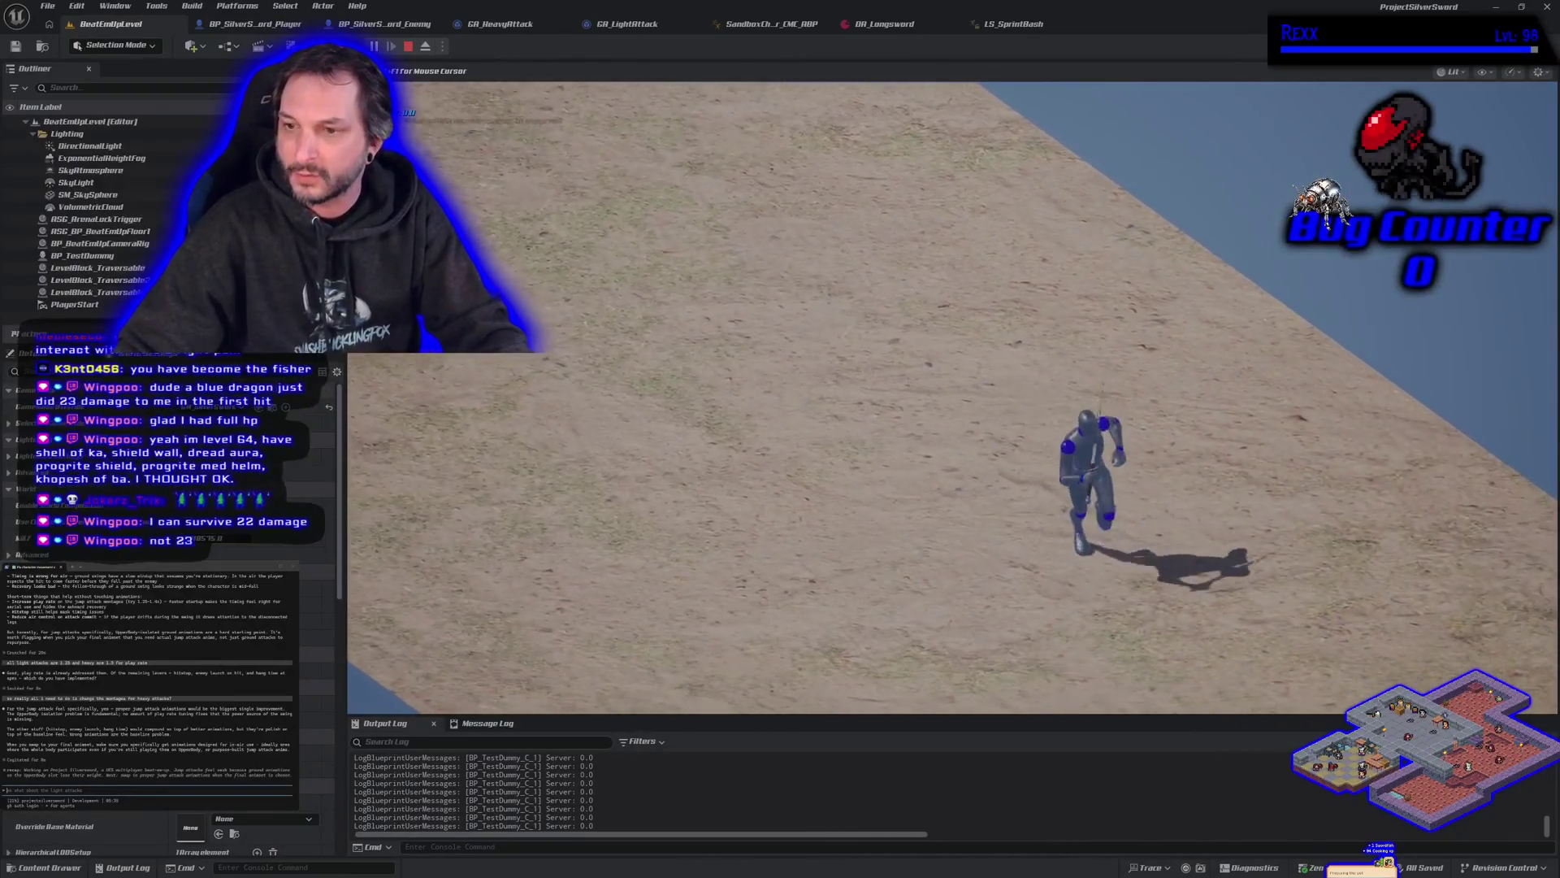
{"action": "key", "text": "w"}
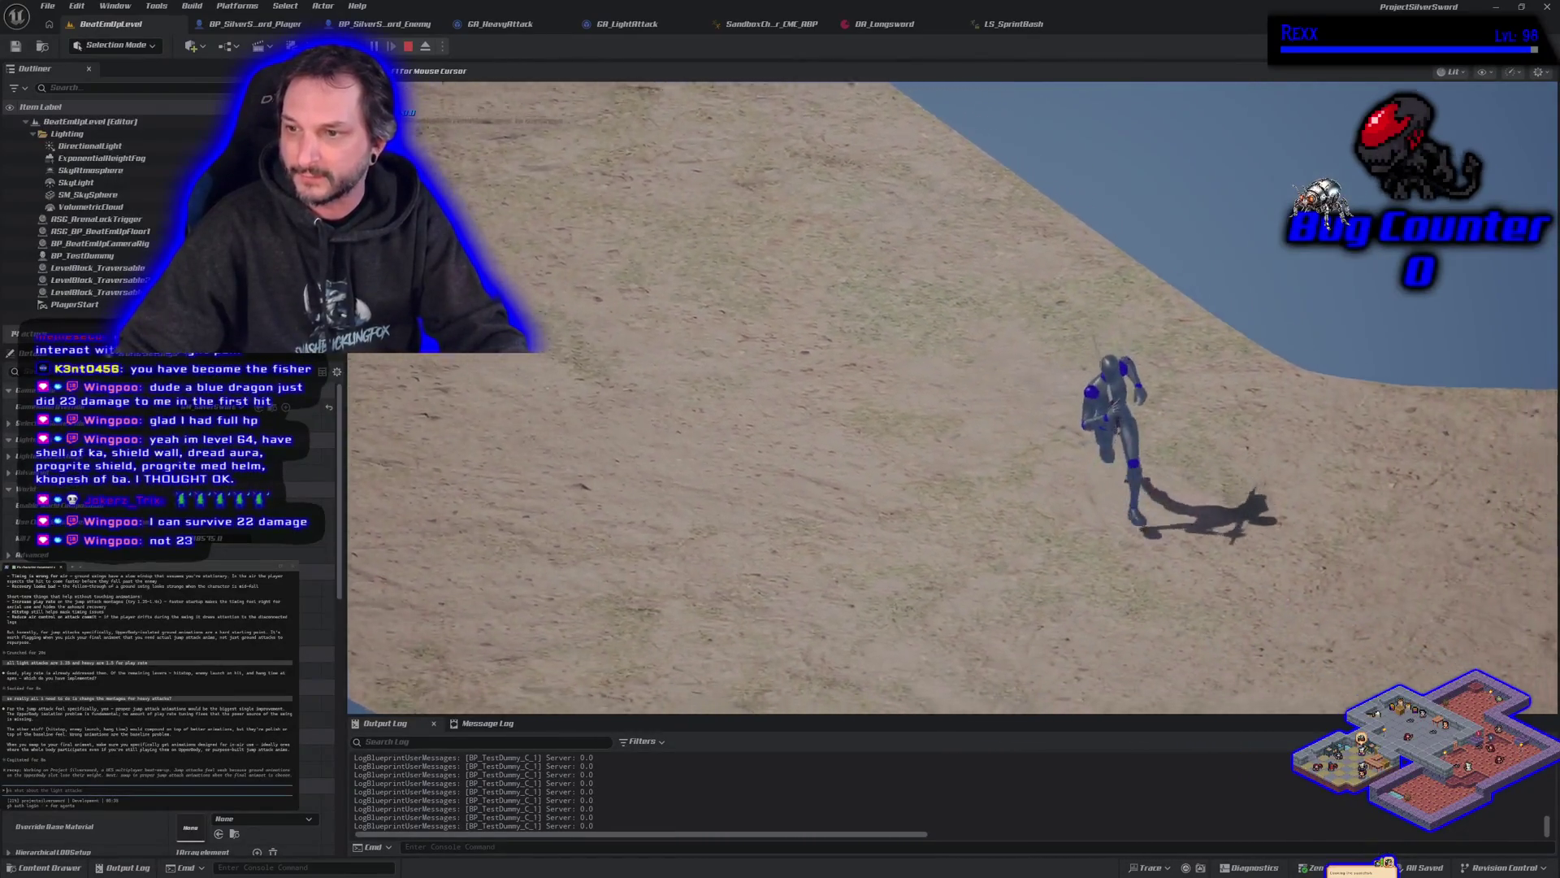
{"action": "key", "text": "d"}
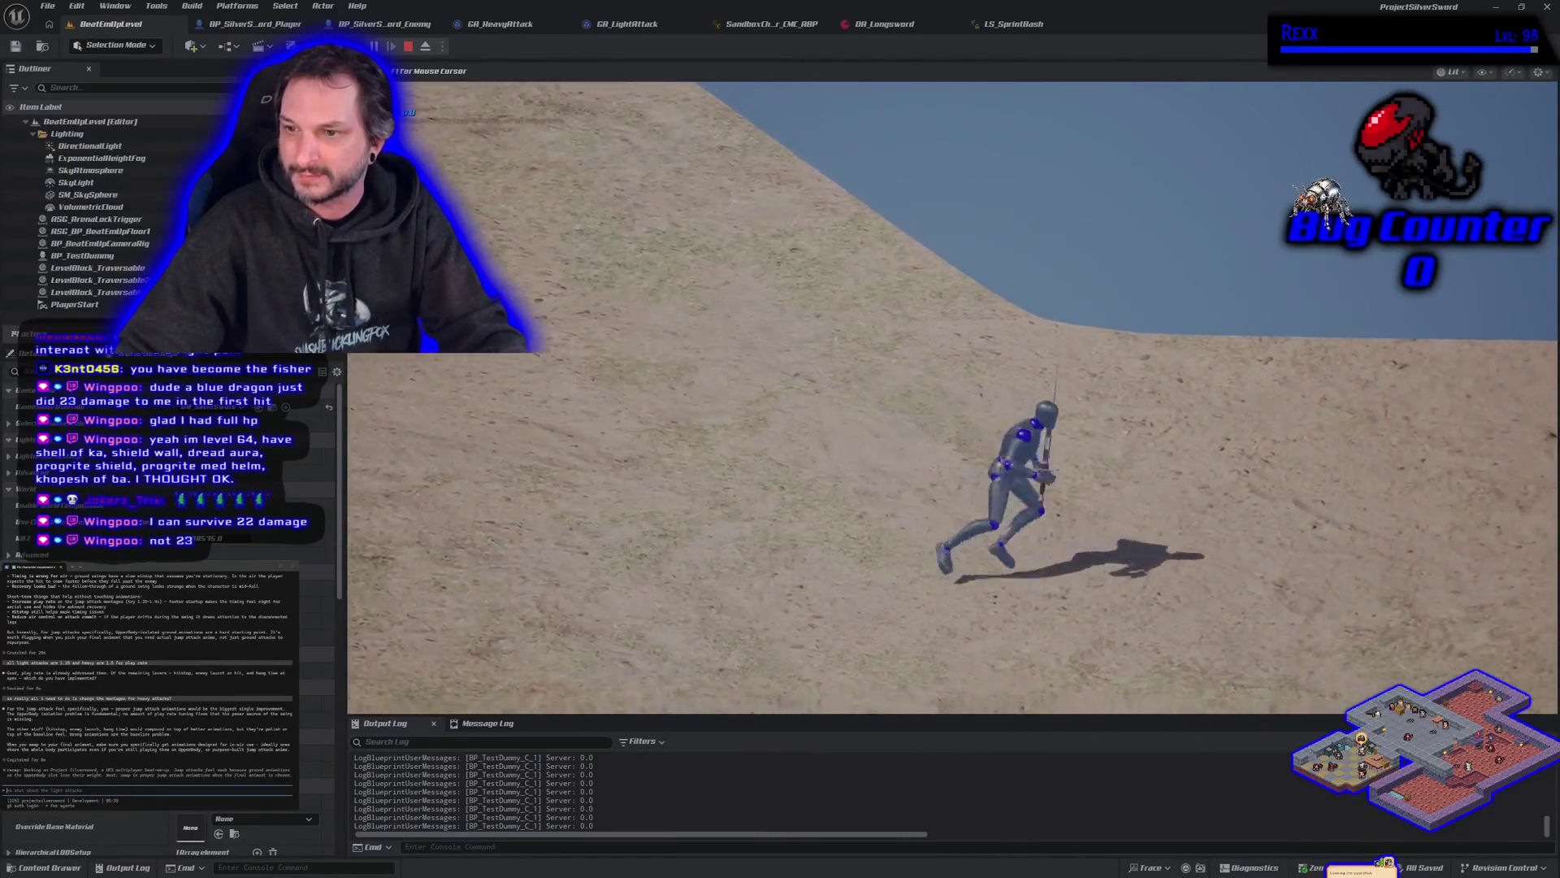
{"action": "key", "text": "d"}
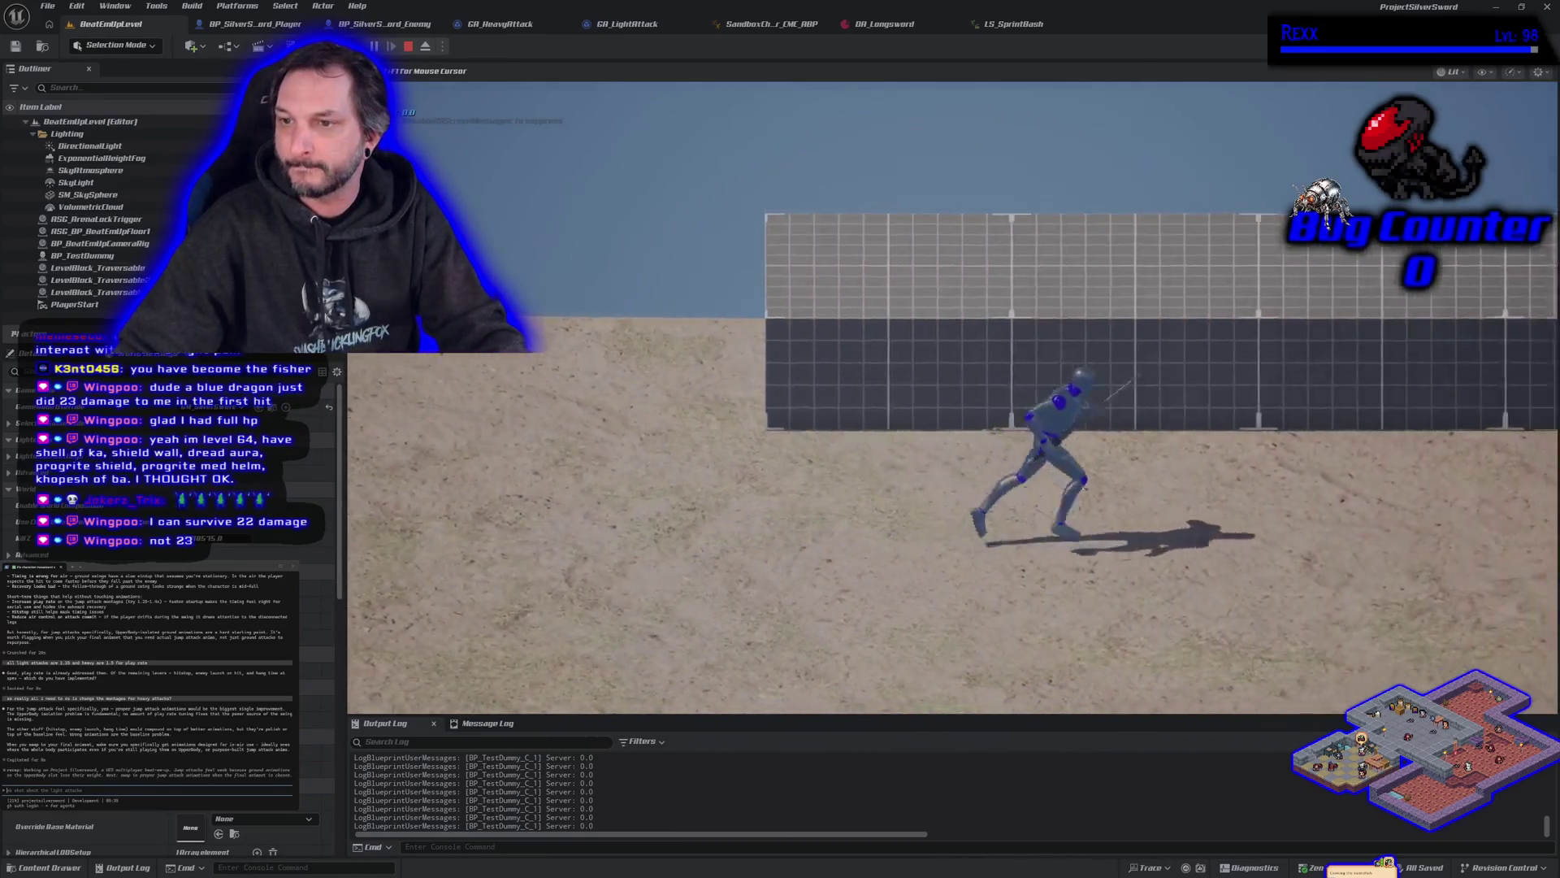
{"action": "key", "text": "a"}
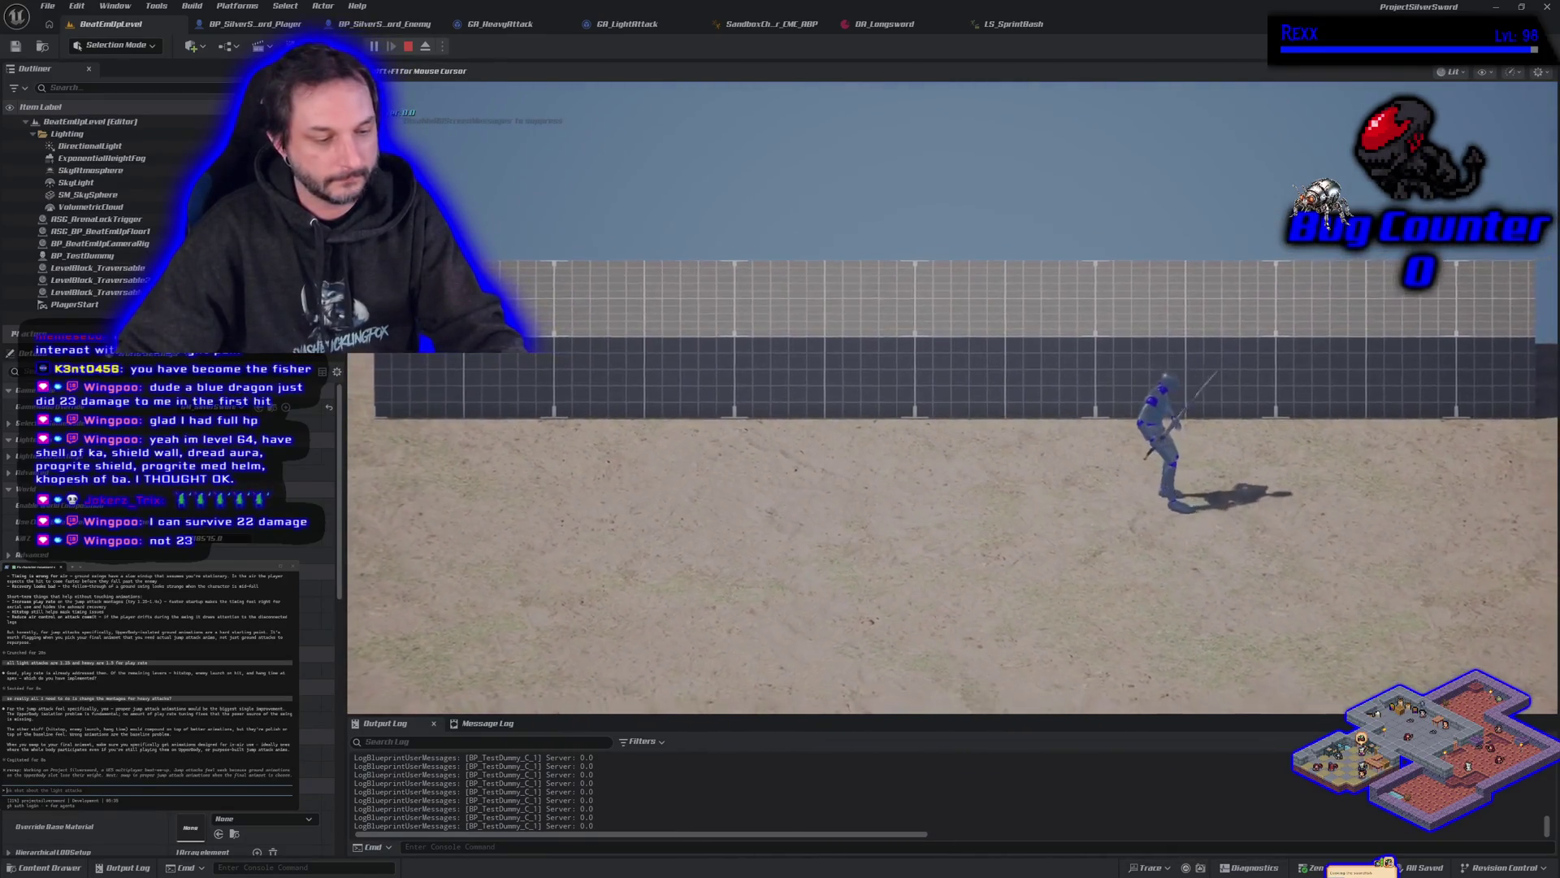
{"action": "key", "text": "d"}
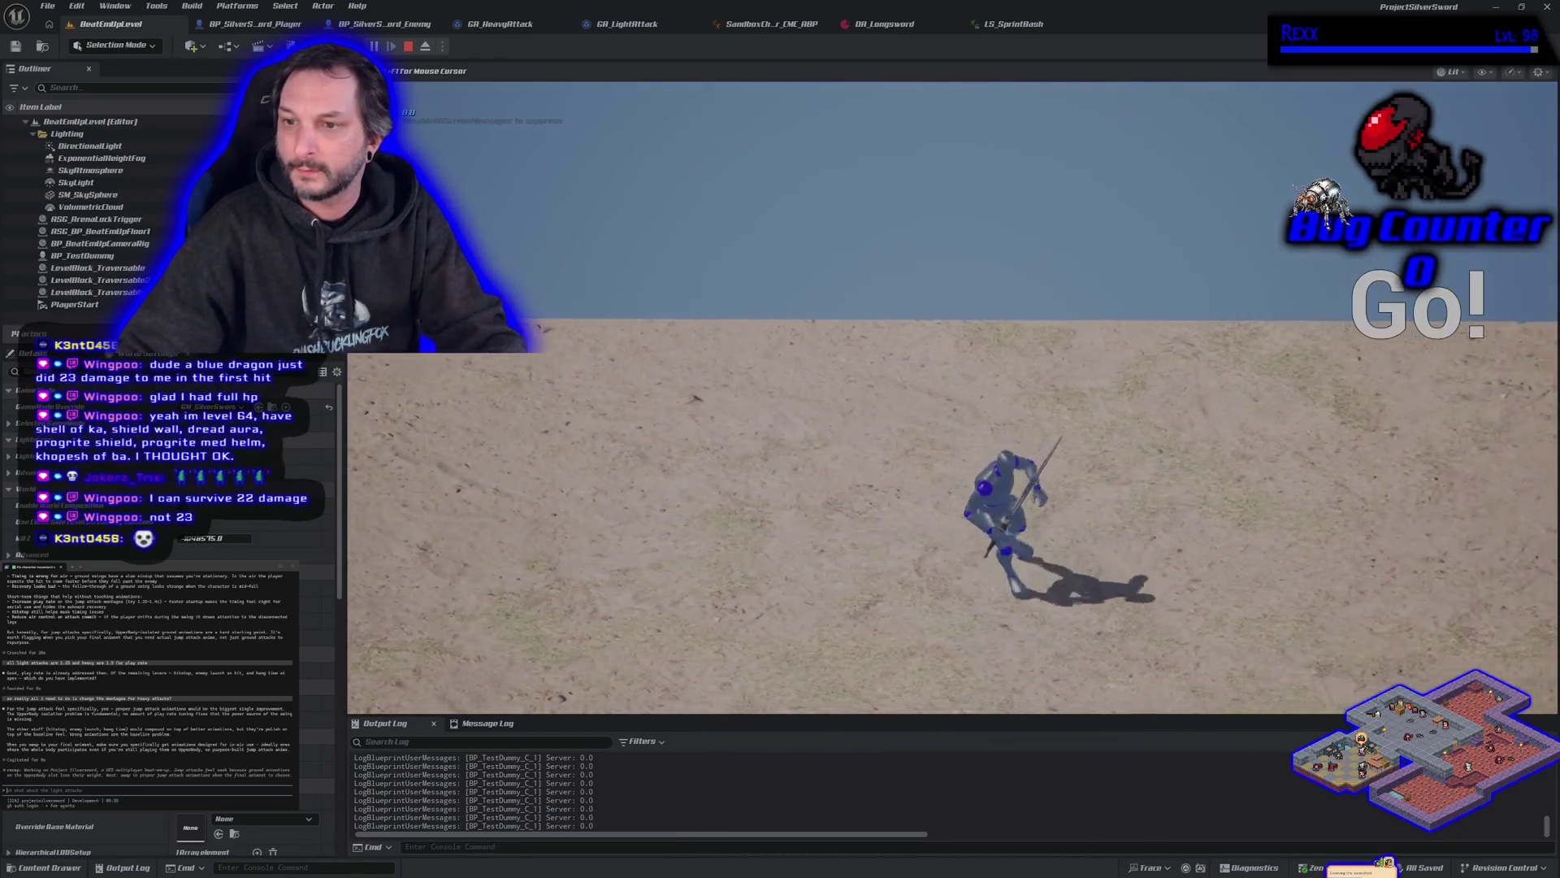
{"action": "key", "text": "Escape"}
{"action": "left_click_drag", "start_coordinate": [600, 94], "coordinate": [600, 154]}
{"action": "mouse_move", "coordinate": [597, 294]}
{"action": "left_mouse_down"}
{"action": "mouse_move", "coordinate": [597, 254]}
{"action": "mouse_move", "coordinate": [598, 294]}
{"action": "left_mouse_up"}
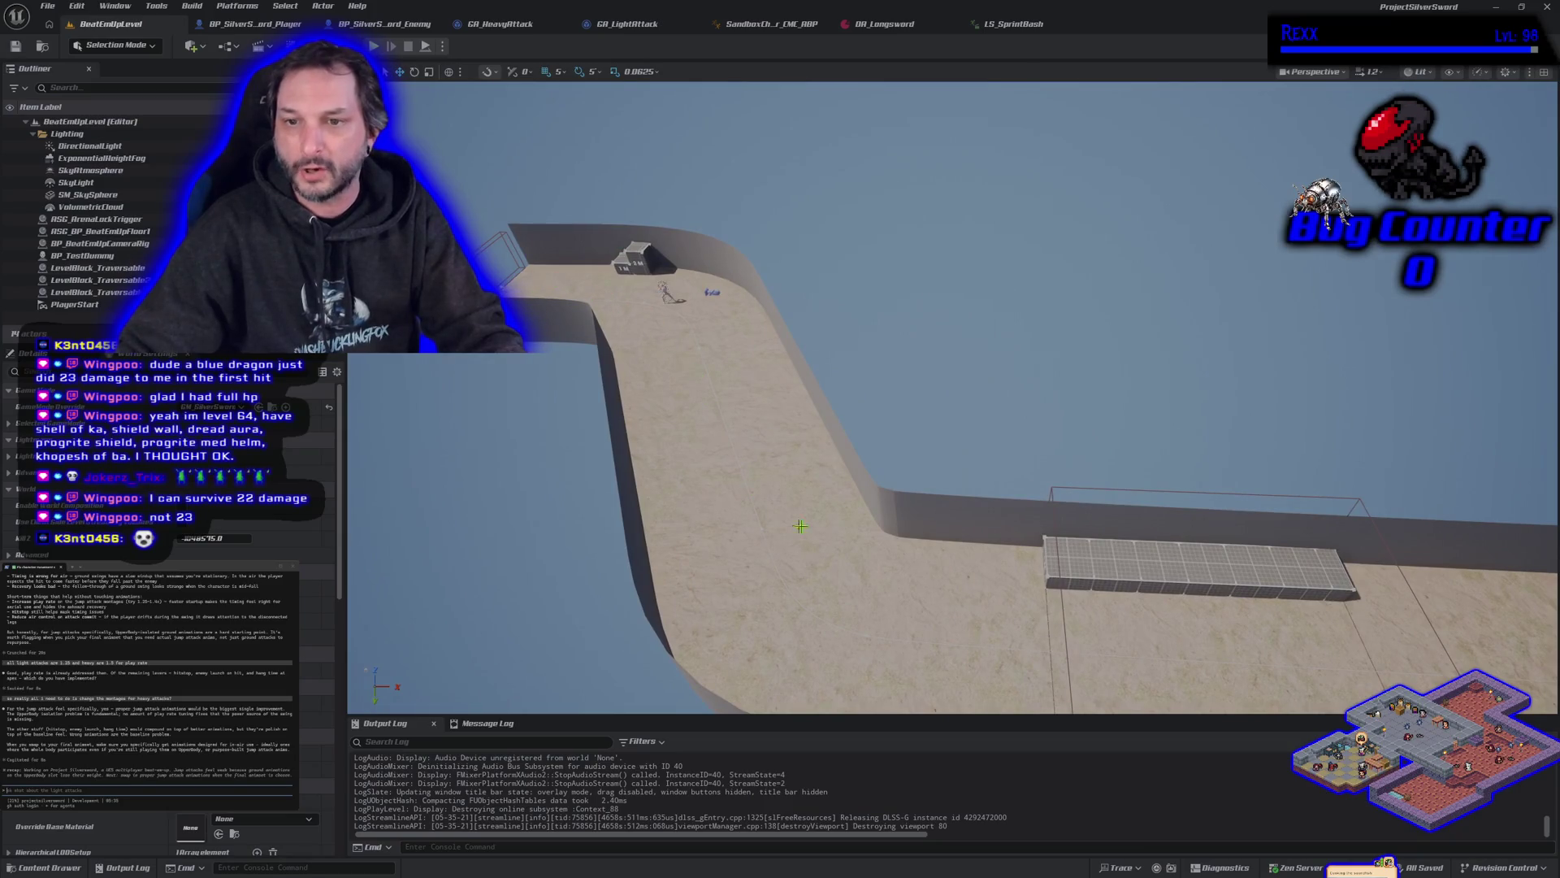
{"action": "mouse_move", "coordinate": [803, 599]}
{"action": "left_mouse_down"}
{"action": "mouse_move", "coordinate": [803, 651]}
{"action": "mouse_move", "coordinate": [803, 585]}
{"action": "mouse_move", "coordinate": [772, 586]}
{"action": "left_mouse_up"}
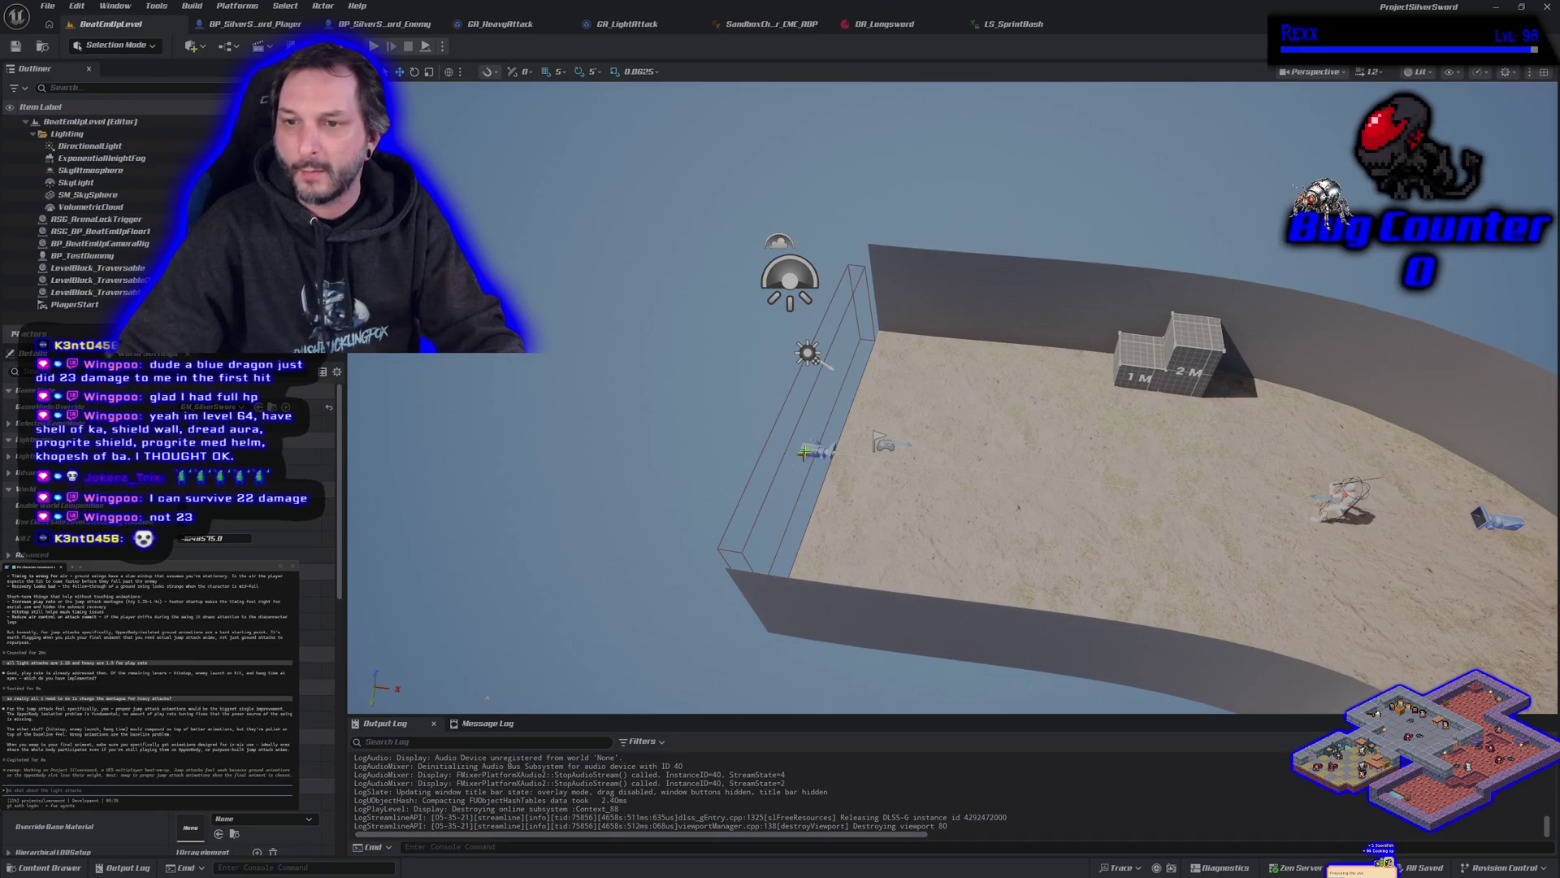
{"action": "left_click_drag", "start_coordinate": [846, 542], "coordinate": [677, 220]}
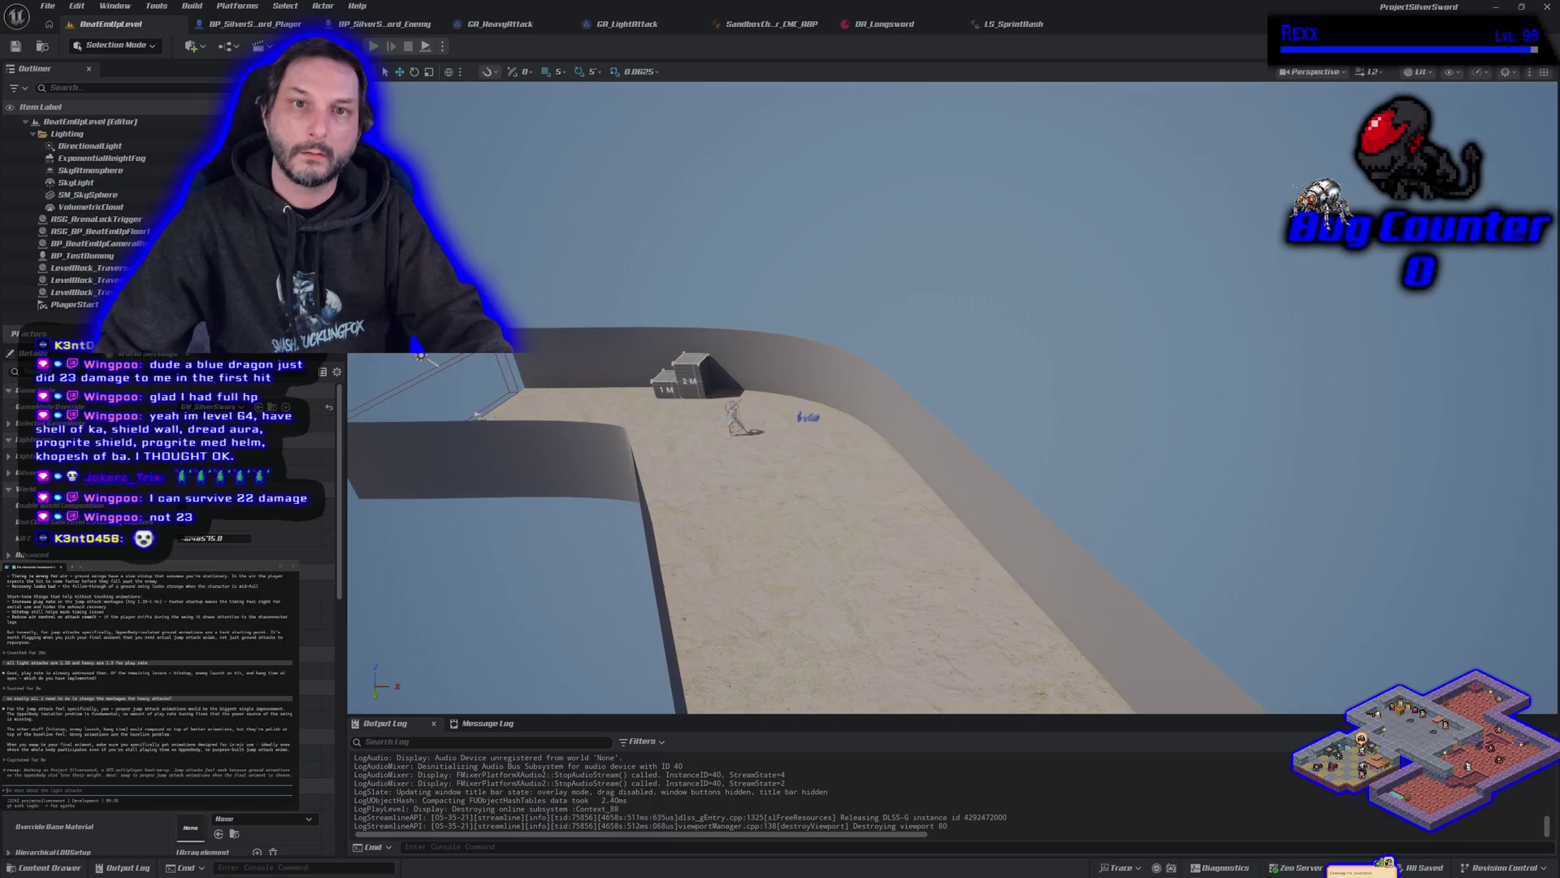
Step: Start another fullscreen playtest and run the character across the sand, left and right
{"action": "key", "text": "alt+p"}
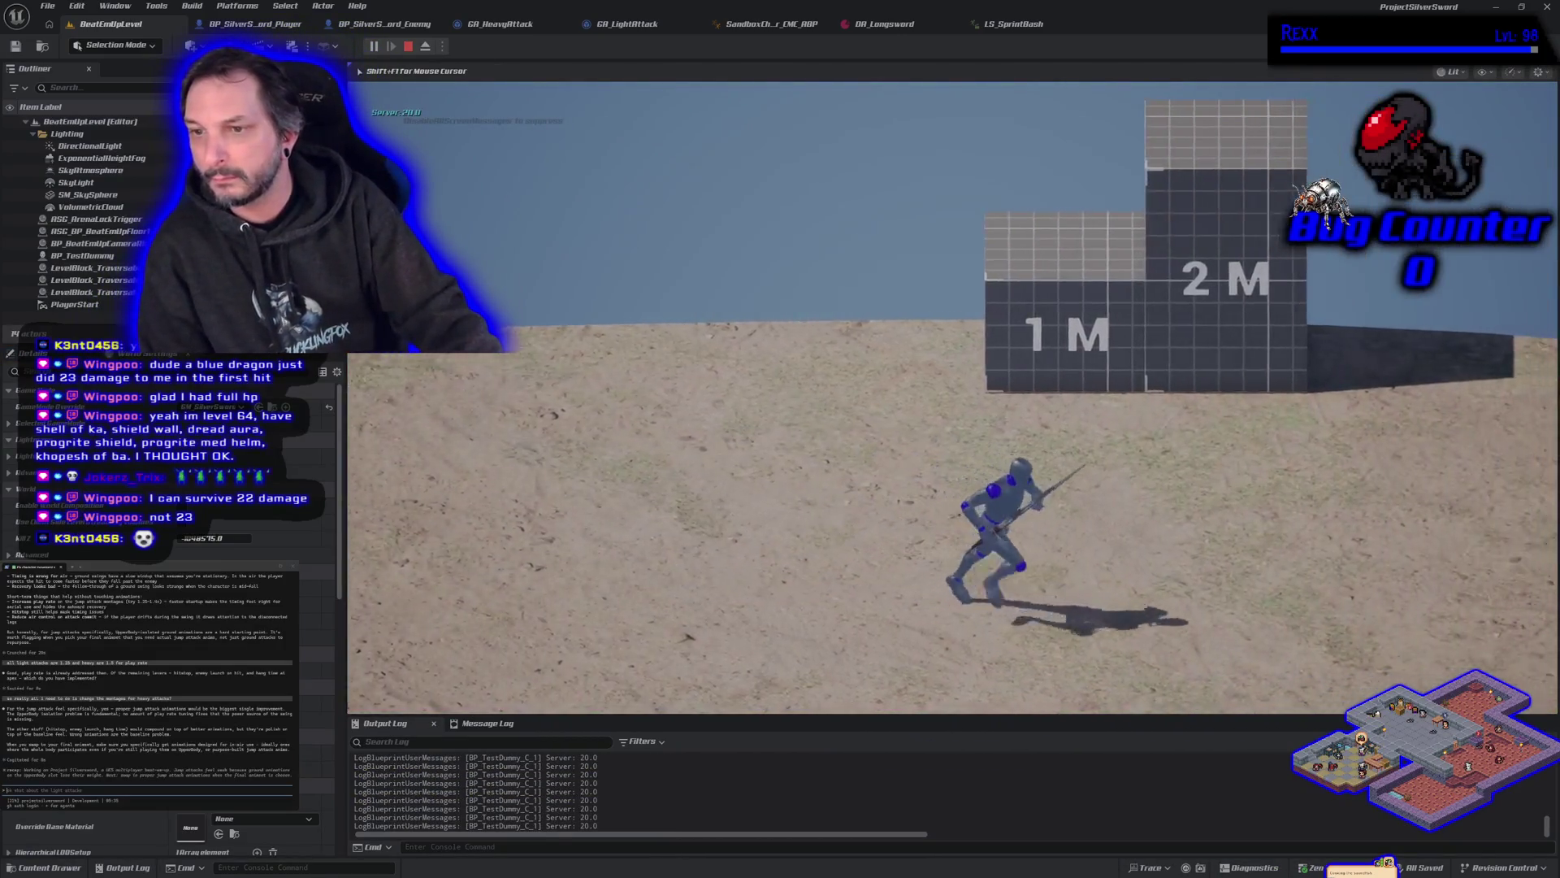
{"action": "key", "text": "F11"}
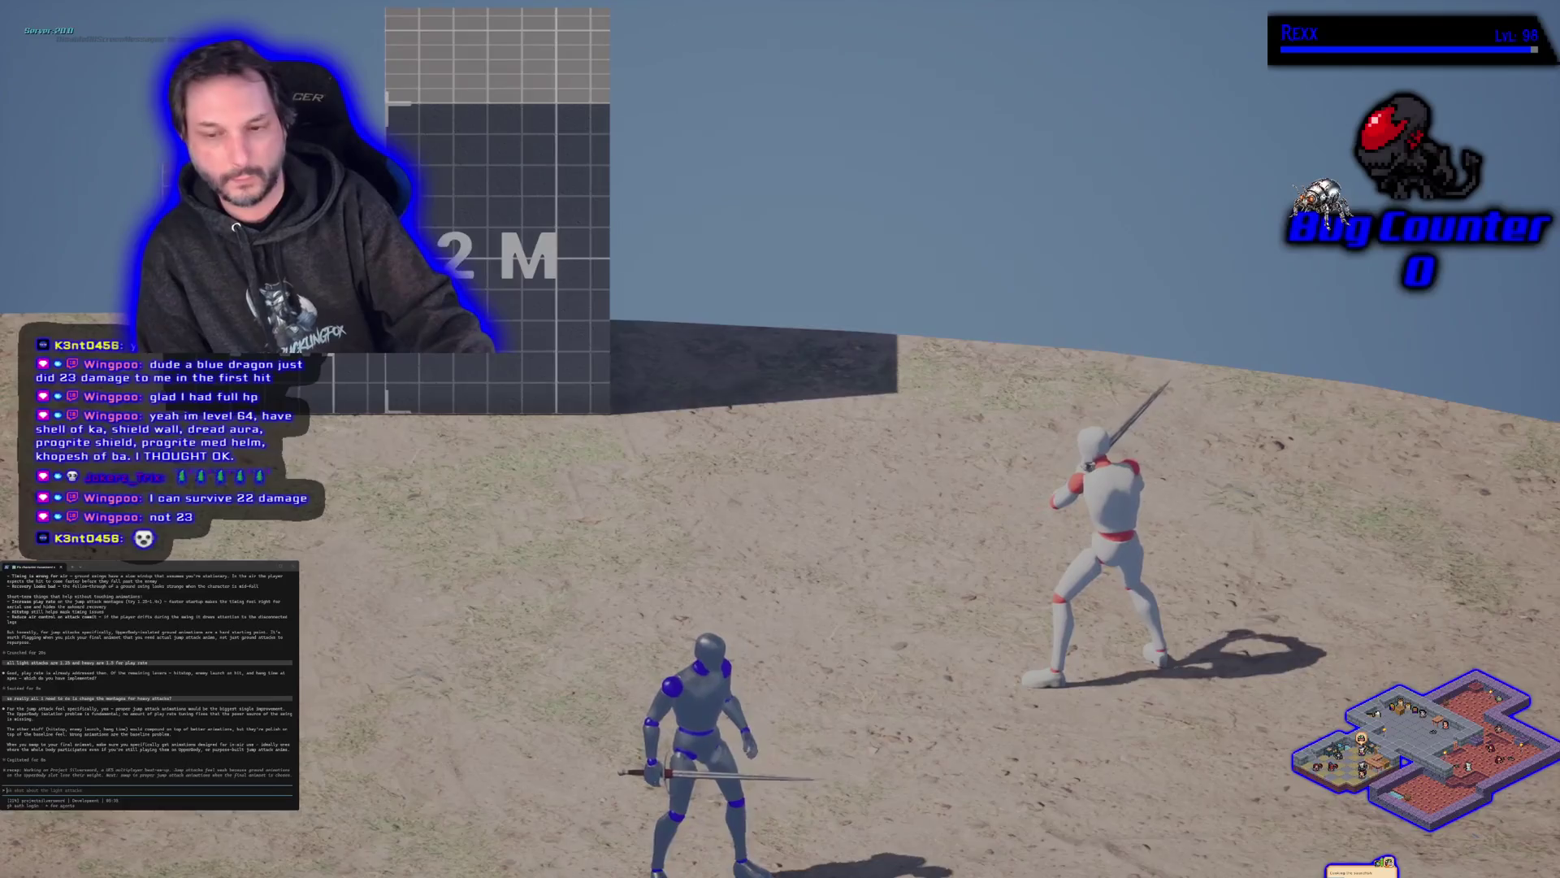
{"action": "key", "text": "w"}
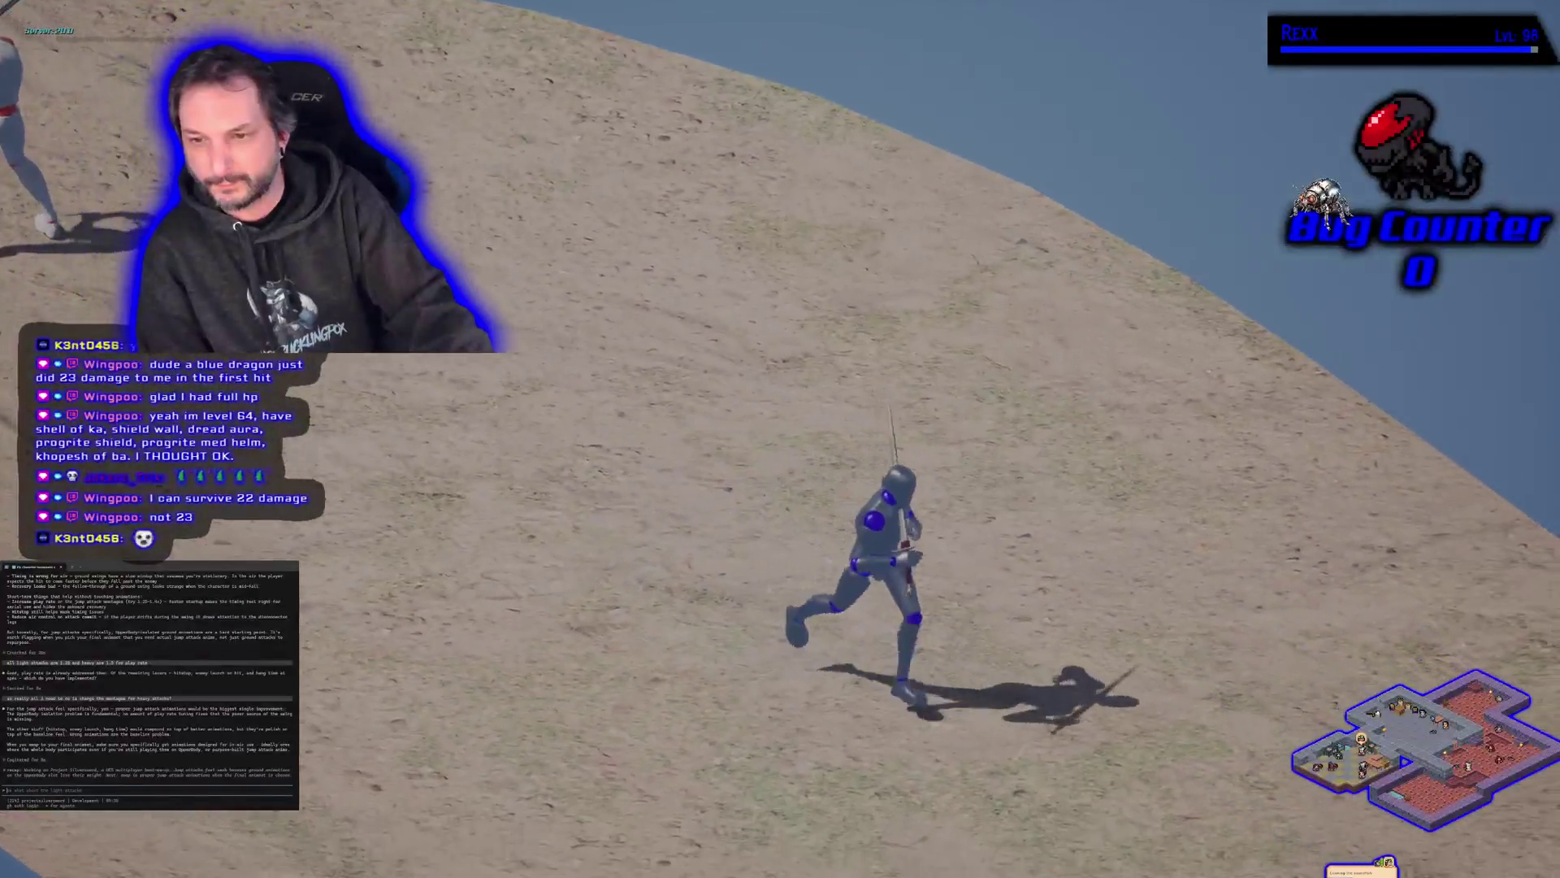
{"action": "key", "text": "w"}
{"action": "key", "text": "w"}
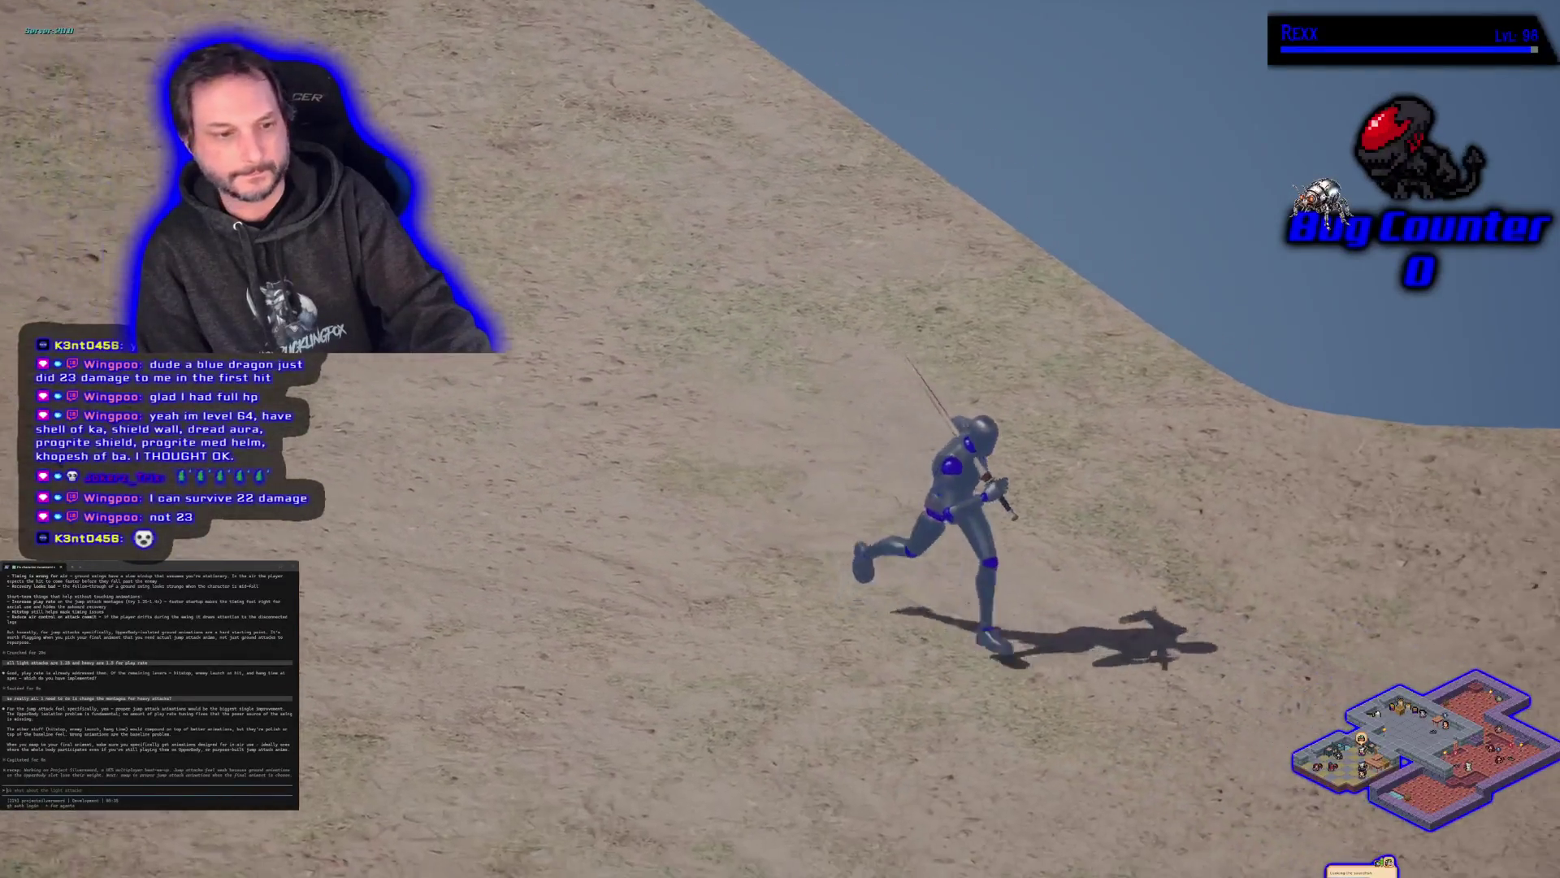
{"action": "key", "text": "w"}
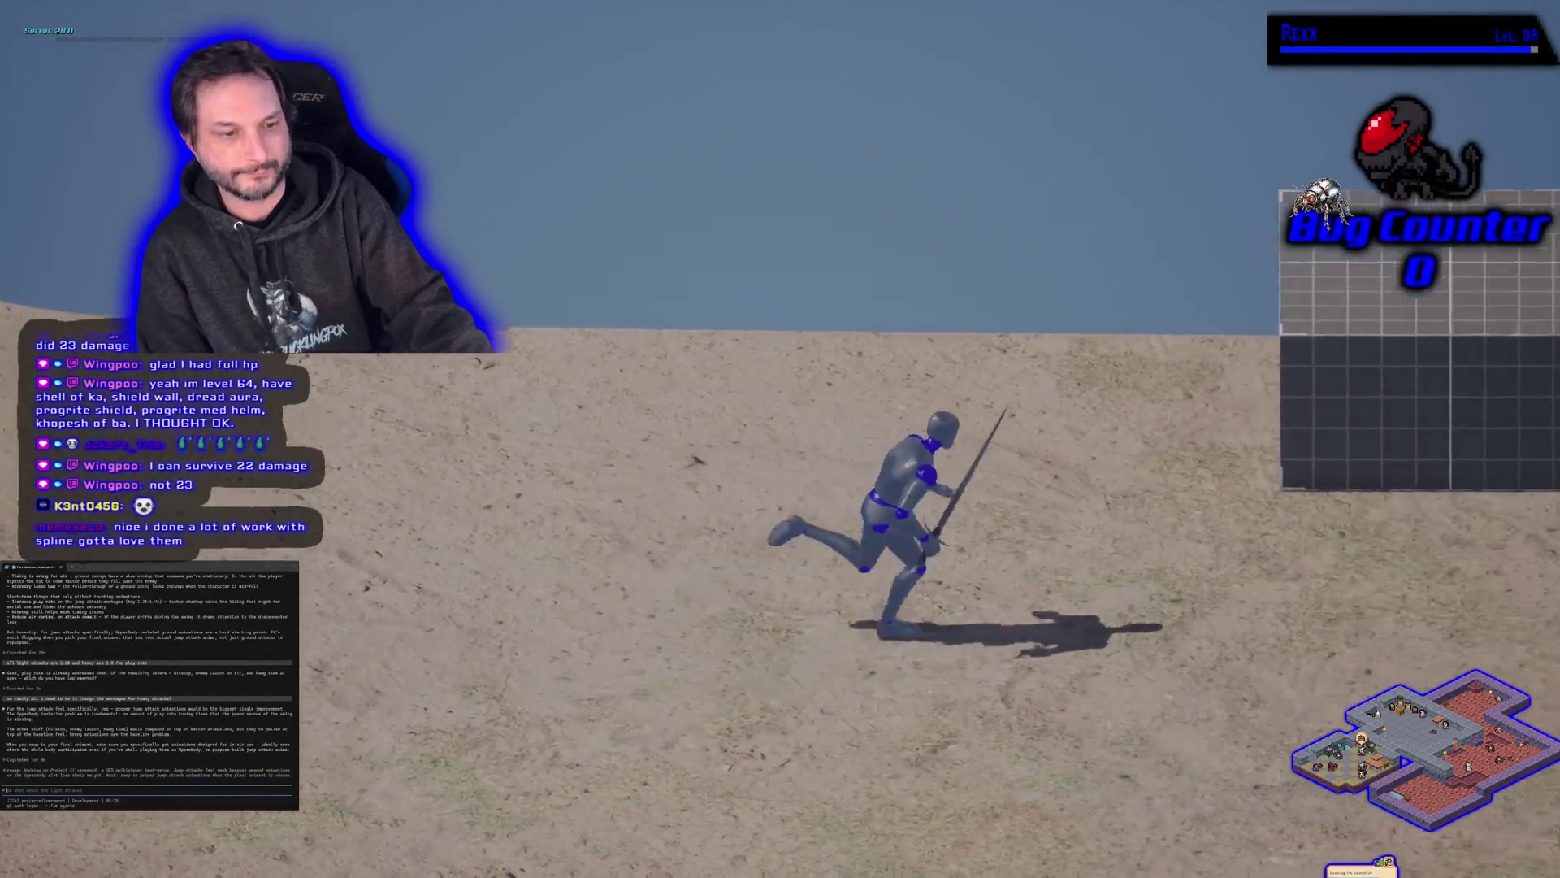
{"action": "key", "text": "w"}
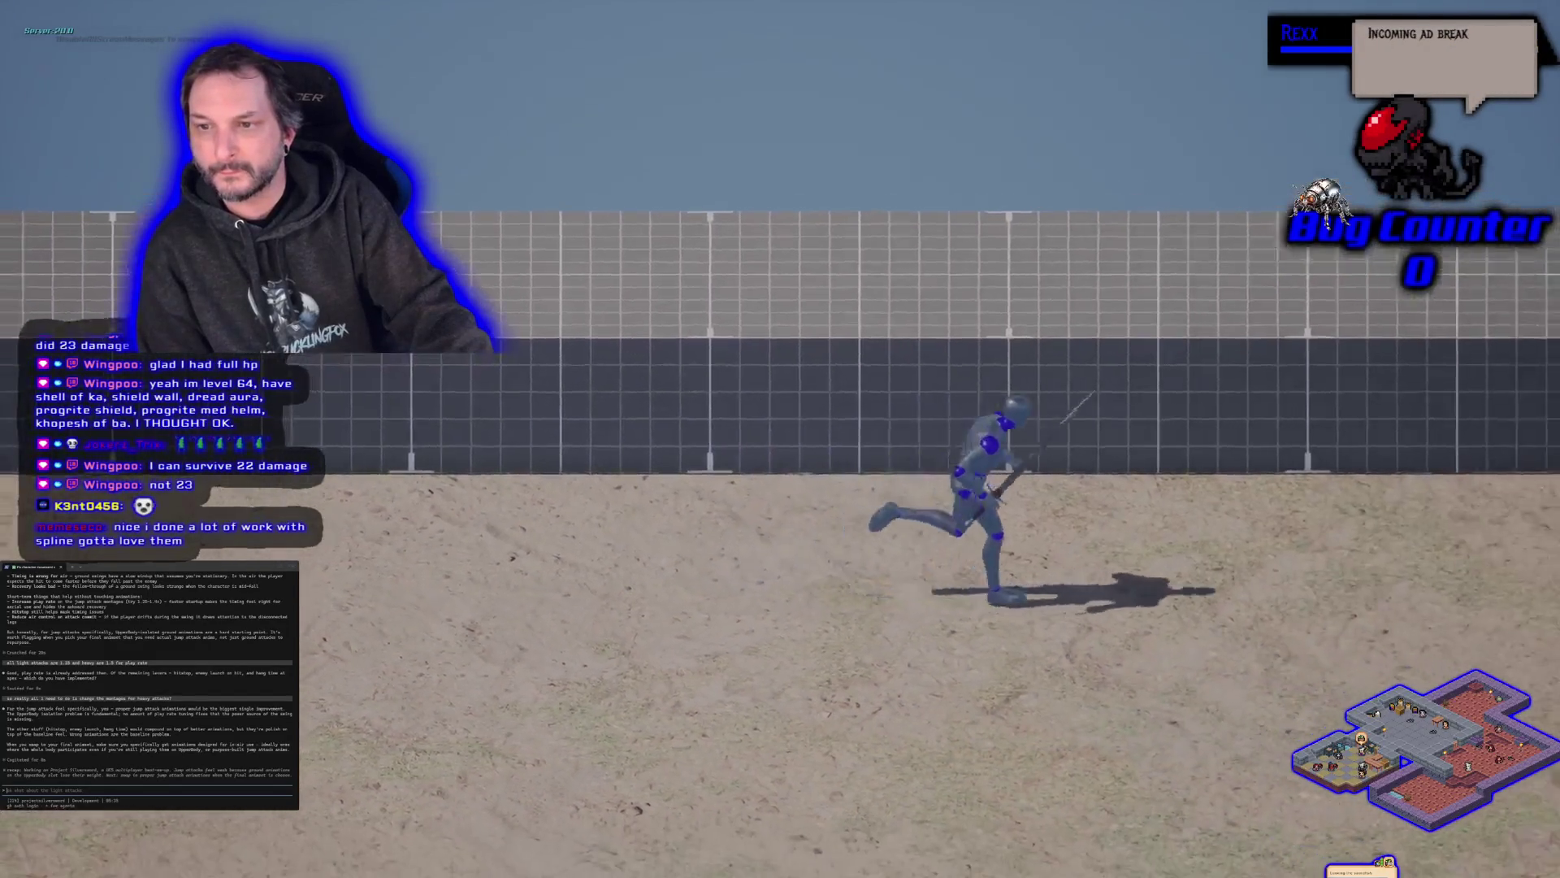
{"action": "key", "text": "a"}
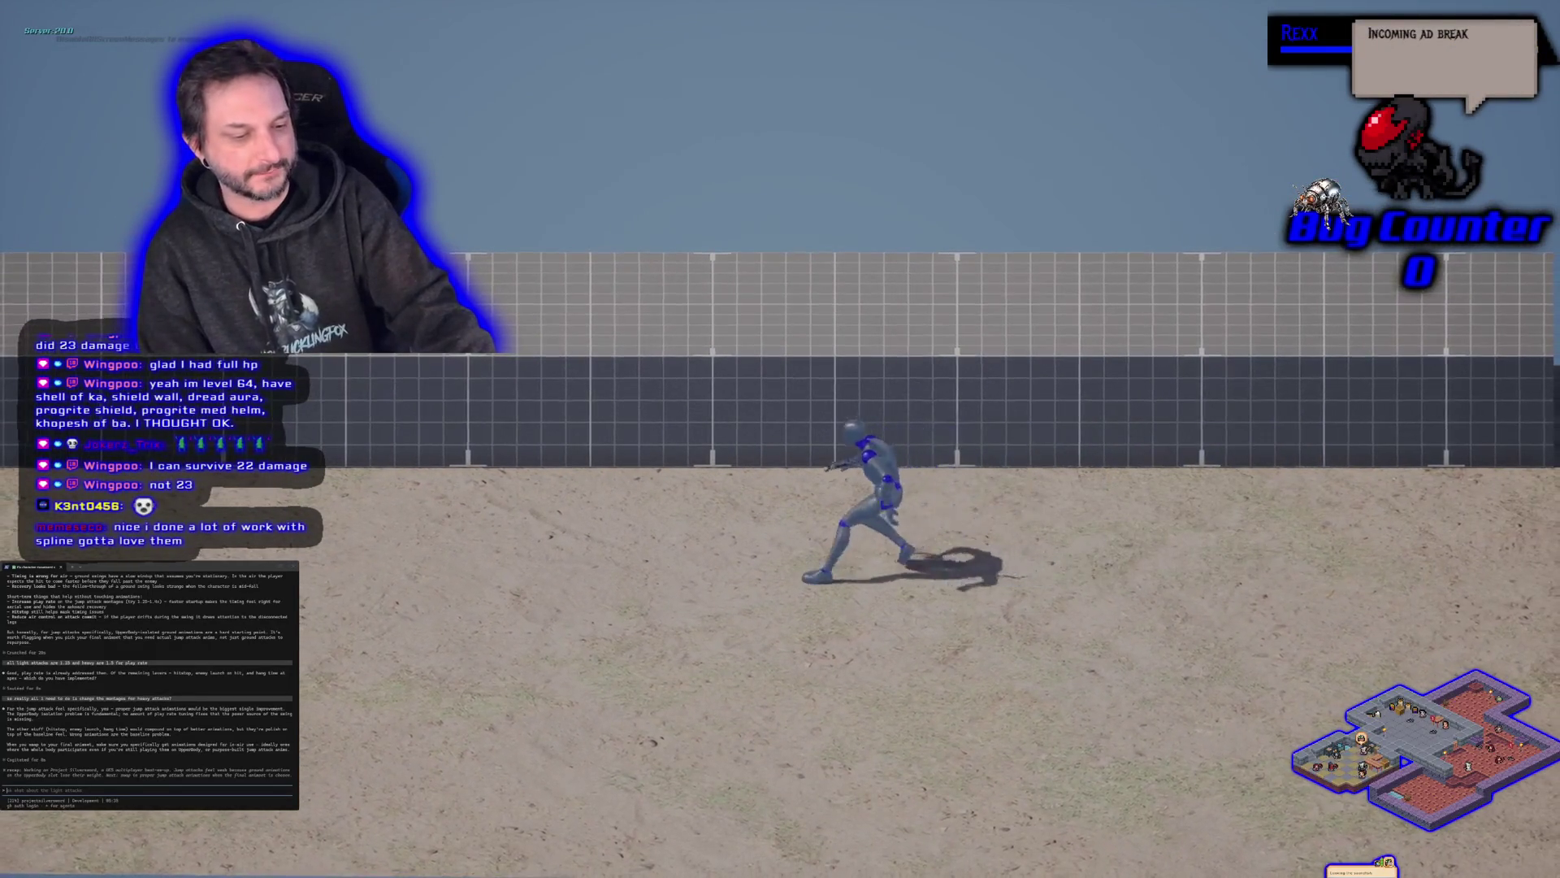
{"action": "key", "text": "d"}
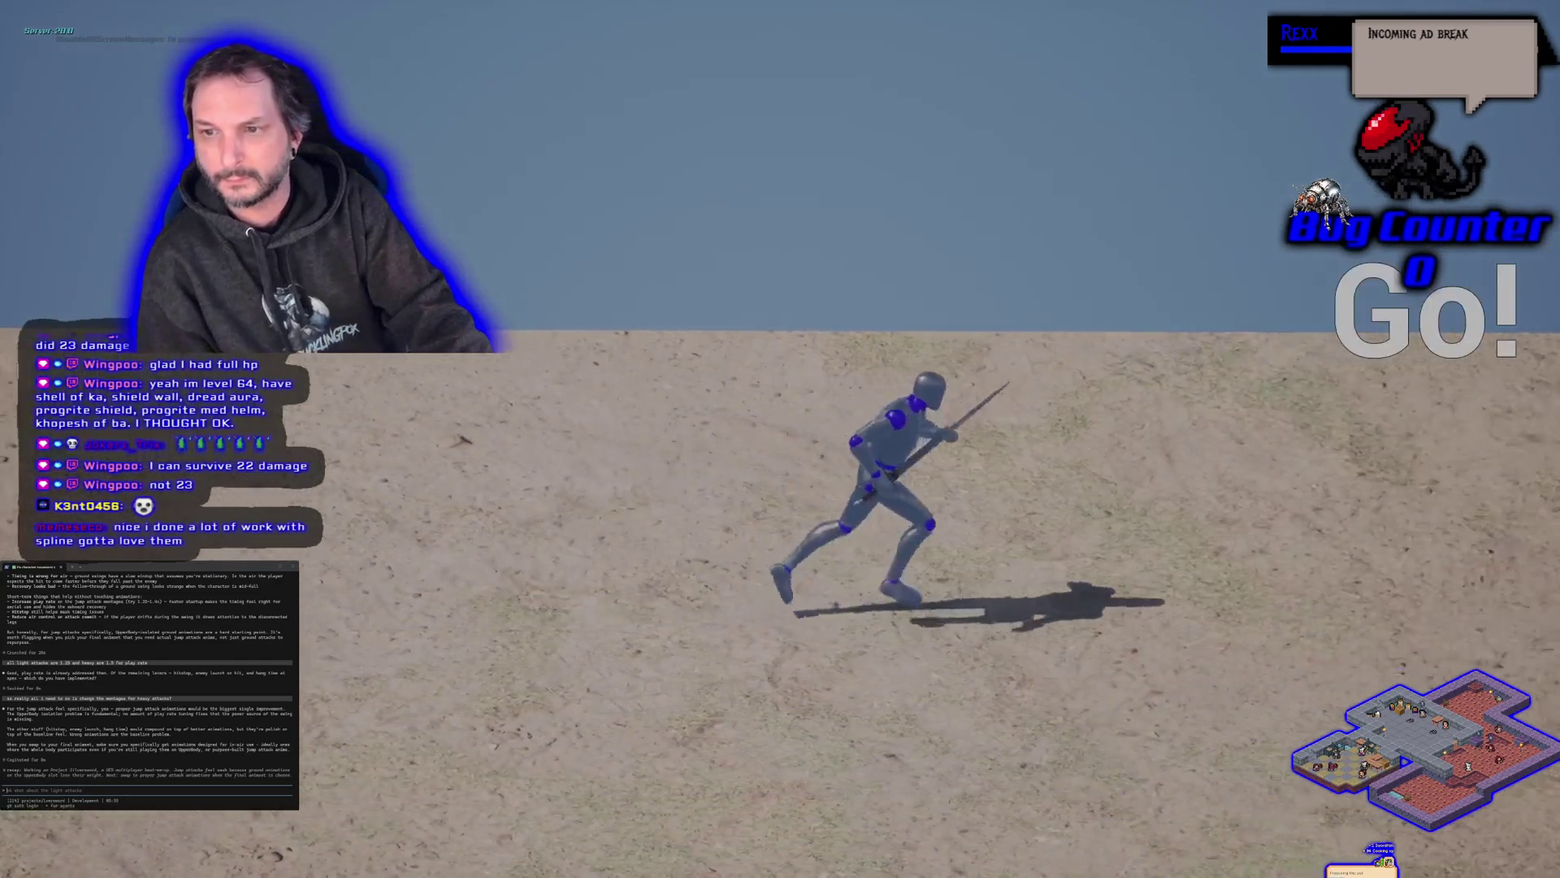
Step: Perform jumping sword attacks and a lunging attack, then stop the test session
{"action": "key", "text": "space"}
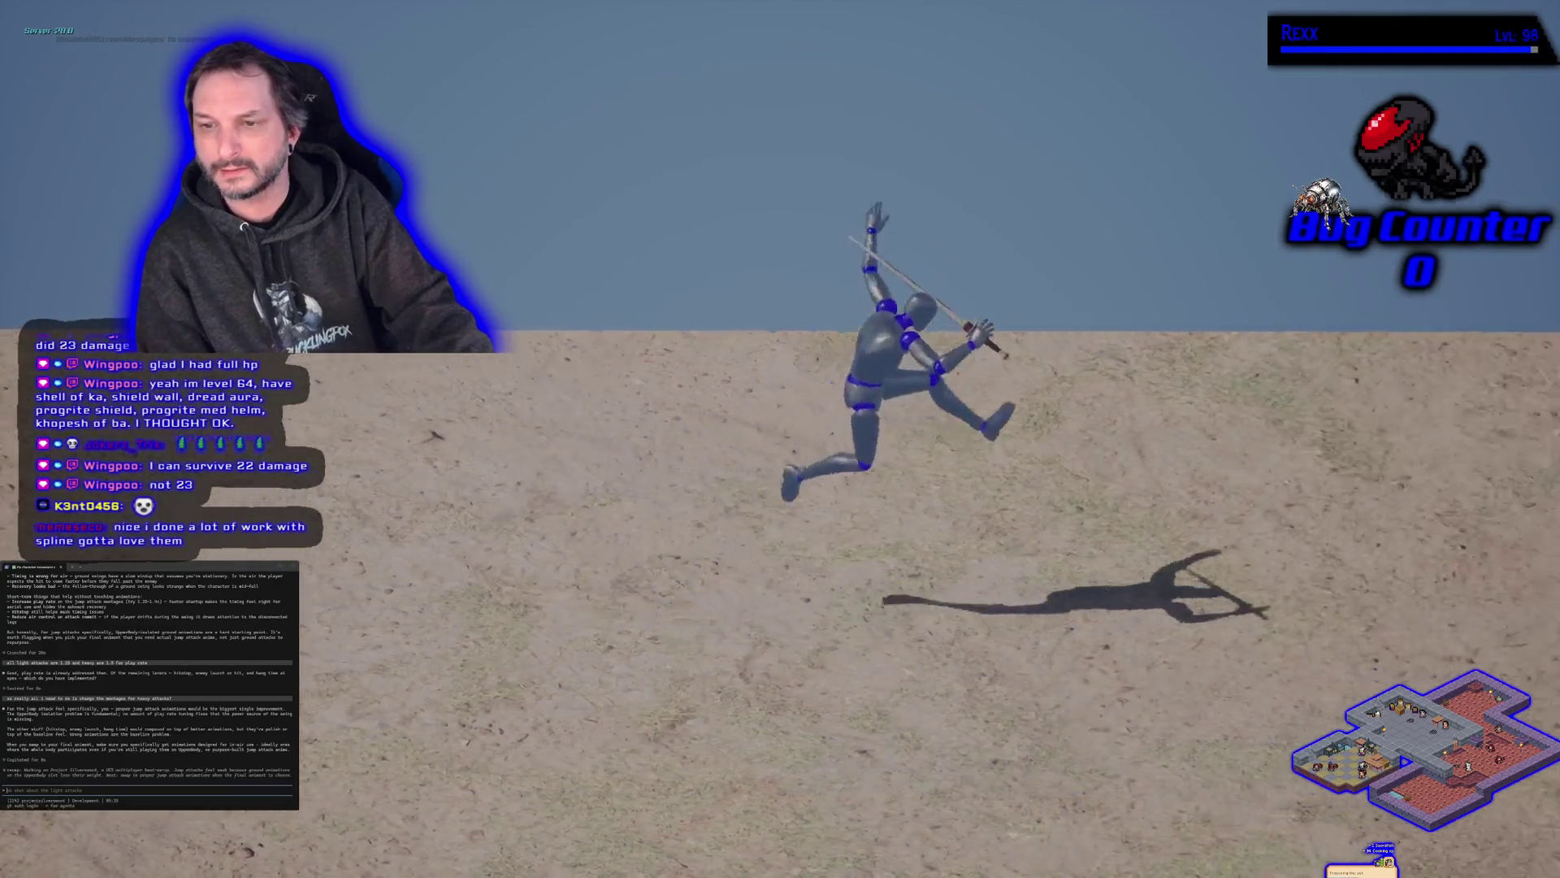
{"action": "key", "text": "space"}
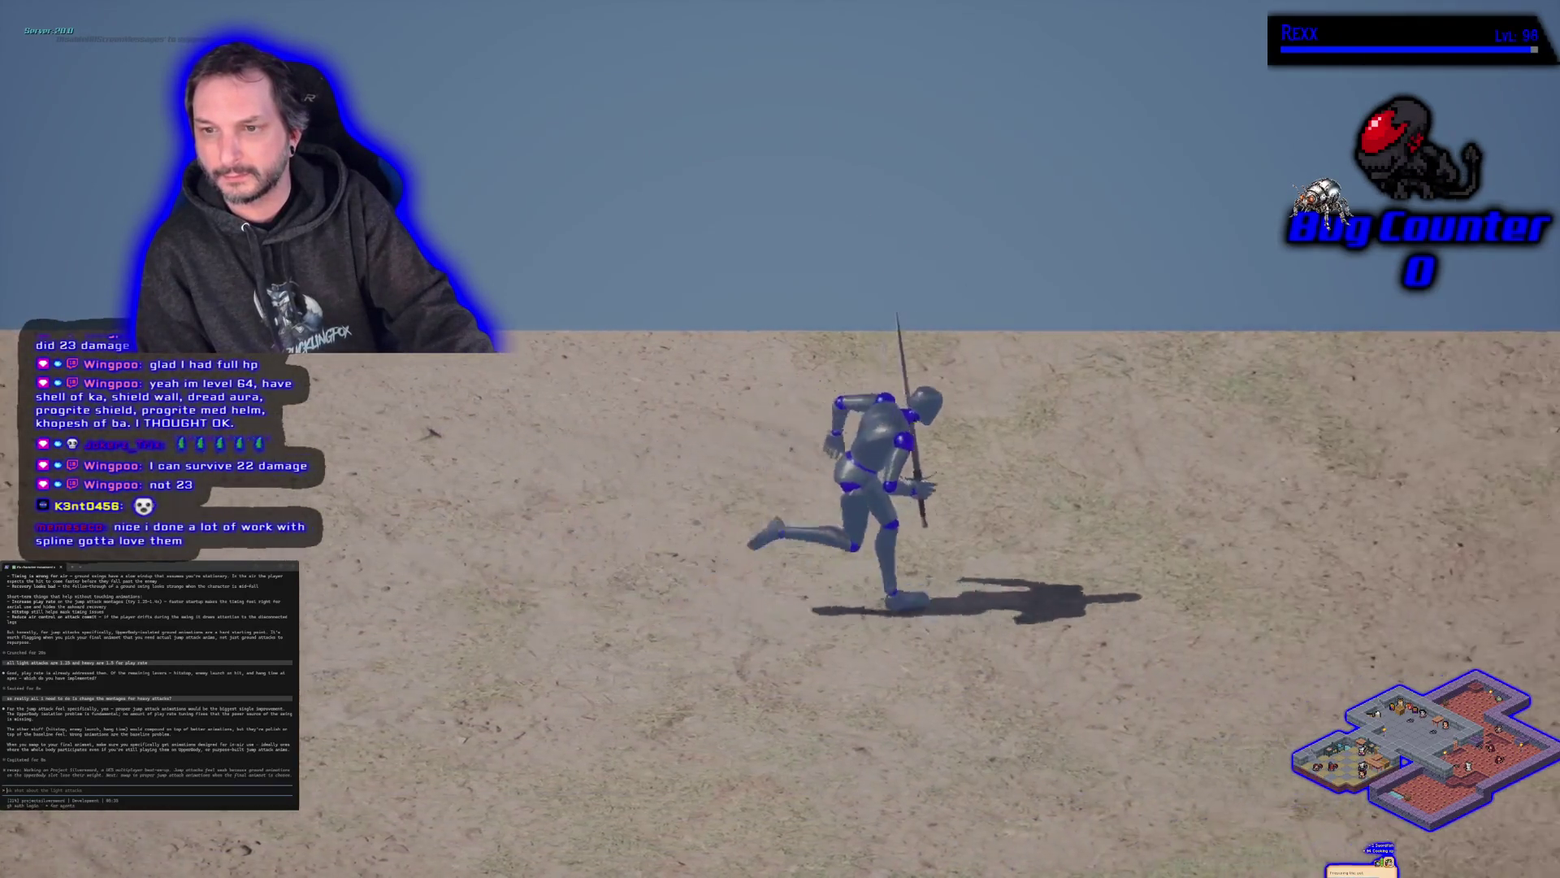
{"action": "key", "text": "space"}
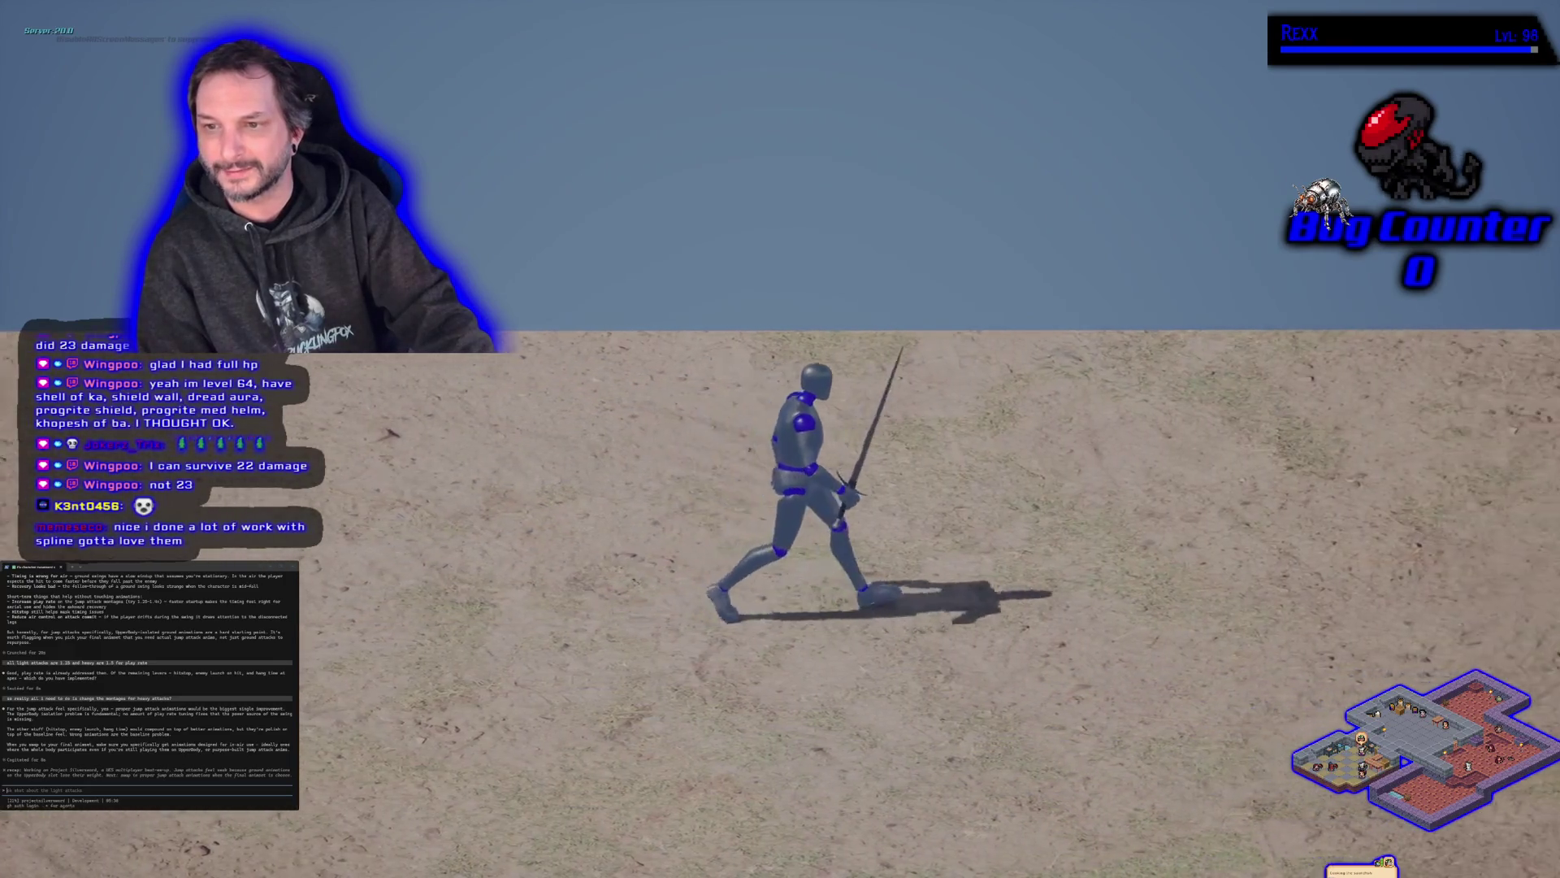
{"action": "key", "text": "w"}
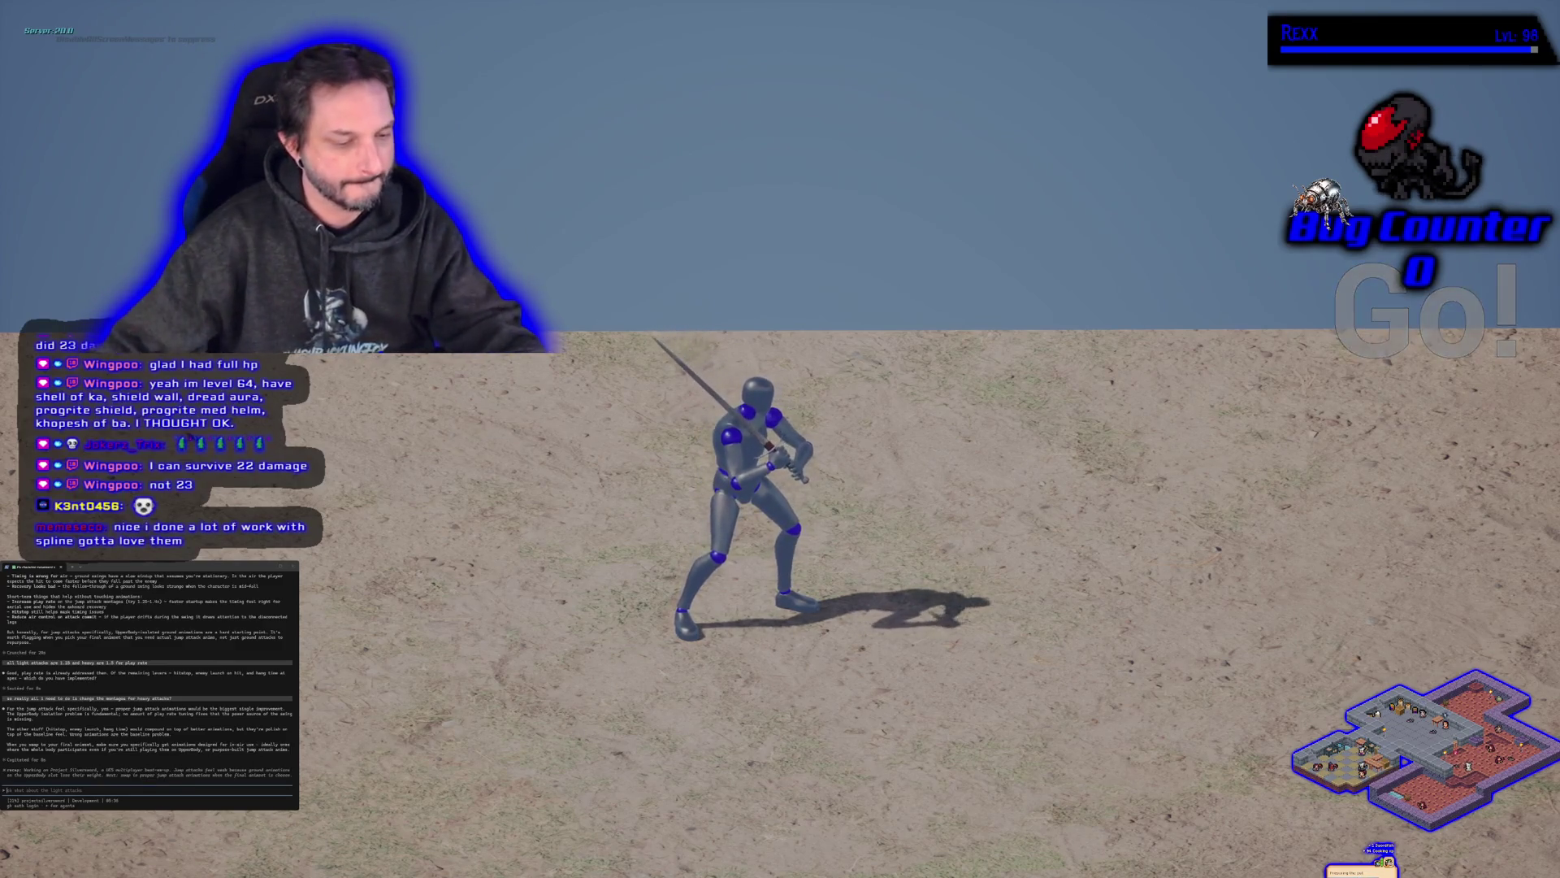
{"action": "key", "text": "Escape"}
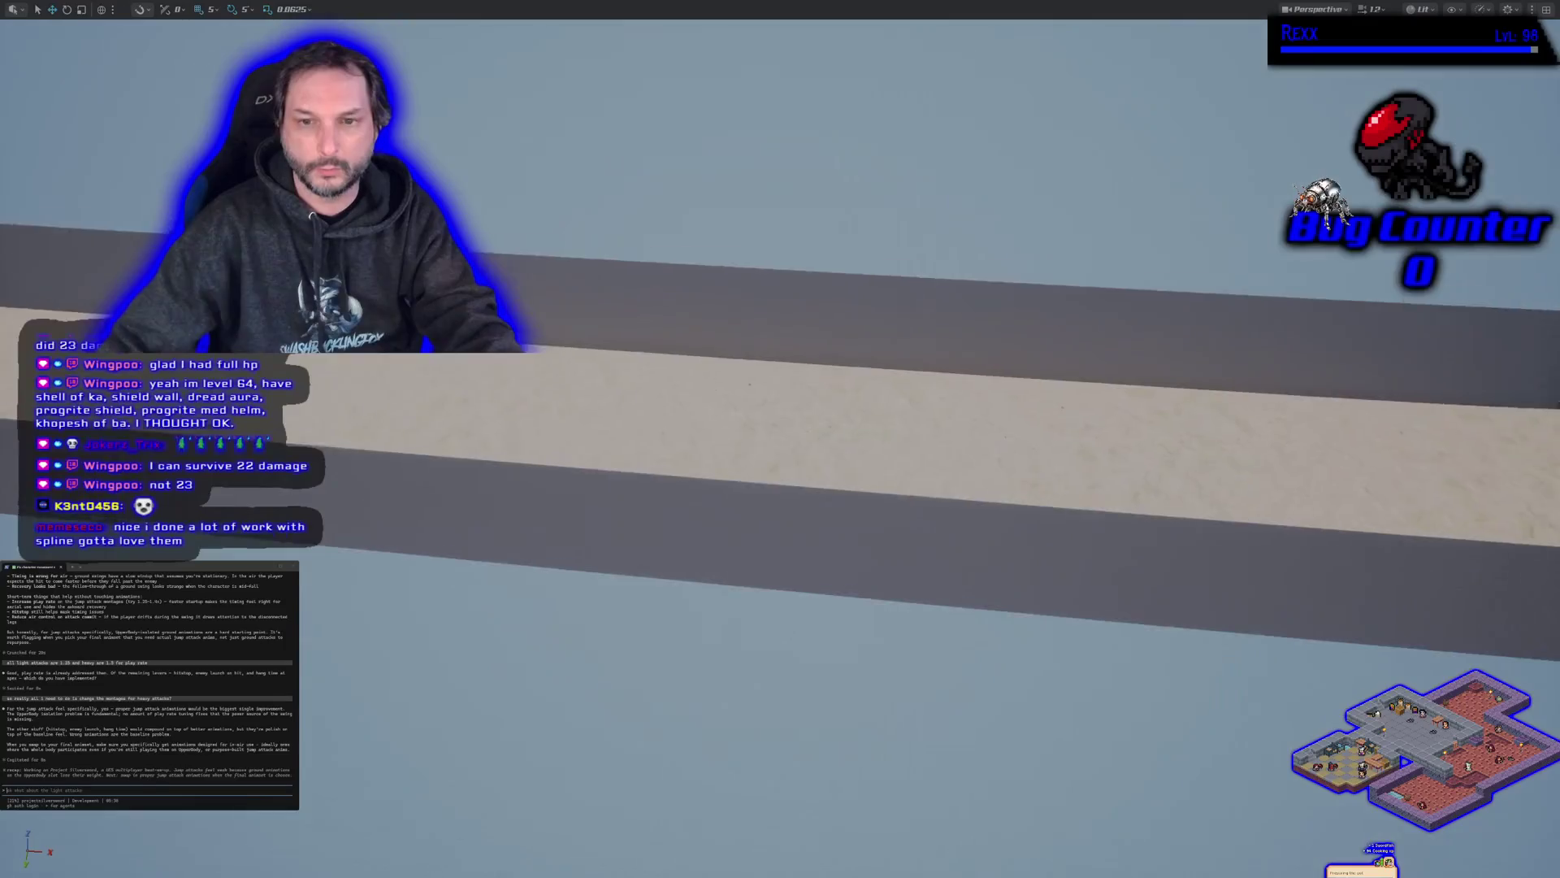
Step: Fly the camera back over the track toward the raised platform and restore the full editor layout
{"action": "left_click_drag", "start_coordinate": [894, 406], "coordinate": [853, 520]}
{"action": "mouse_move", "coordinate": [780, 439]}
{"action": "left_mouse_down"}
{"action": "mouse_move", "coordinate": [732, 365]}
{"action": "mouse_move", "coordinate": [782, 359]}
{"action": "mouse_move", "coordinate": [731, 391]}
{"action": "mouse_move", "coordinate": [715, 382]}
{"action": "mouse_move", "coordinate": [731, 366]}
{"action": "mouse_move", "coordinate": [748, 373]}
{"action": "mouse_move", "coordinate": [699, 382]}
{"action": "mouse_move", "coordinate": [716, 496]}
{"action": "left_mouse_up"}
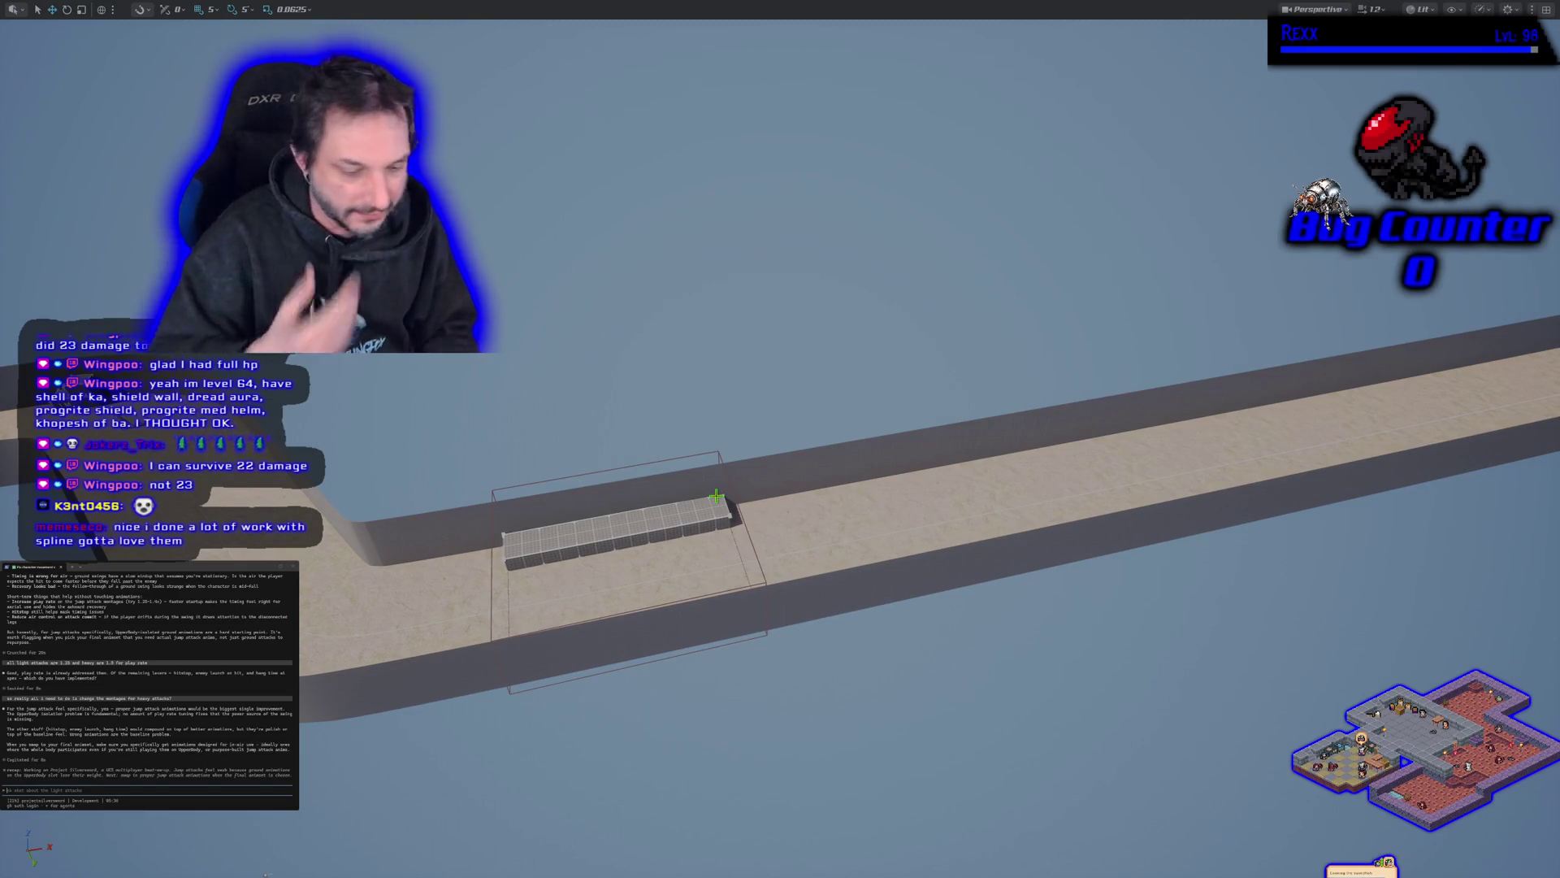
{"action": "mouse_move", "coordinate": [716, 495]}
{"action": "left_mouse_down"}
{"action": "mouse_move", "coordinate": [736, 492]}
{"action": "mouse_move", "coordinate": [699, 502]}
{"action": "left_mouse_up"}
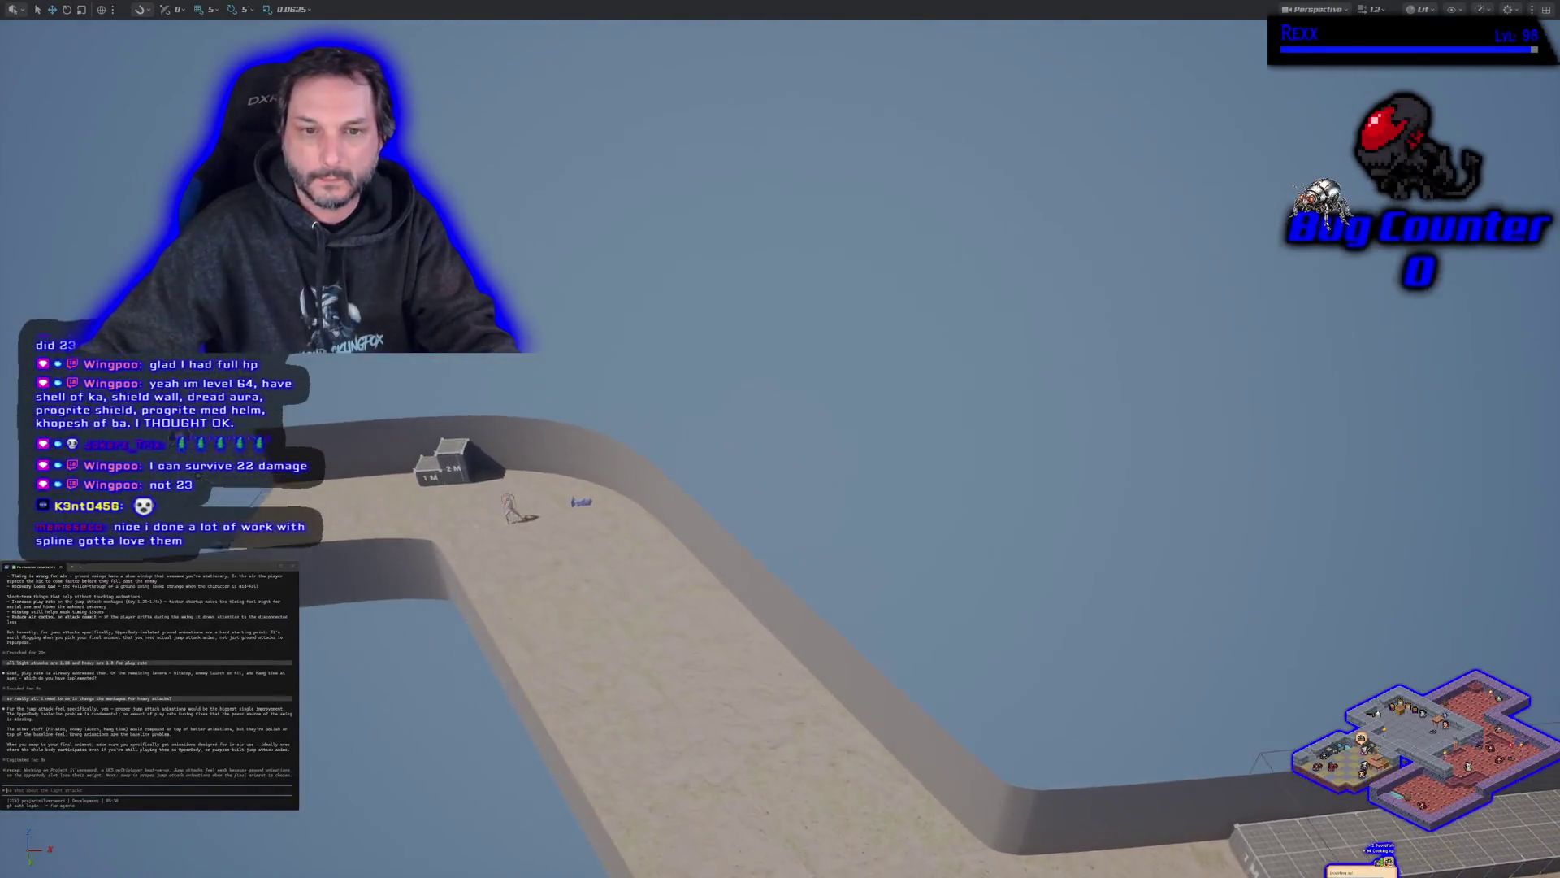
{"action": "key", "text": "Escape"}
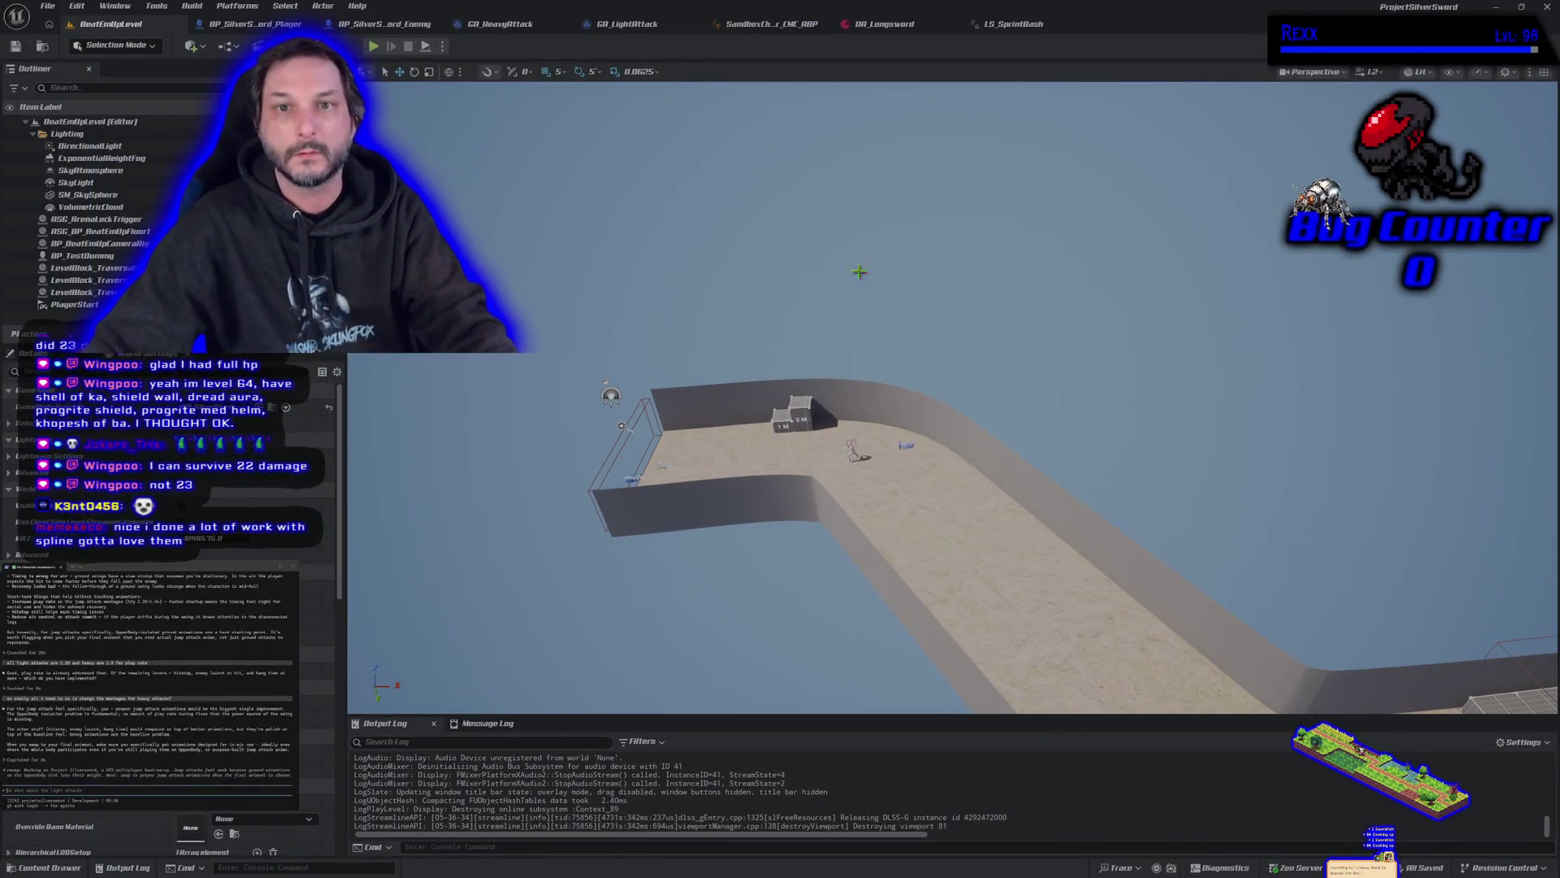
Step: Set Number of Players to 2 in the play options and launch a multiplayer test session
{"action": "left_click", "coordinate": [460, 71]}
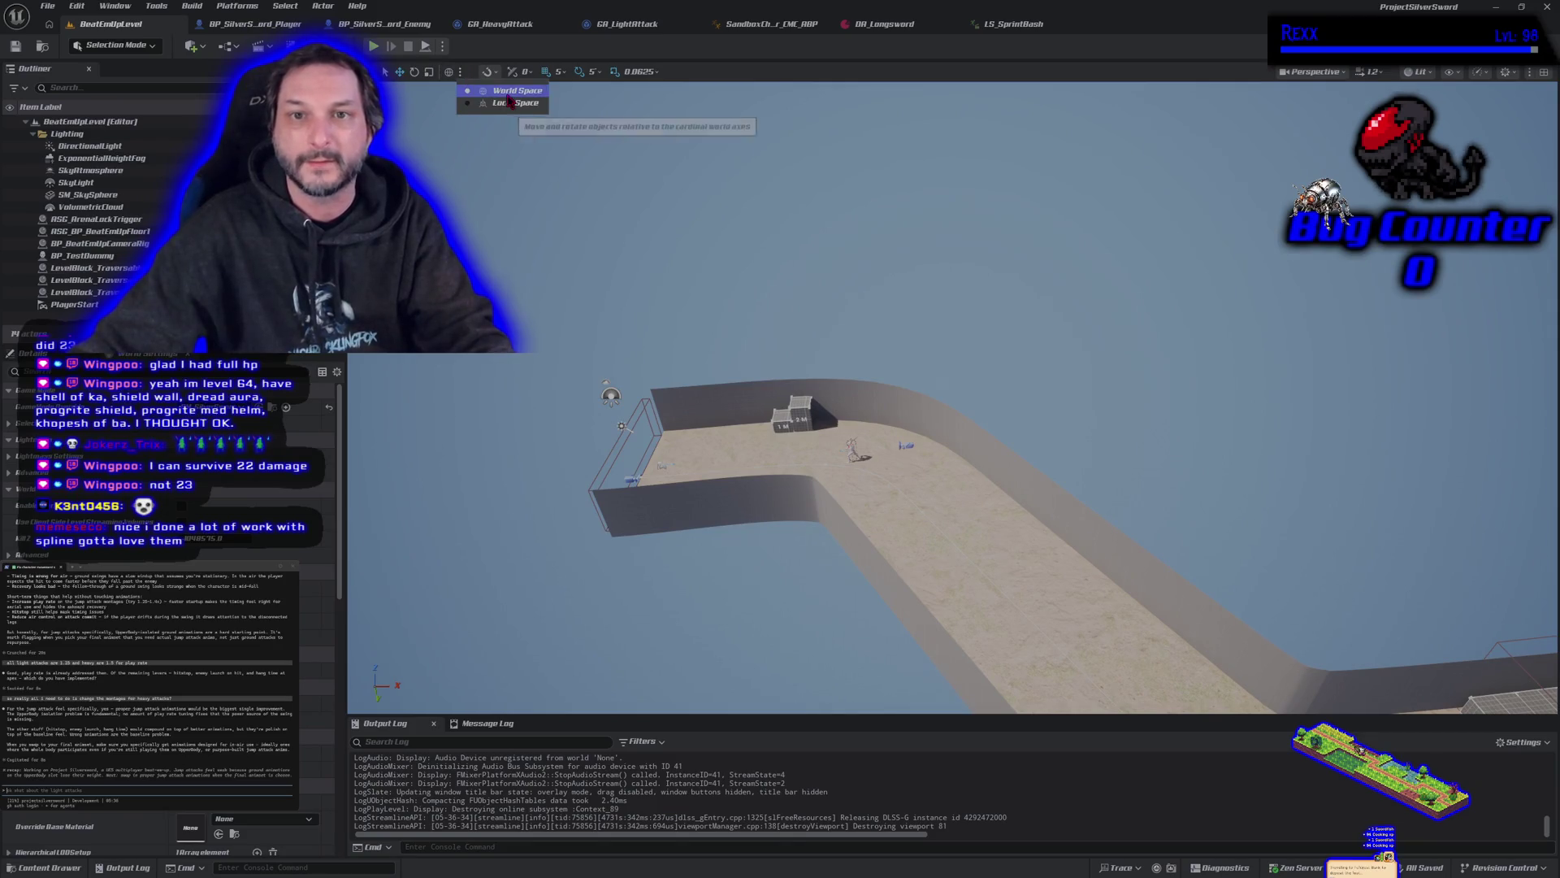
{"action": "left_click", "coordinate": [443, 47]}
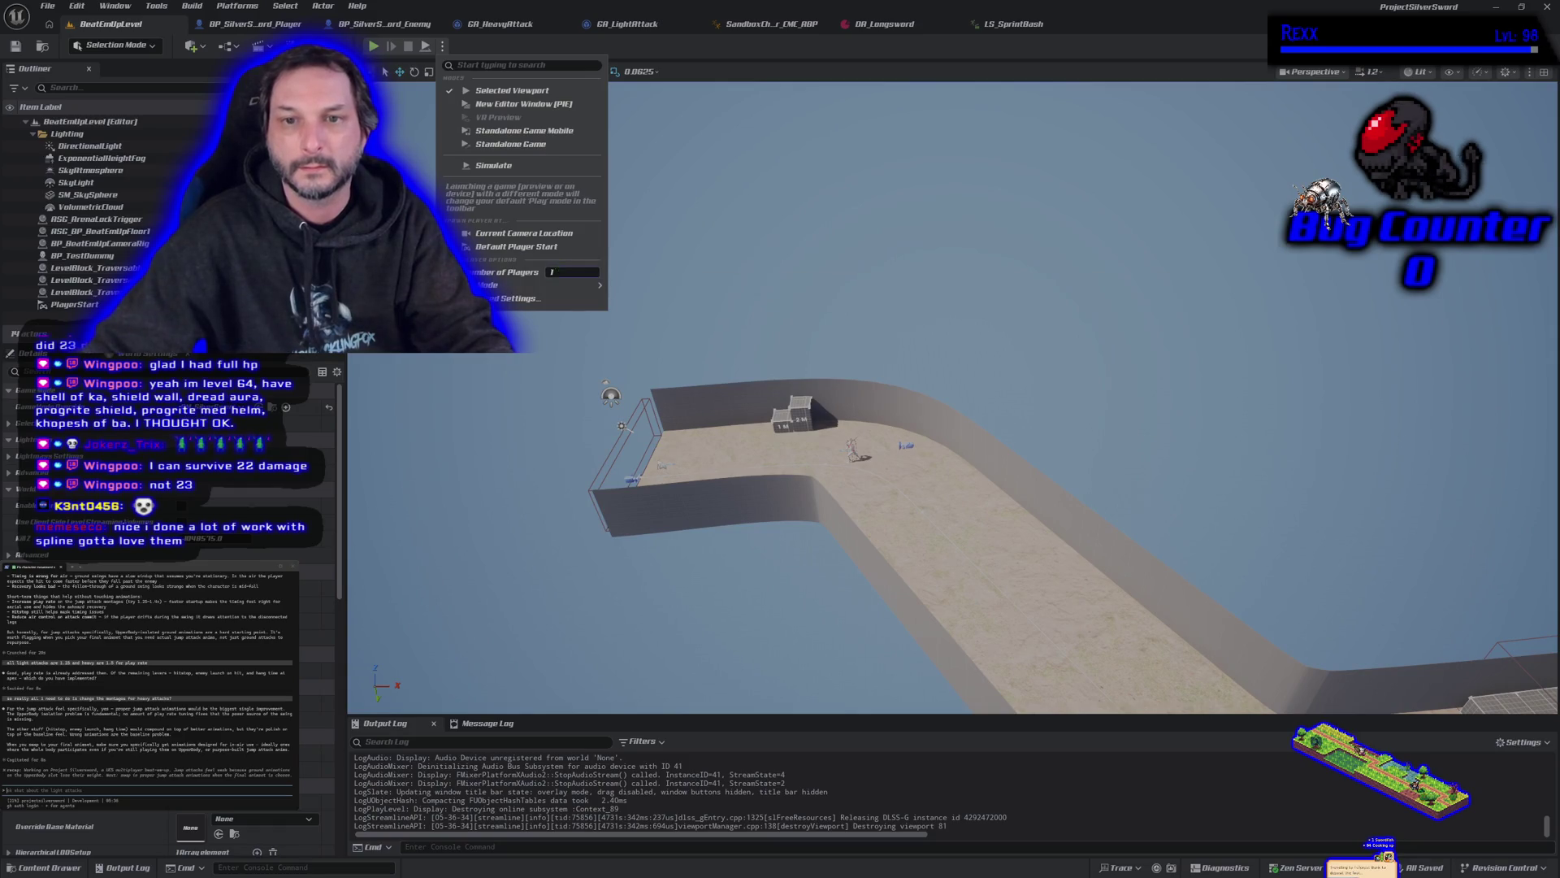
{"action": "type", "text": "4"}
{"action": "key", "text": "Return"}
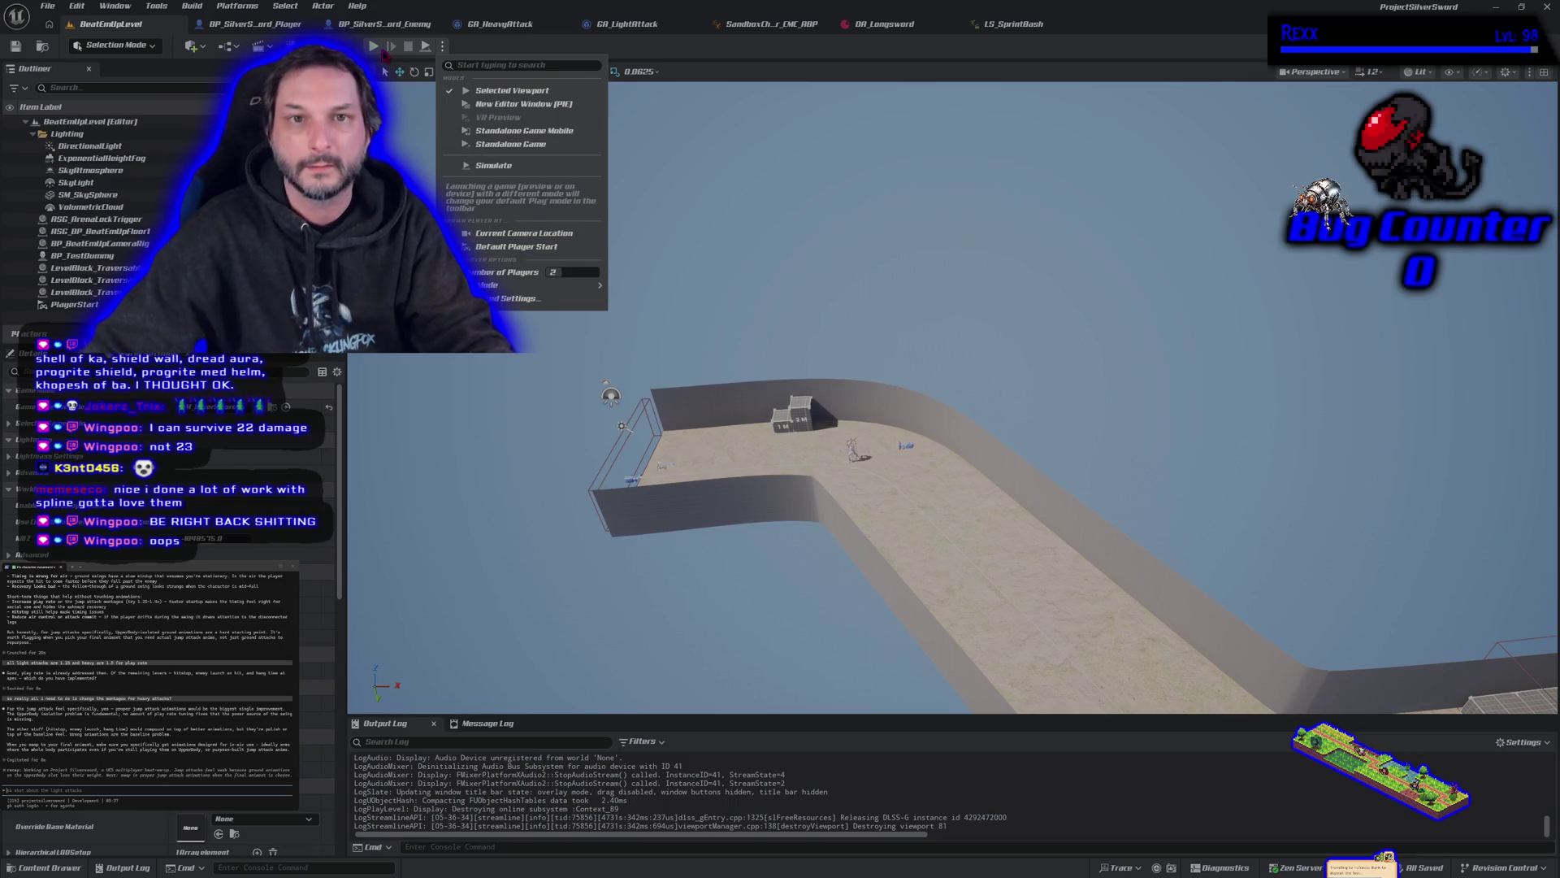
{"action": "left_click", "coordinate": [373, 48]}
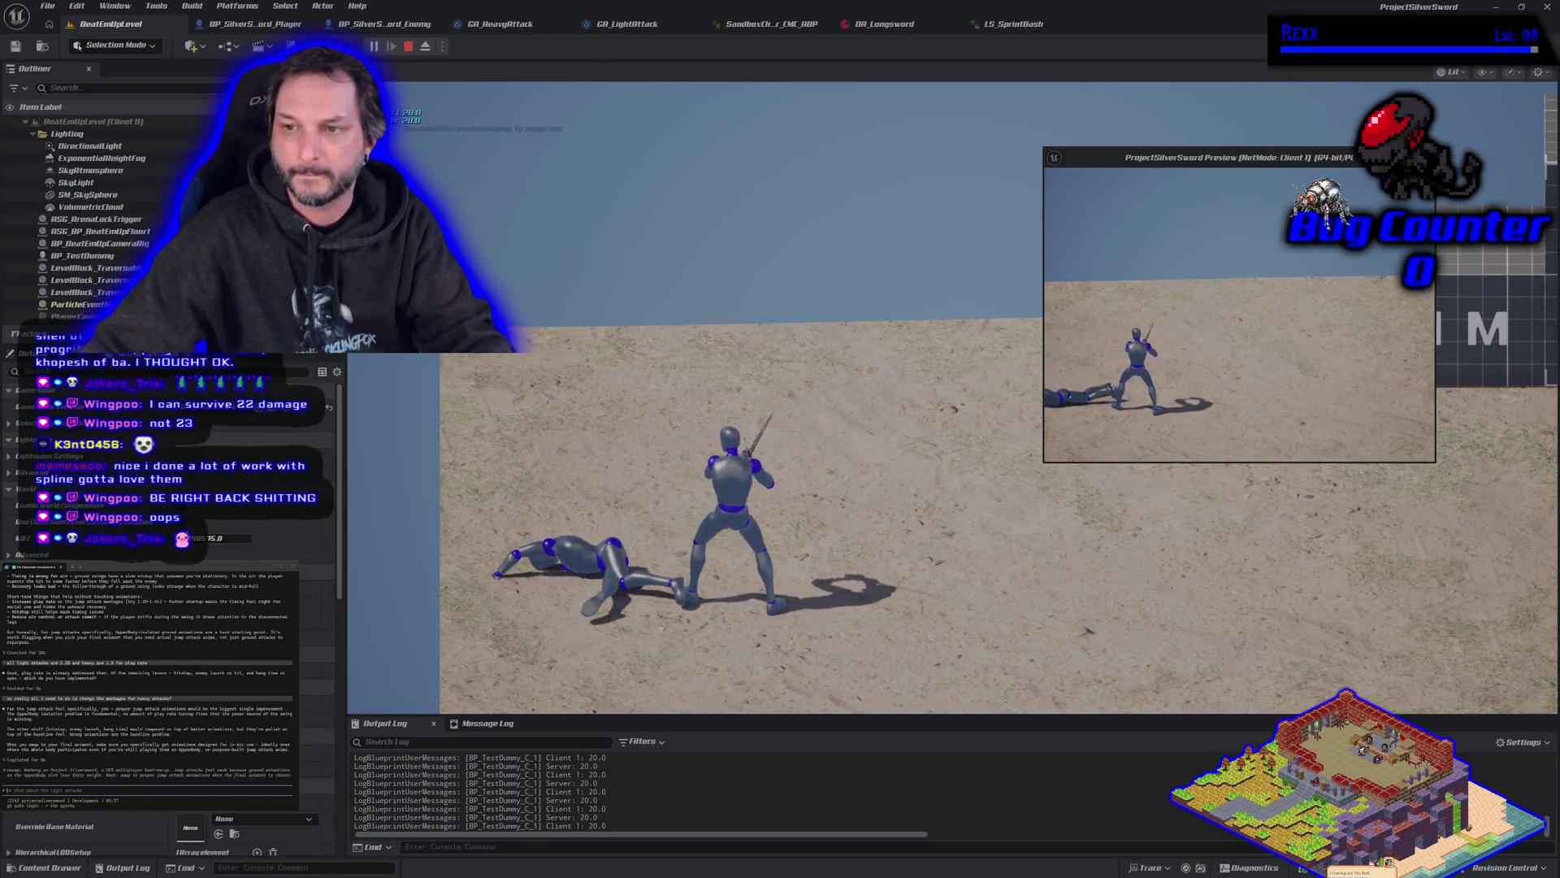
Step: Run the character toward the 1M and 2M blocks, back toward the white enemy, then stop the session
{"action": "key", "text": "d"}
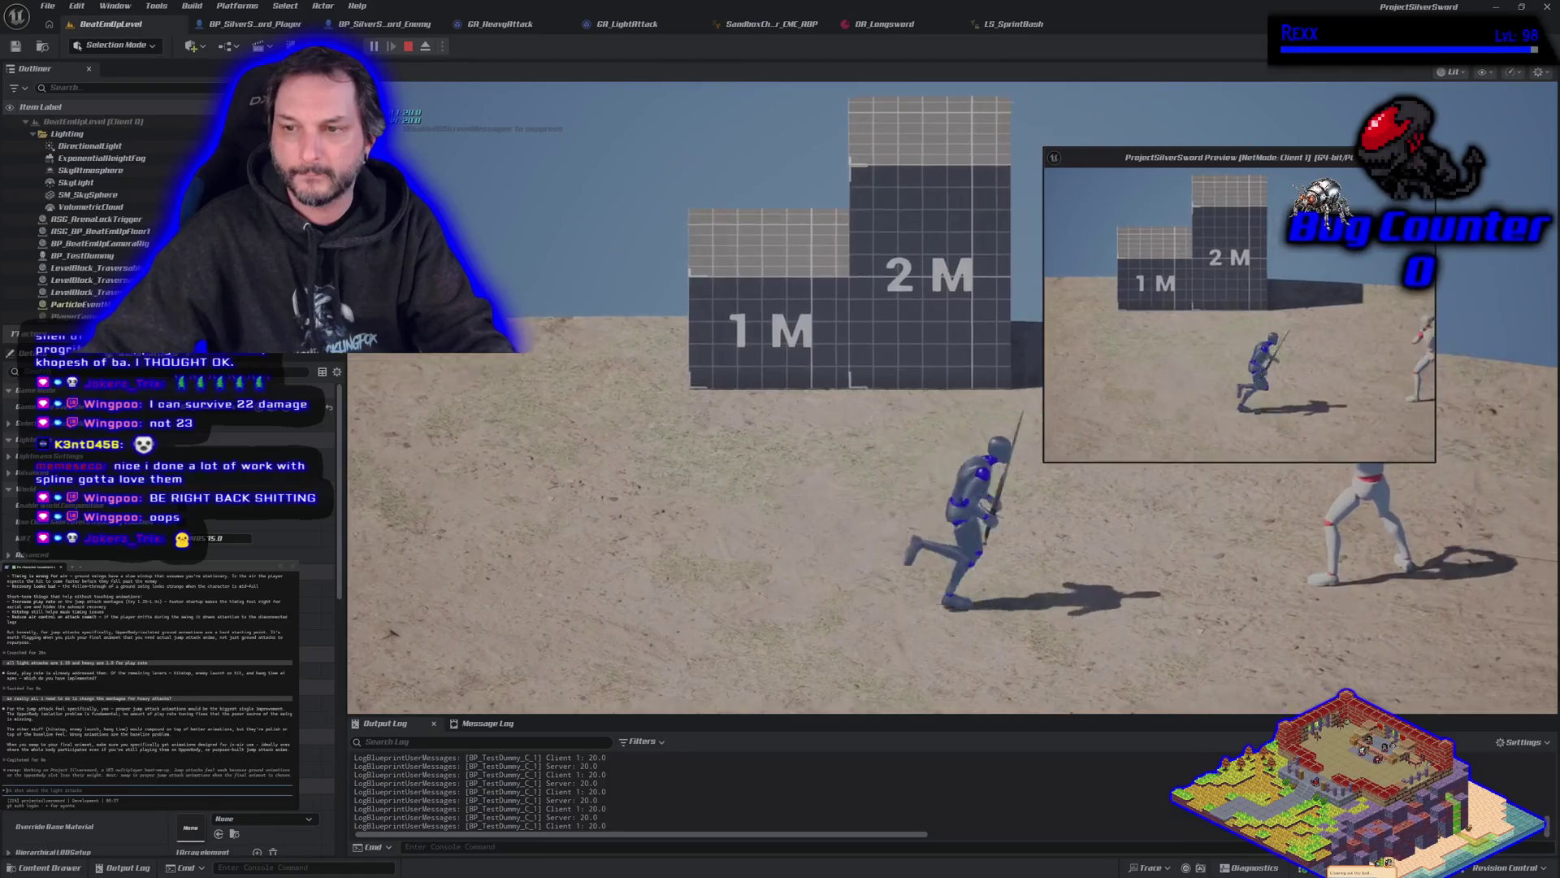
{"action": "key", "text": "a"}
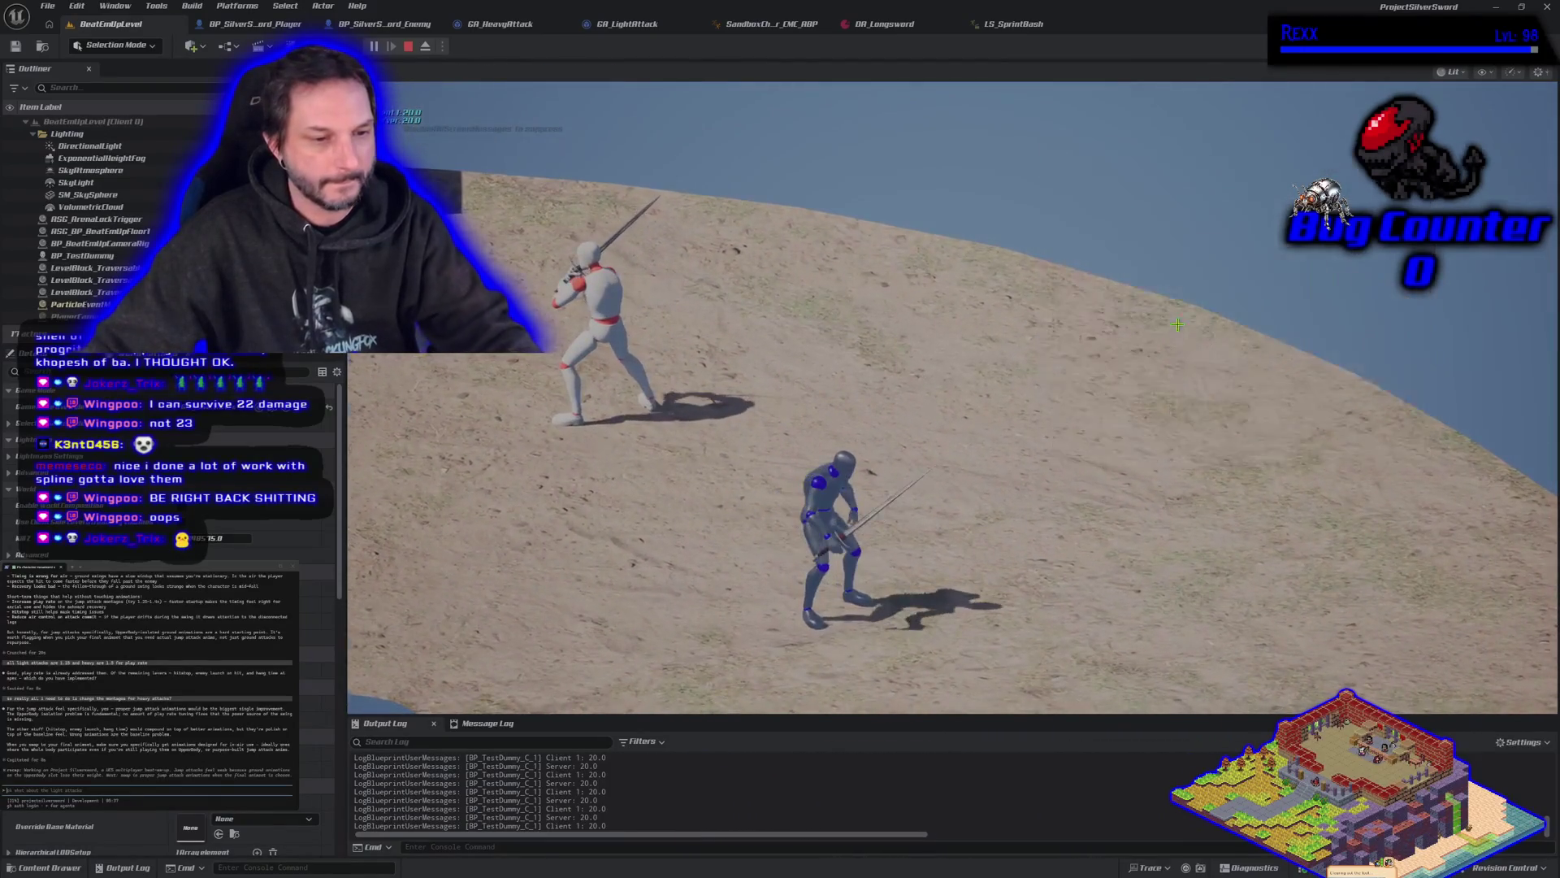
{"action": "key", "text": "Escape"}
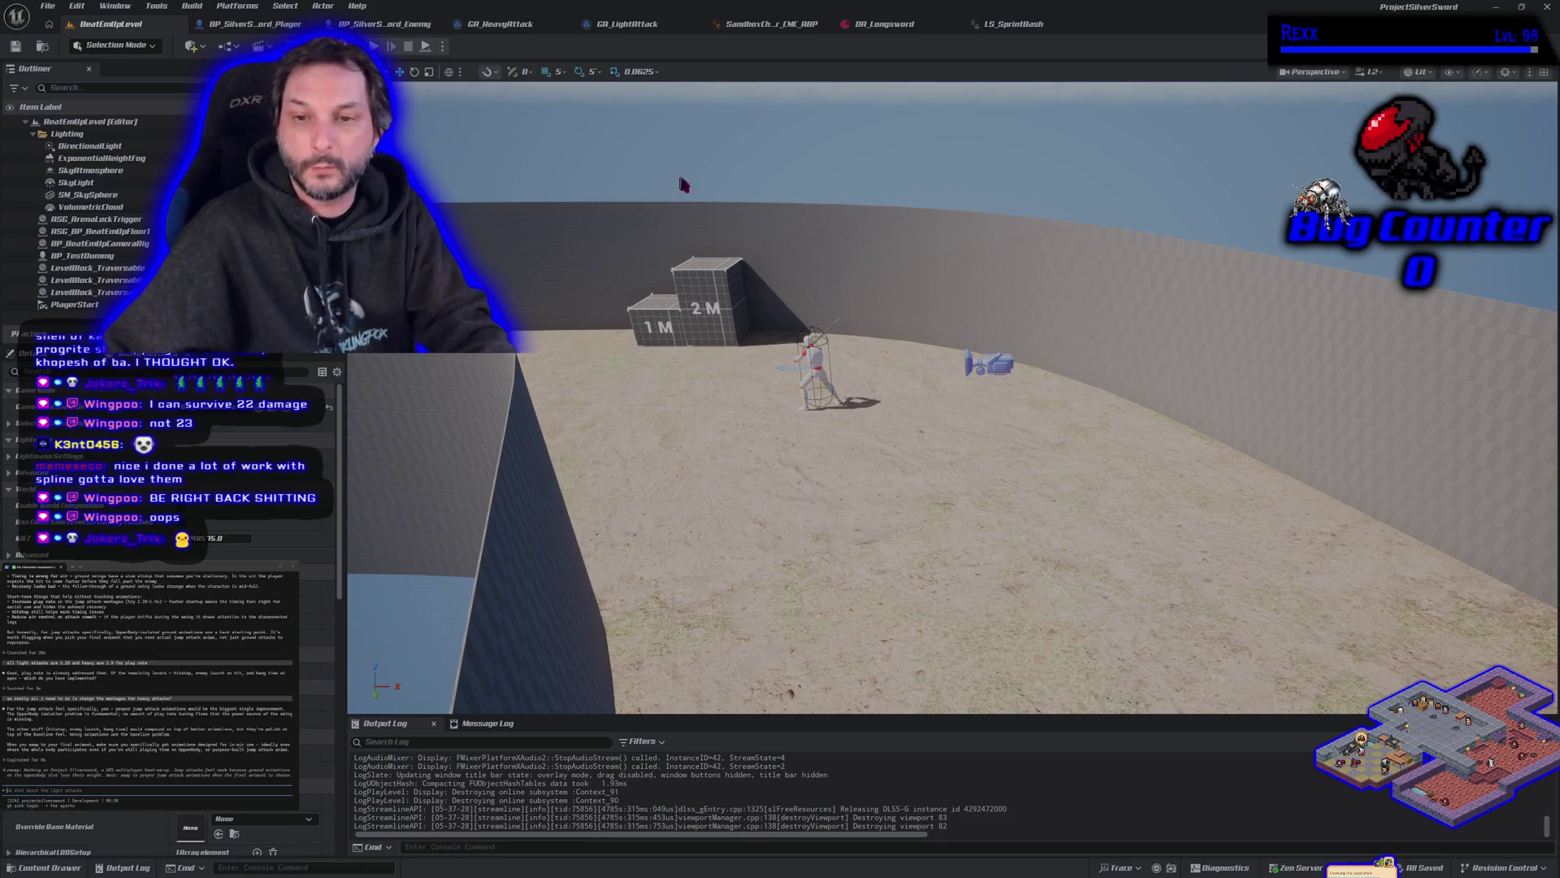
{"action": "key", "text": "alt+p"}
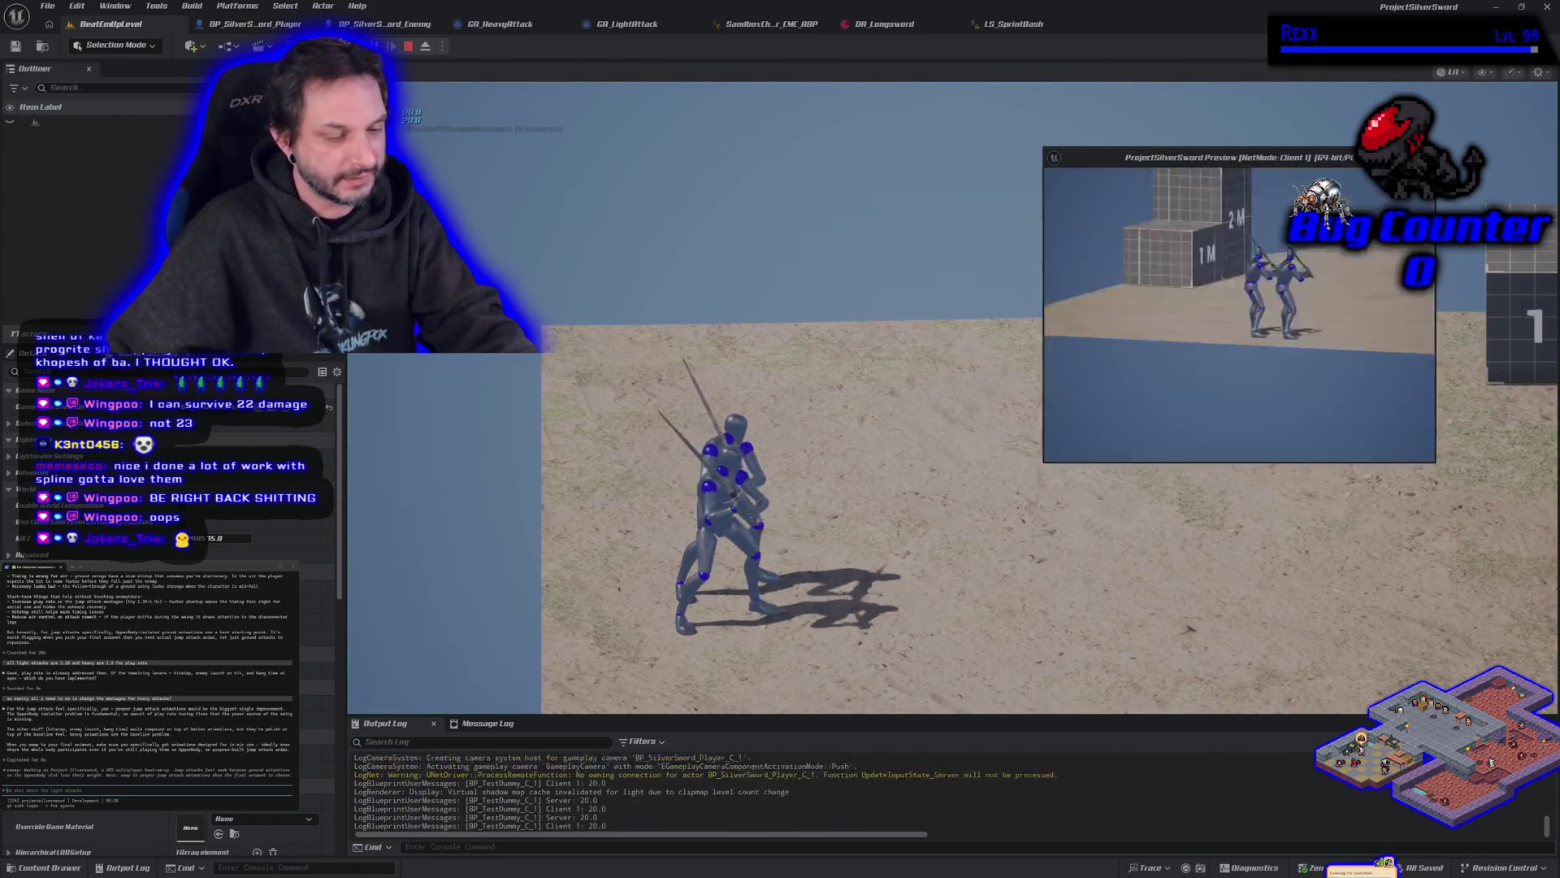
{"action": "key", "text": "Escape"}
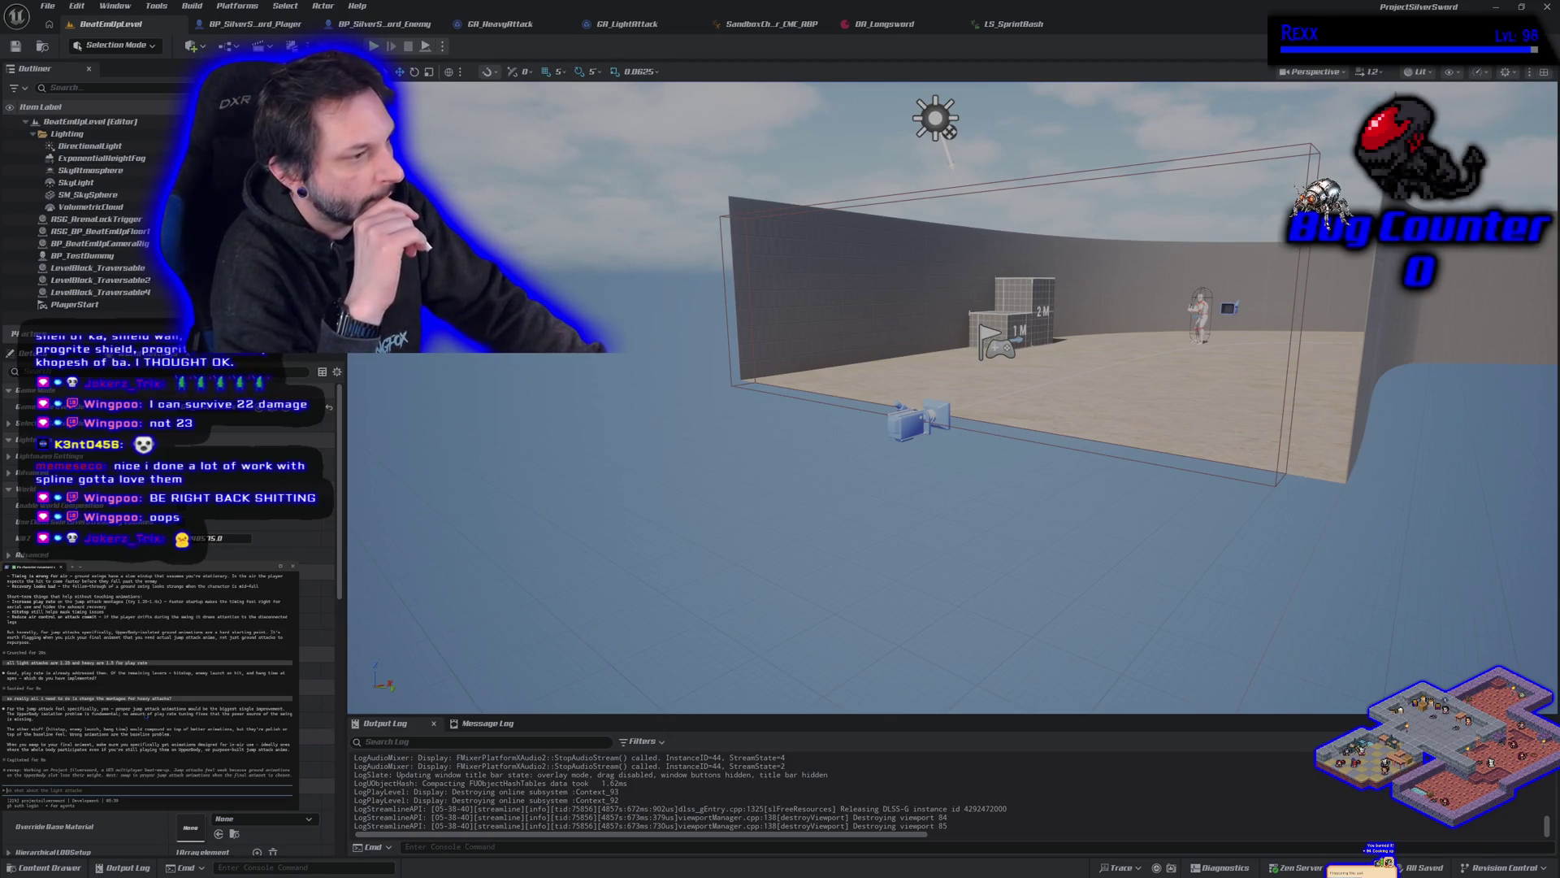
Step: Tell the assistant the system works but has placeholders, and start typing 'jump attack'
{"action": "type", "text": "ok so "}
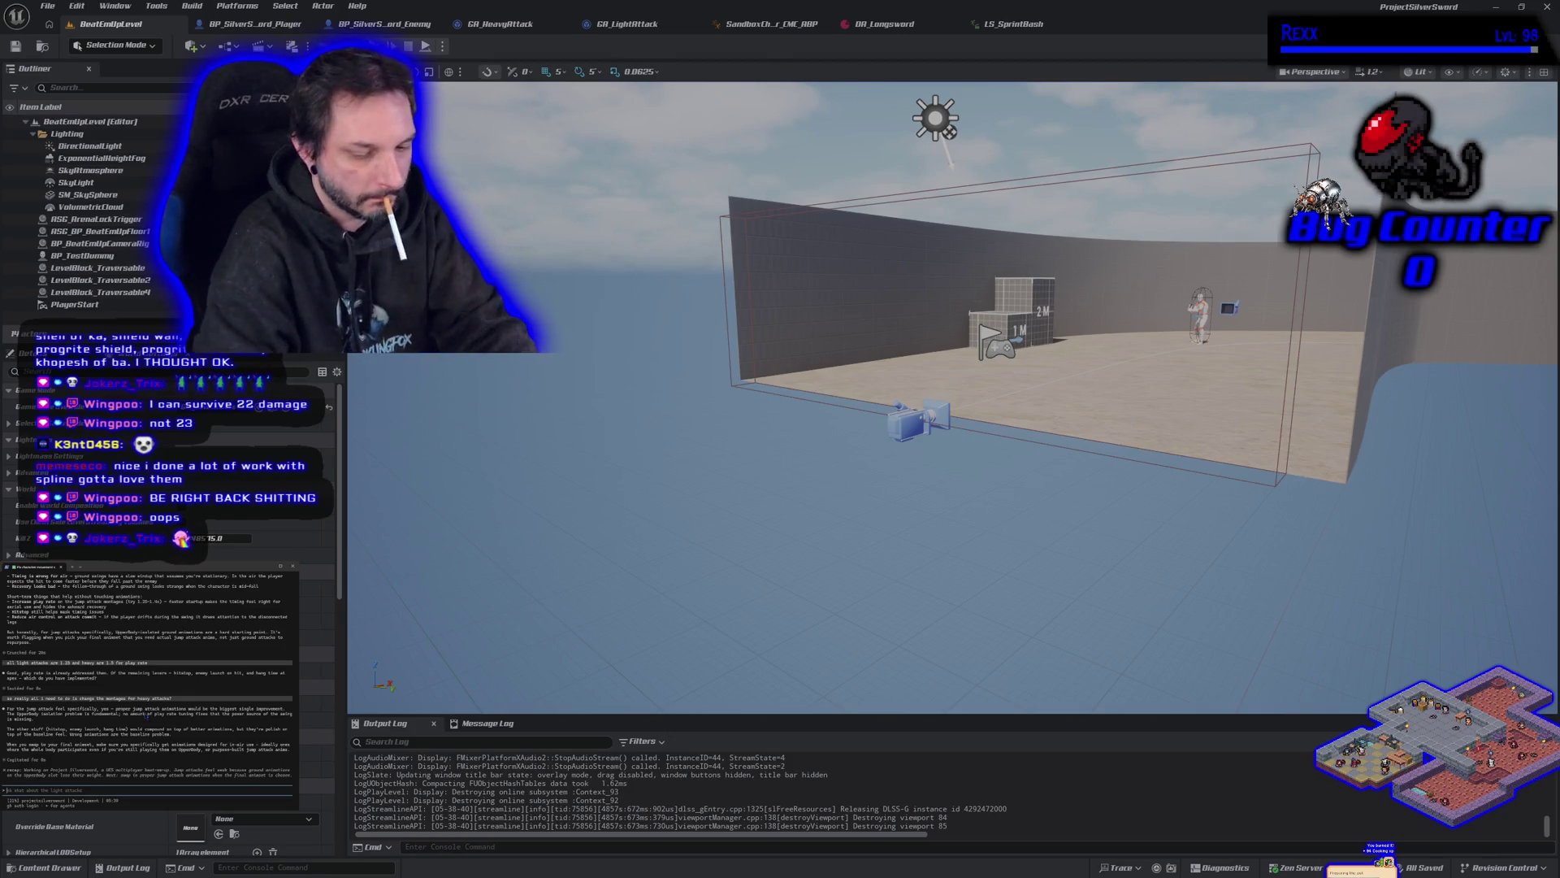
{"action": "type", "text": "ill ch"}
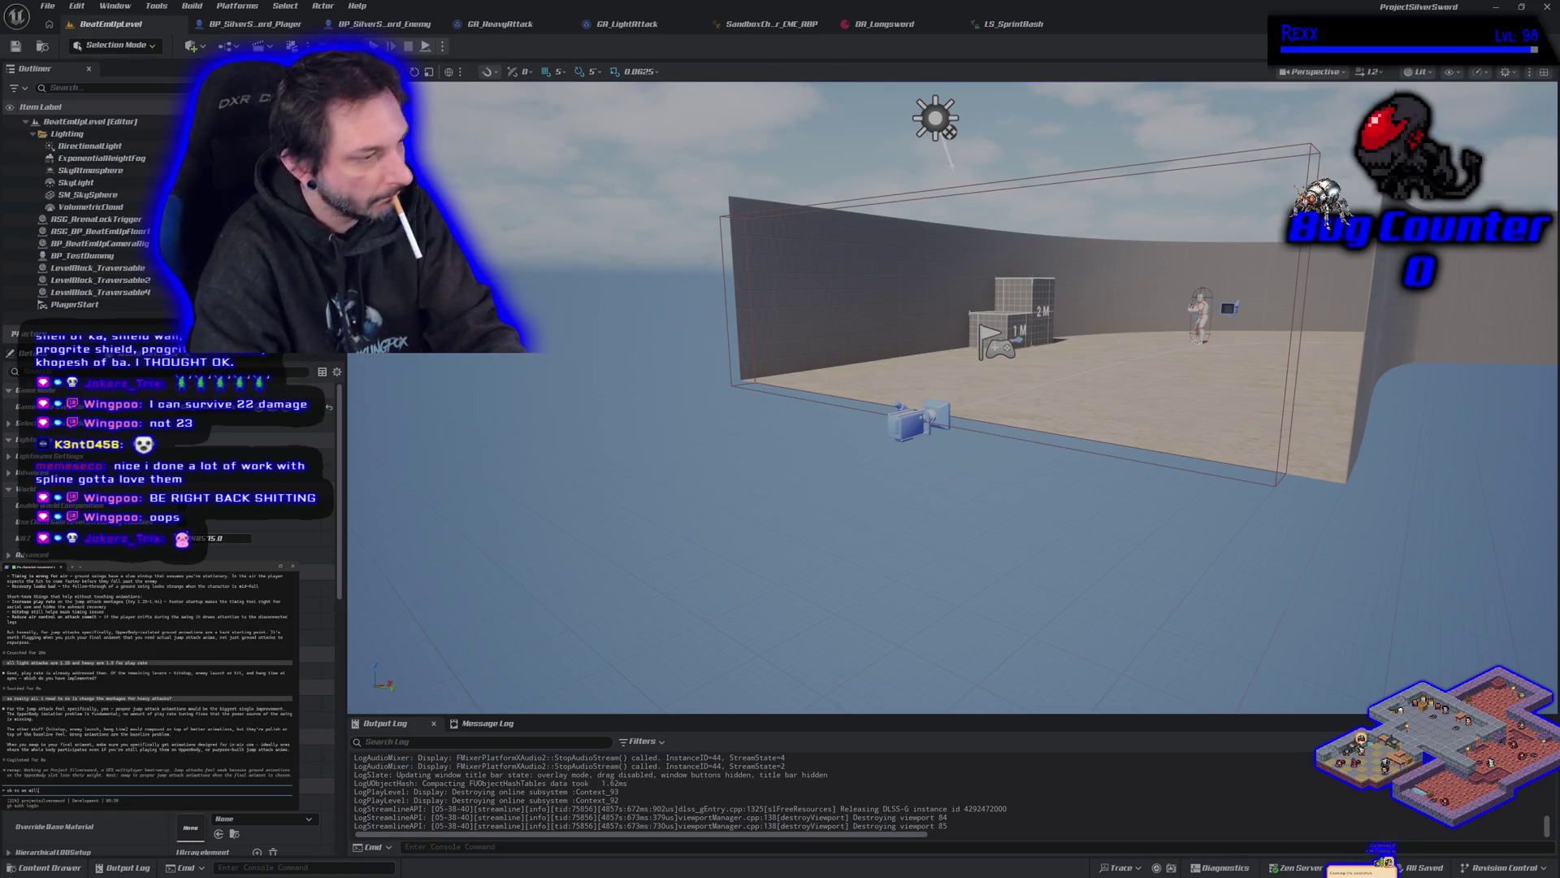
{"action": "type", "text": "st say the system works but has placeholders for the prototype?"}
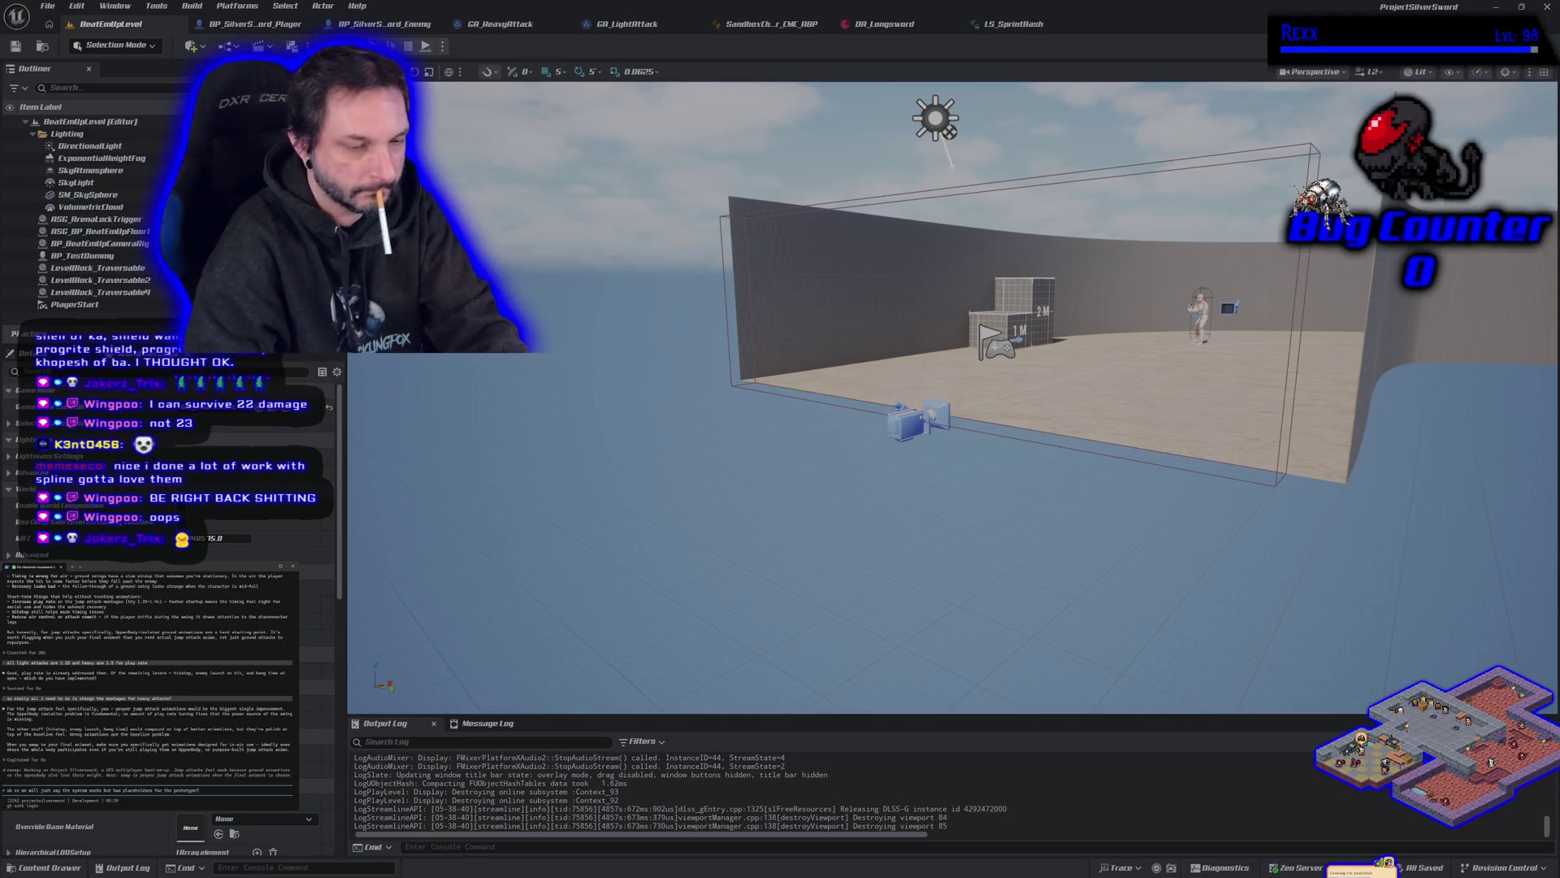
{"action": "key", "text": "Return"}
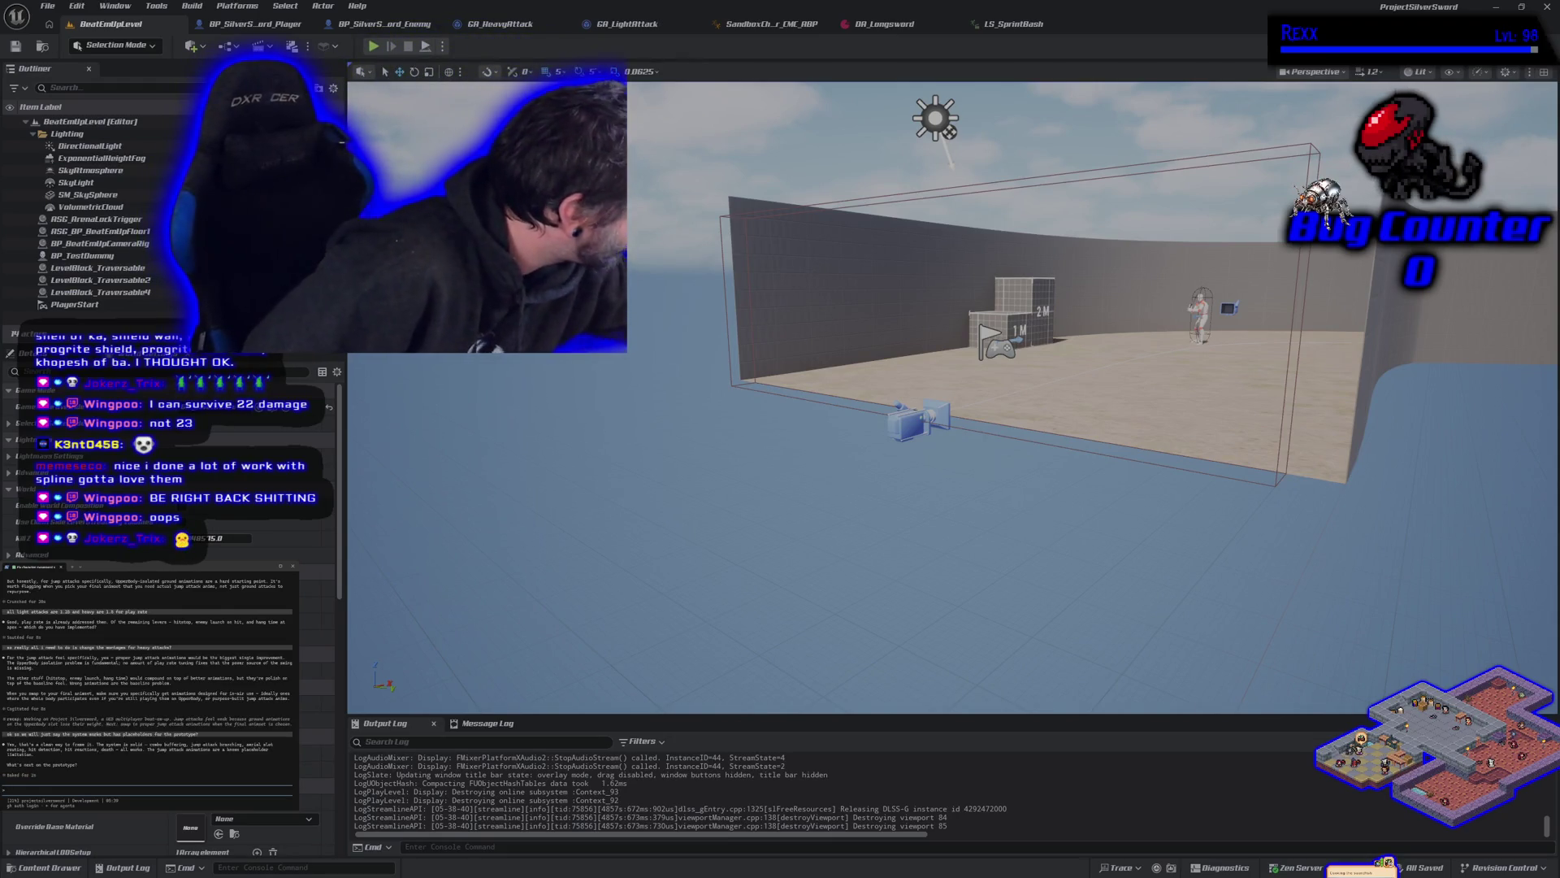
{"action": "type", "text": "jump attacks"}
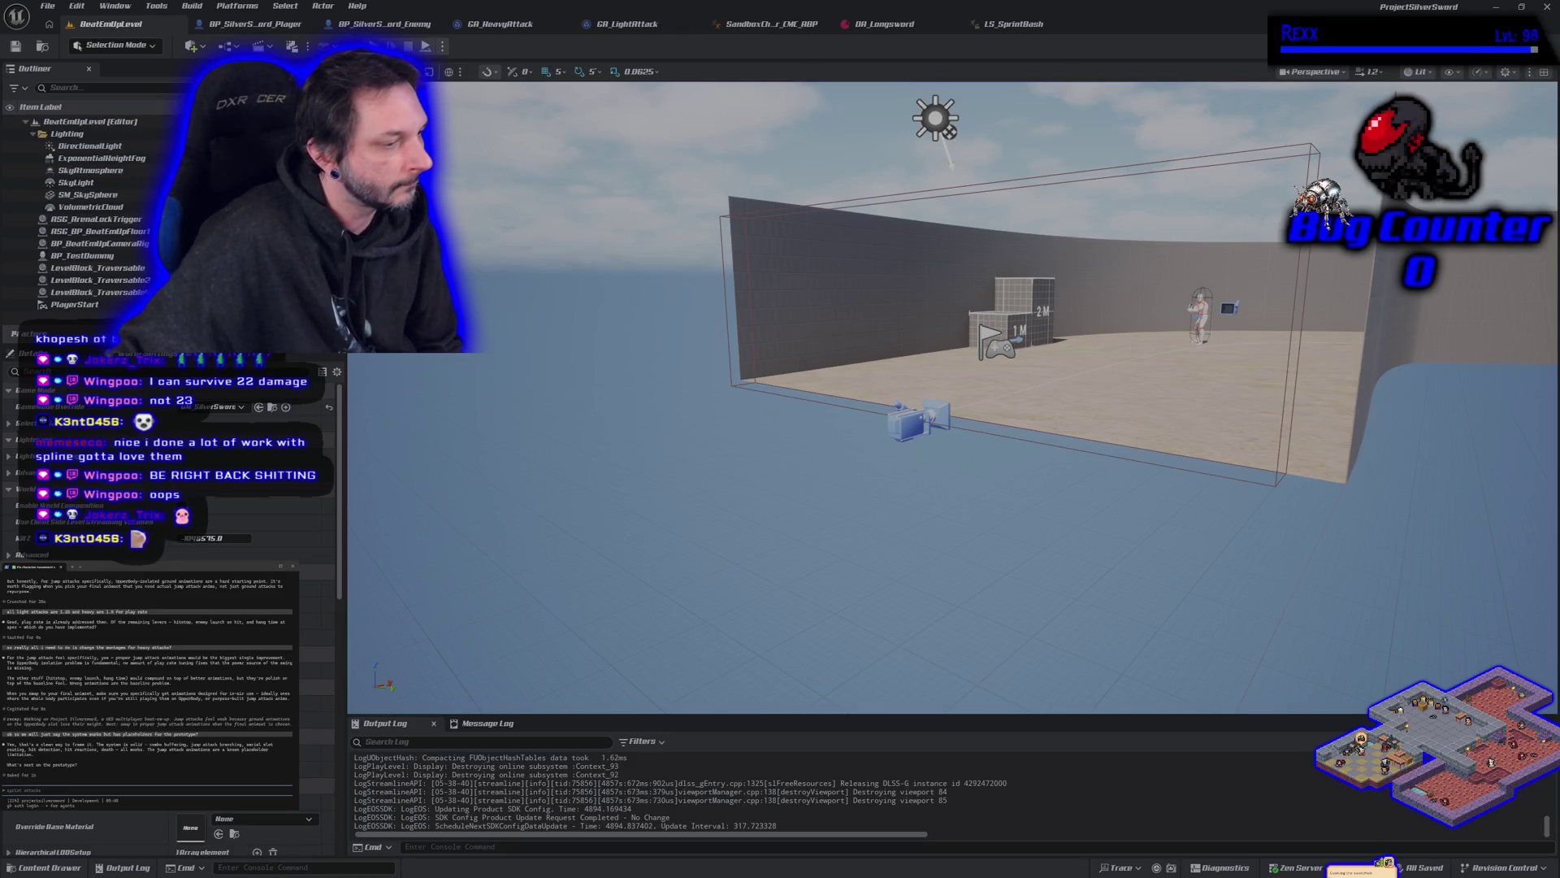
{"action": "key", "text": "alt+Tab"}
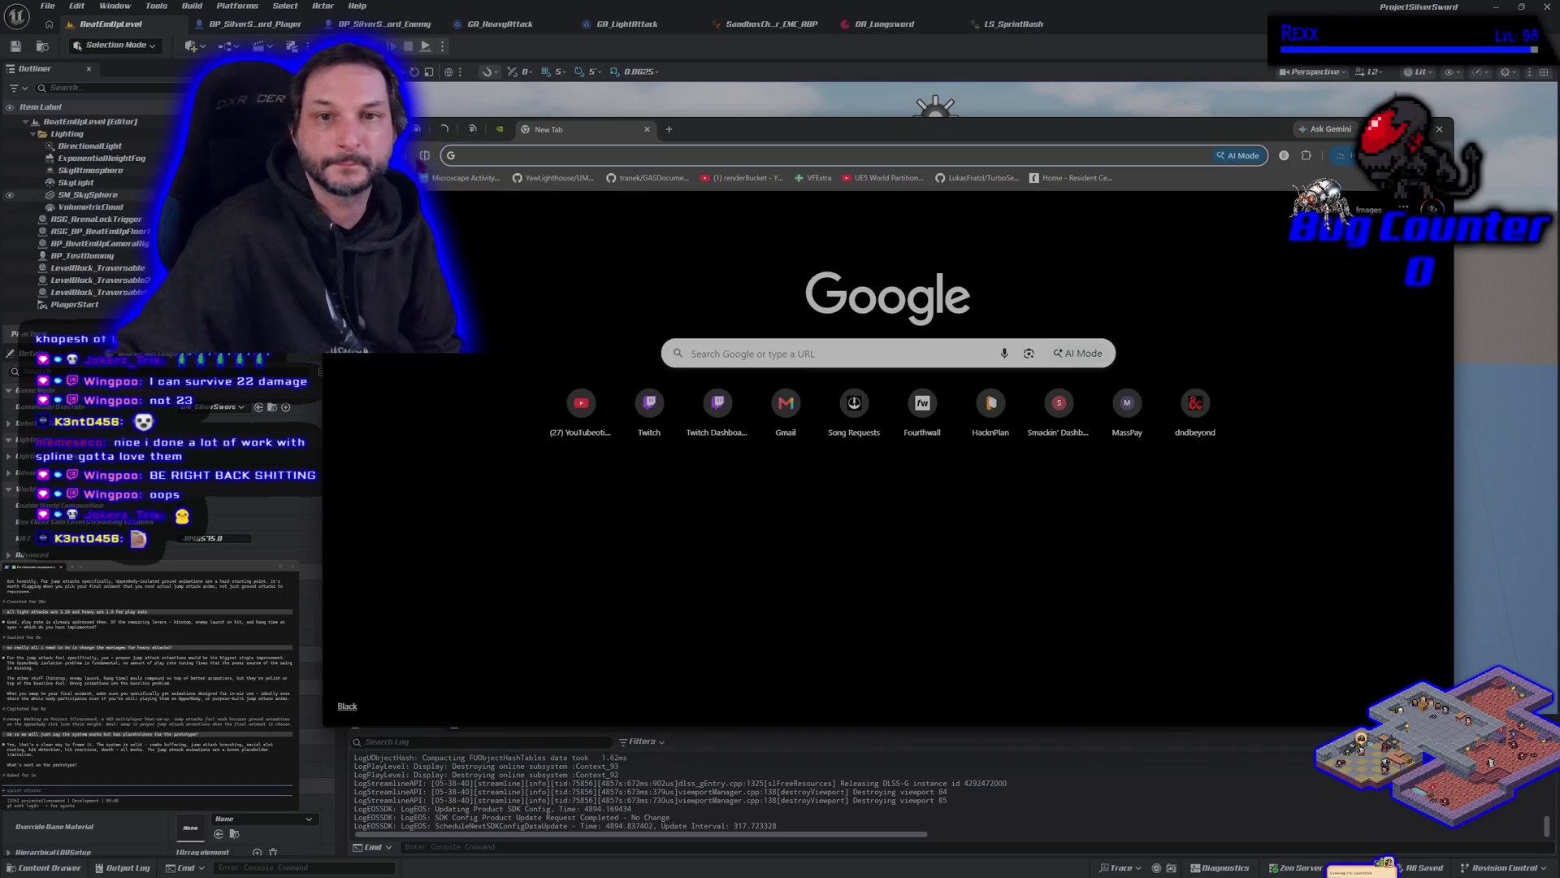
Step: Open the #11 Combat task on the HacknPlan Prototype board and tick the Jump Attack subtask
{"action": "left_click", "coordinate": [990, 403]}
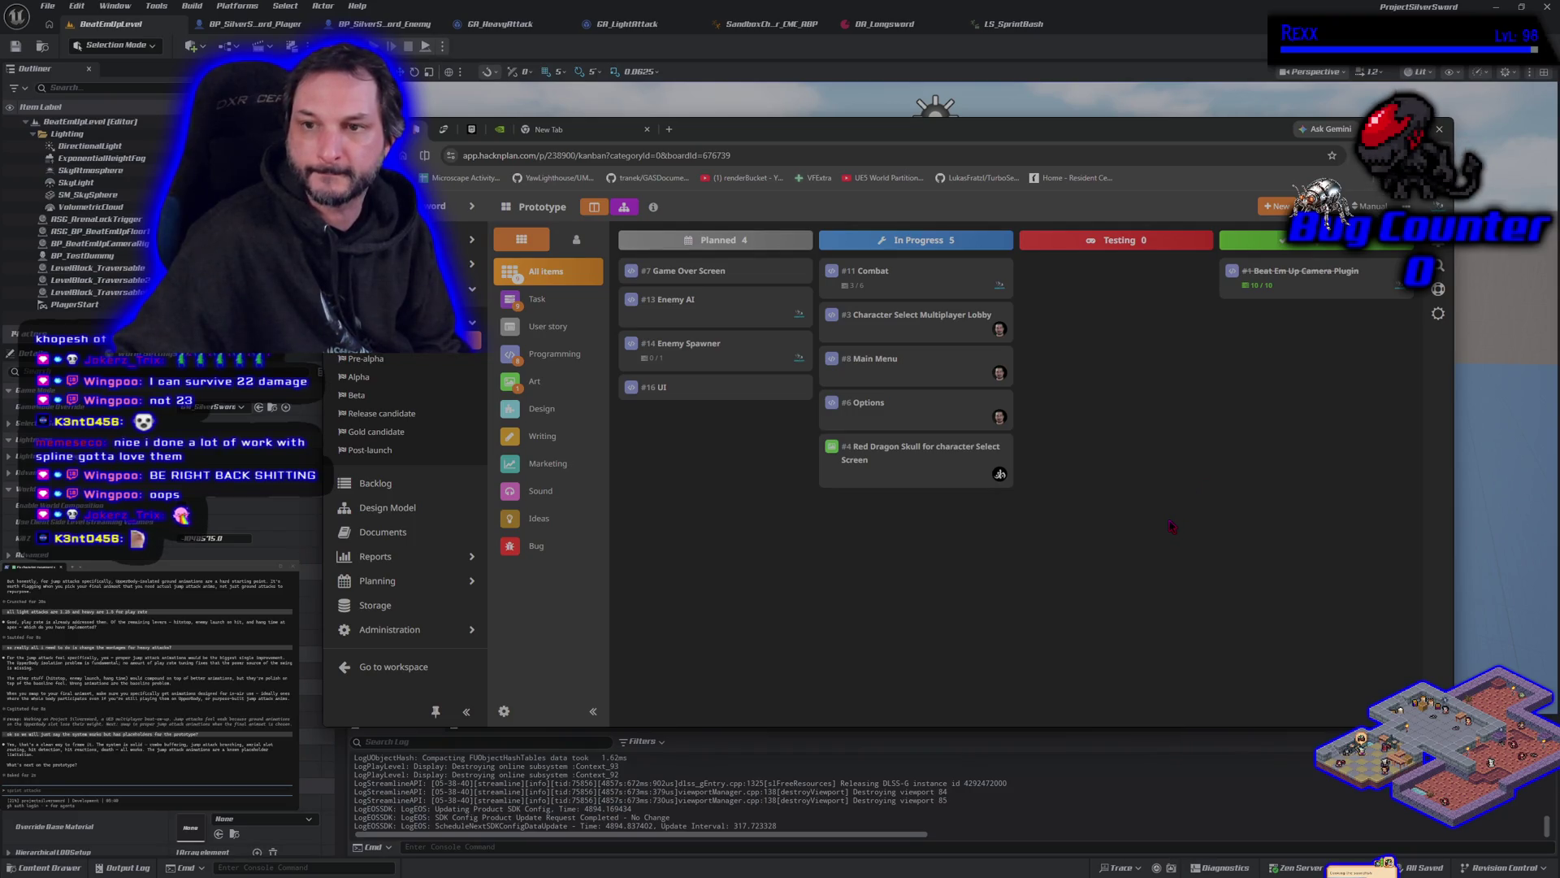
{"action": "left_click", "coordinate": [894, 276]}
{"action": "scroll", "coordinate": [1097, 591], "scroll_direction": "down", "scroll_amount": 3}
{"action": "left_click", "coordinate": [1029, 545]}
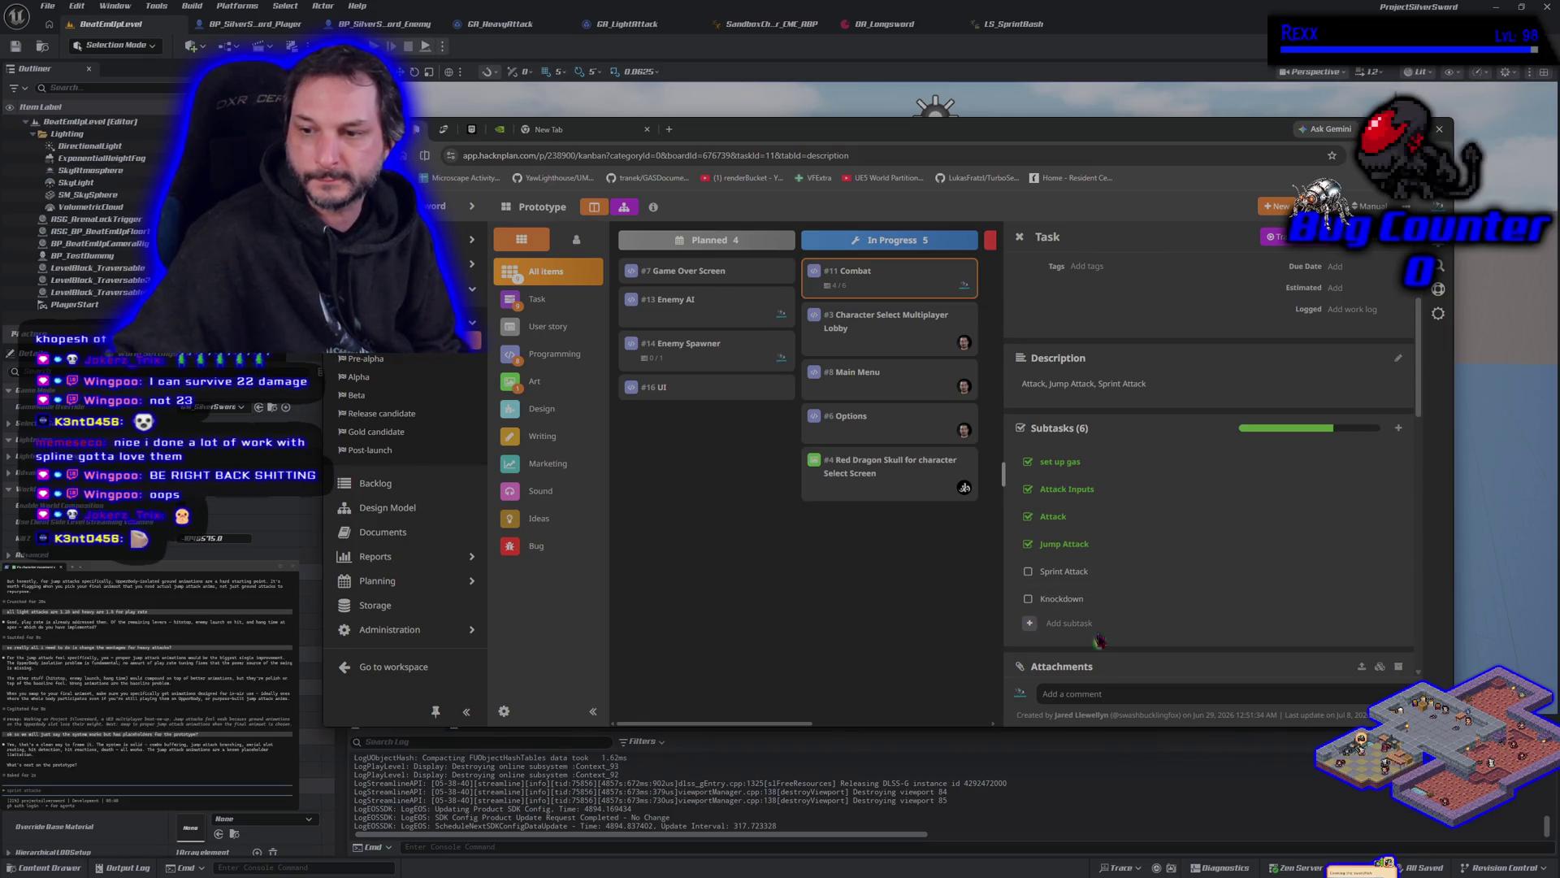
Step: Draft a Combat comment saying jump attacks are finished but placeholder montages need revisiting
{"action": "left_click", "coordinate": [1107, 693]}
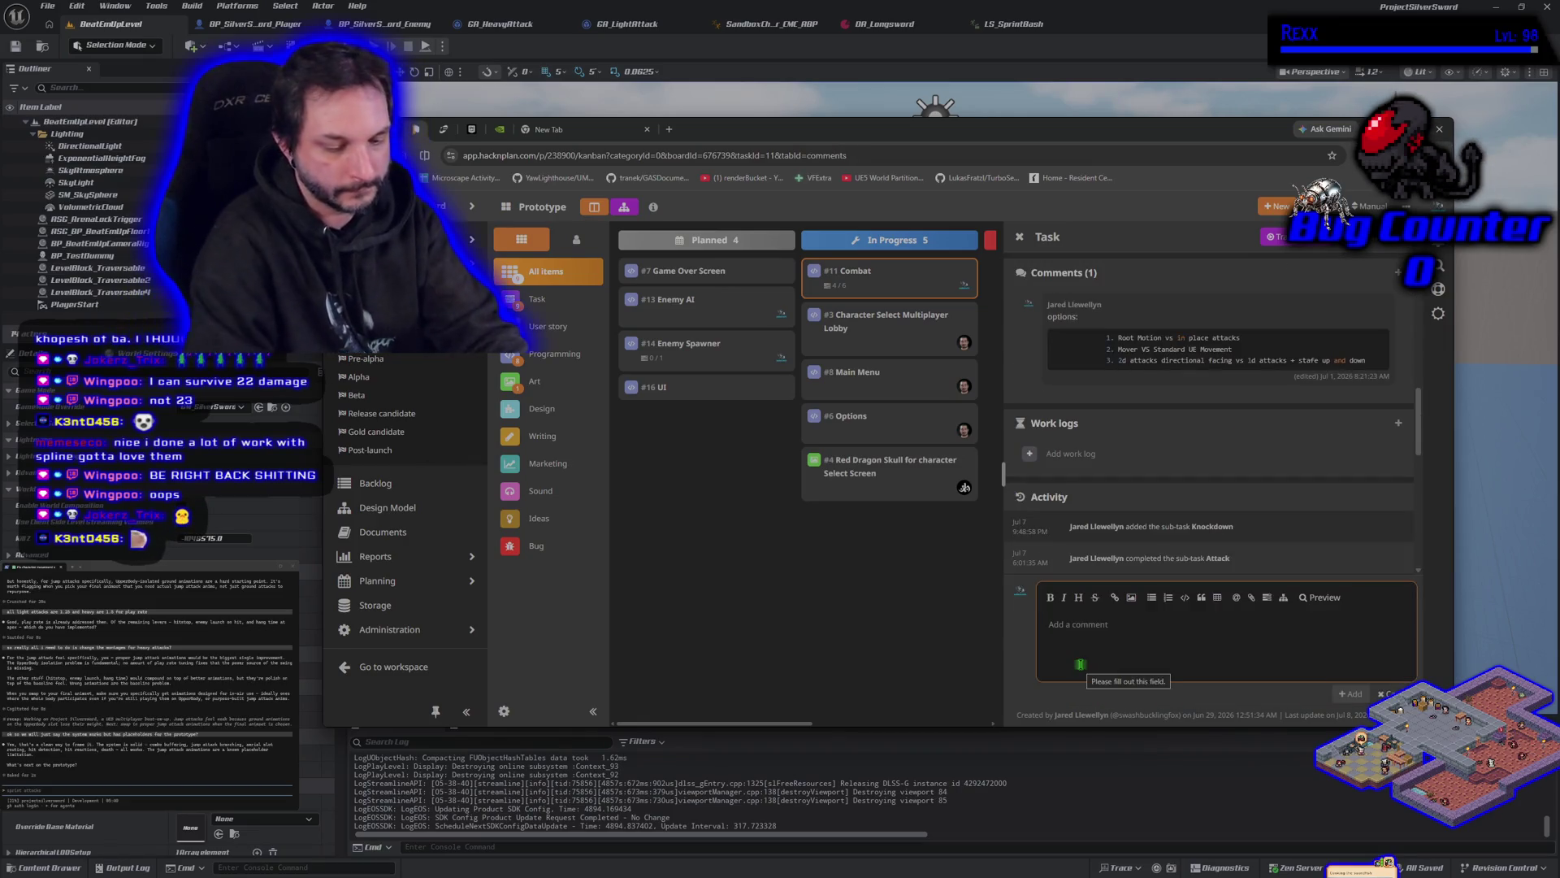
{"action": "type", "text": "jump"}
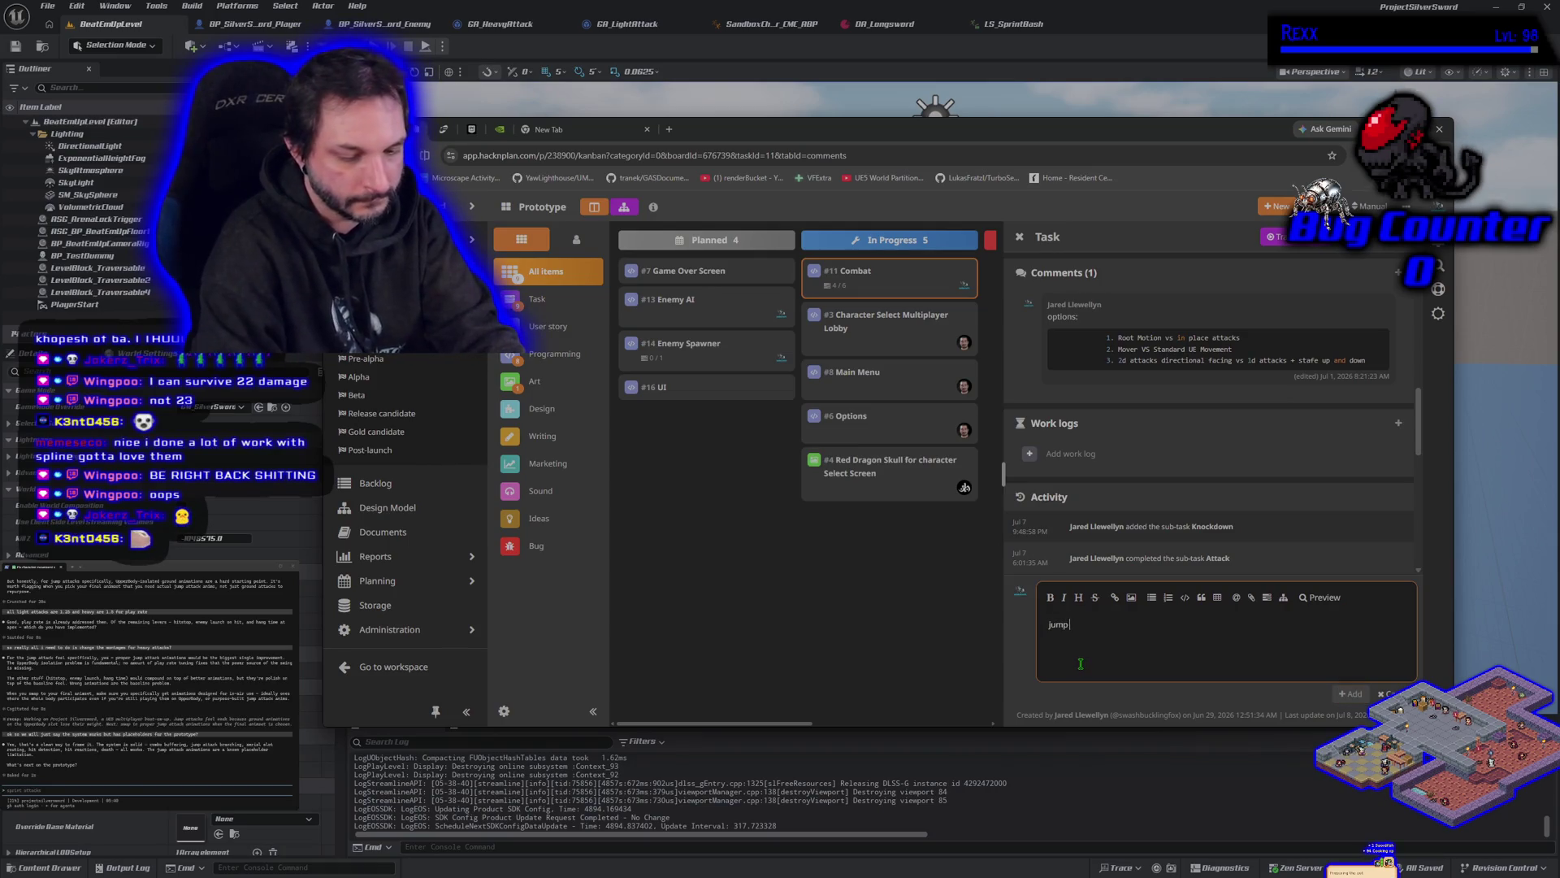
{"action": "type", "text": " attacks are fin"}
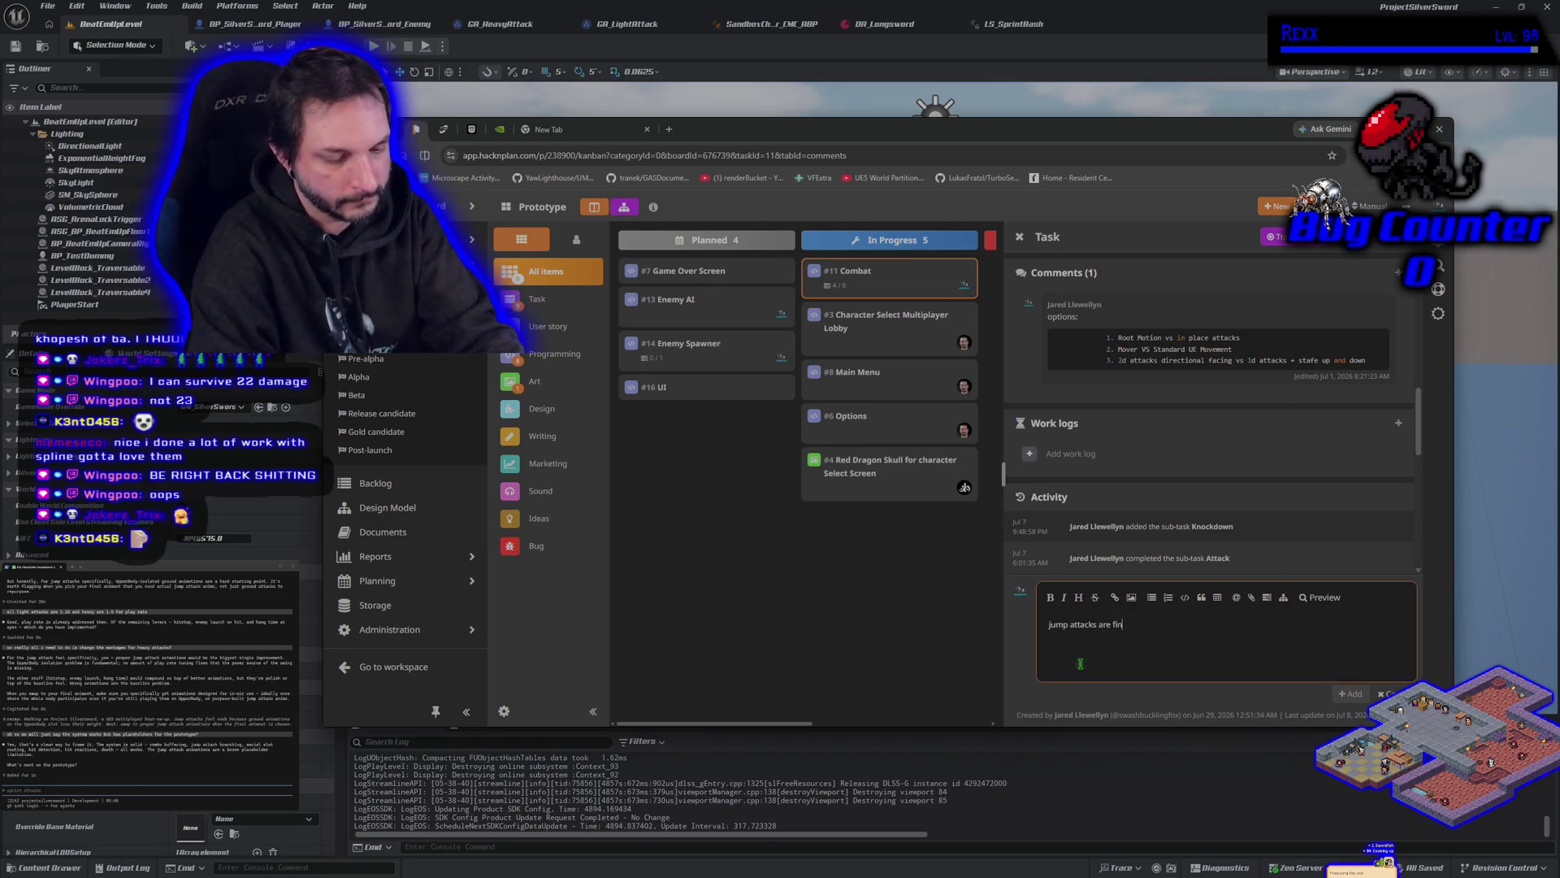
{"action": "type", "text": "ished but"}
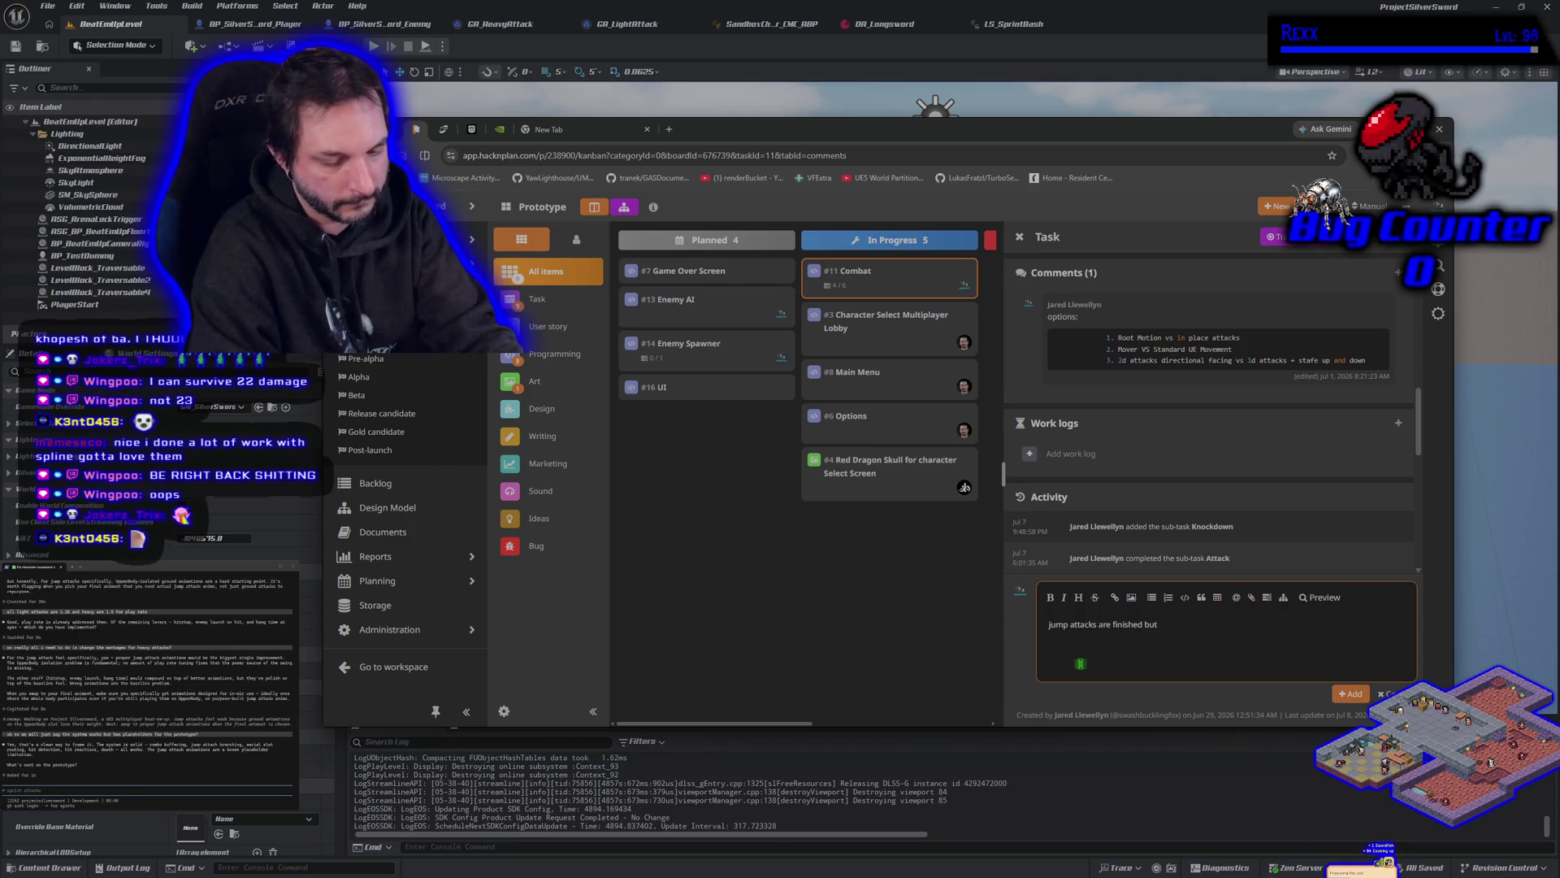
{"action": "type", "text": "he pl;a"}
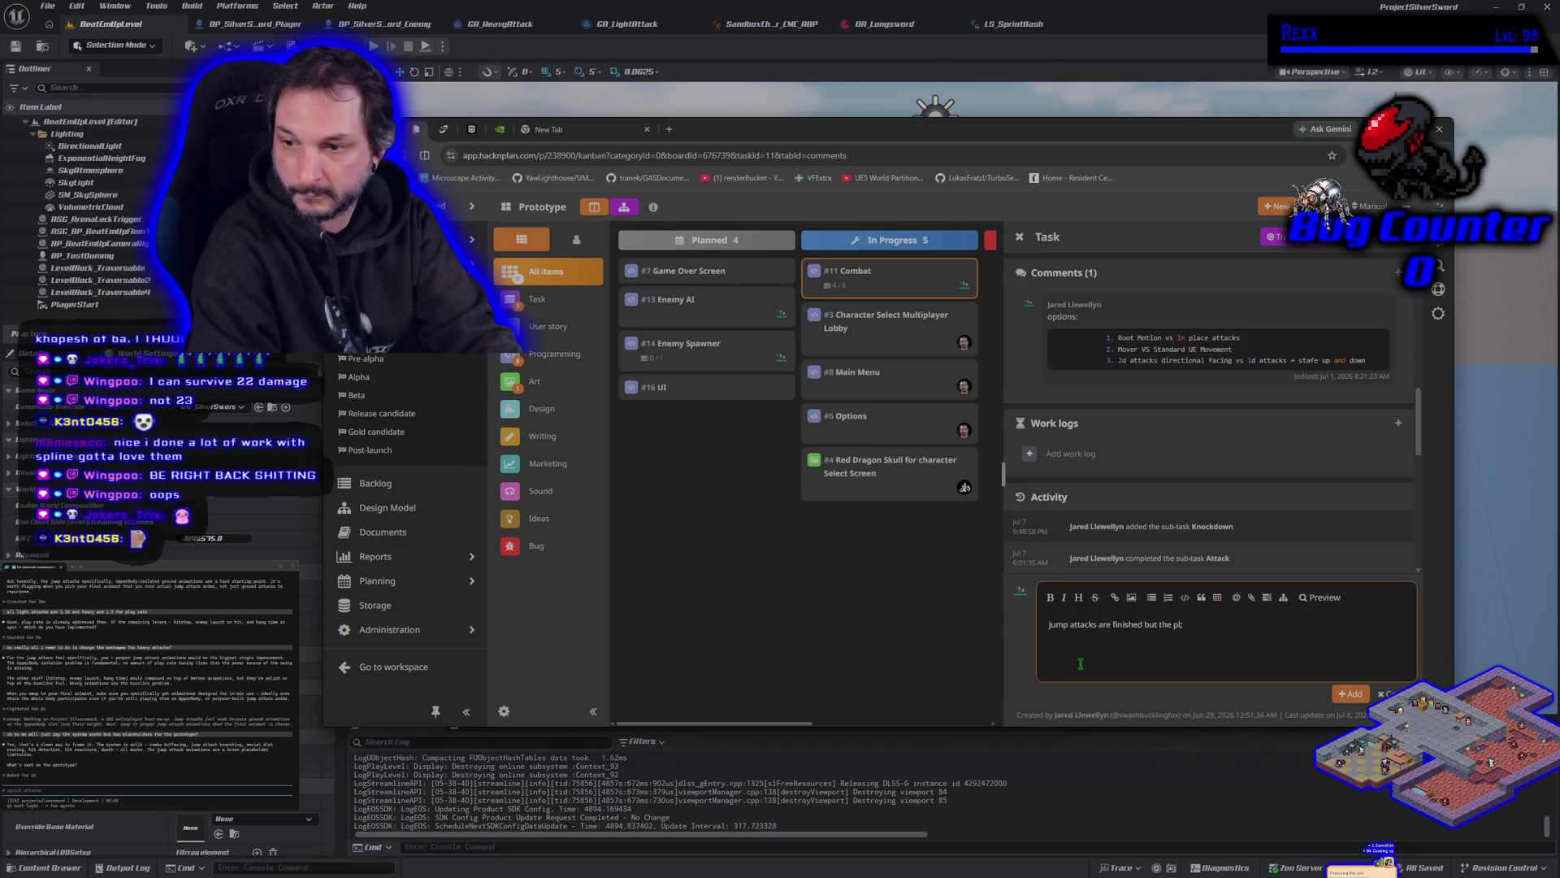
{"action": "type", "text": "acehold"}
{"action": "type", "text": "anim"}
{"action": "key", "text": "BackSpace"}
{"action": "key", "text": "BackSpace"}
{"action": "key", "text": "BackSpace"}
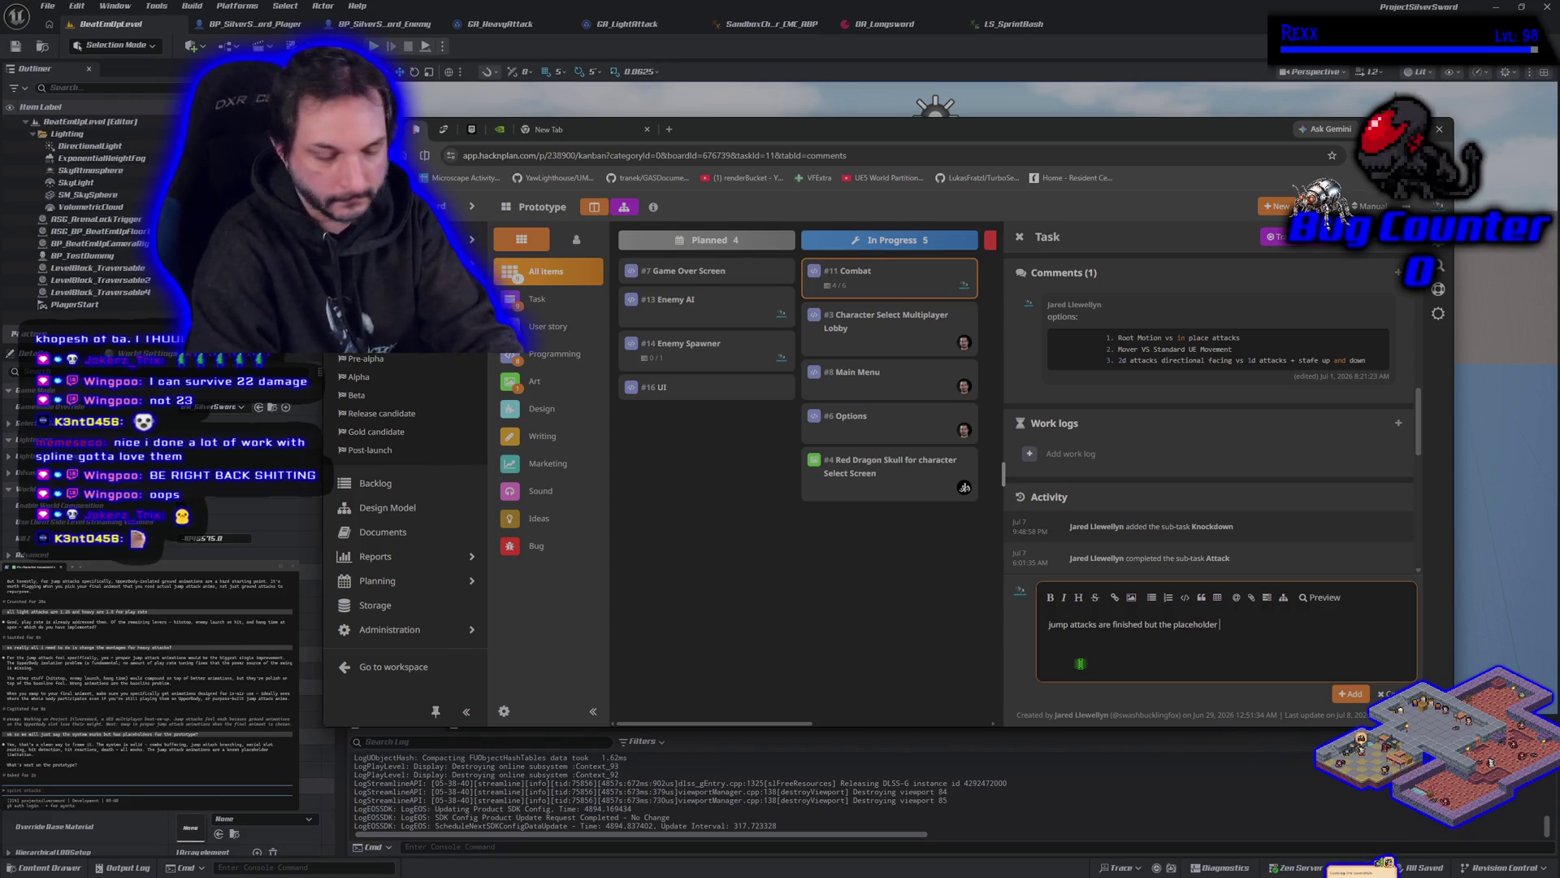
{"action": "type", "text": "tages"}
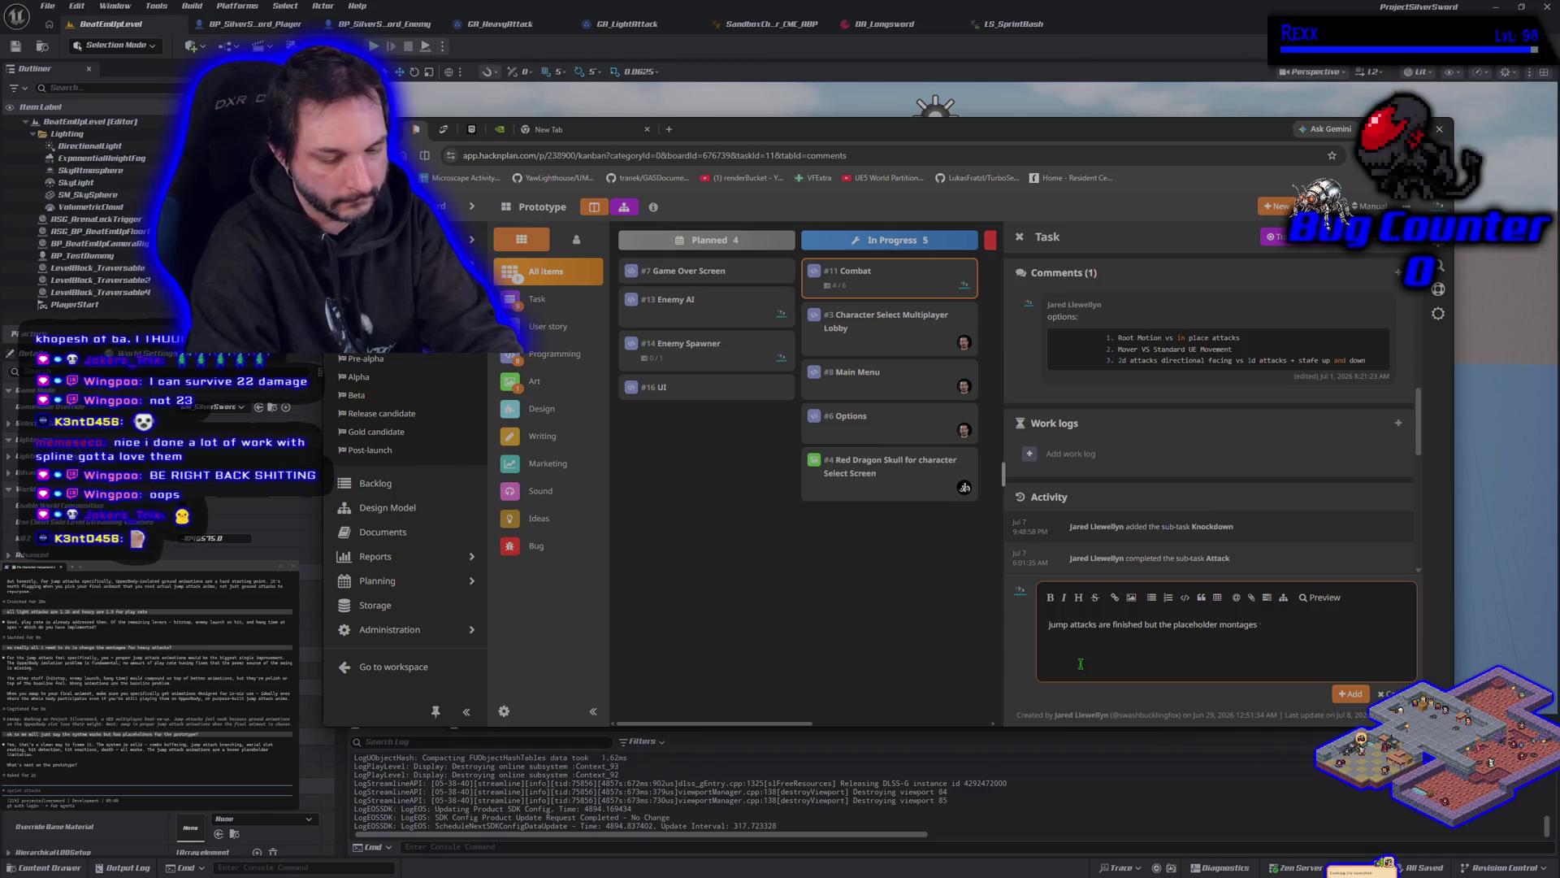
{"action": "type", "text": " are terrible."}
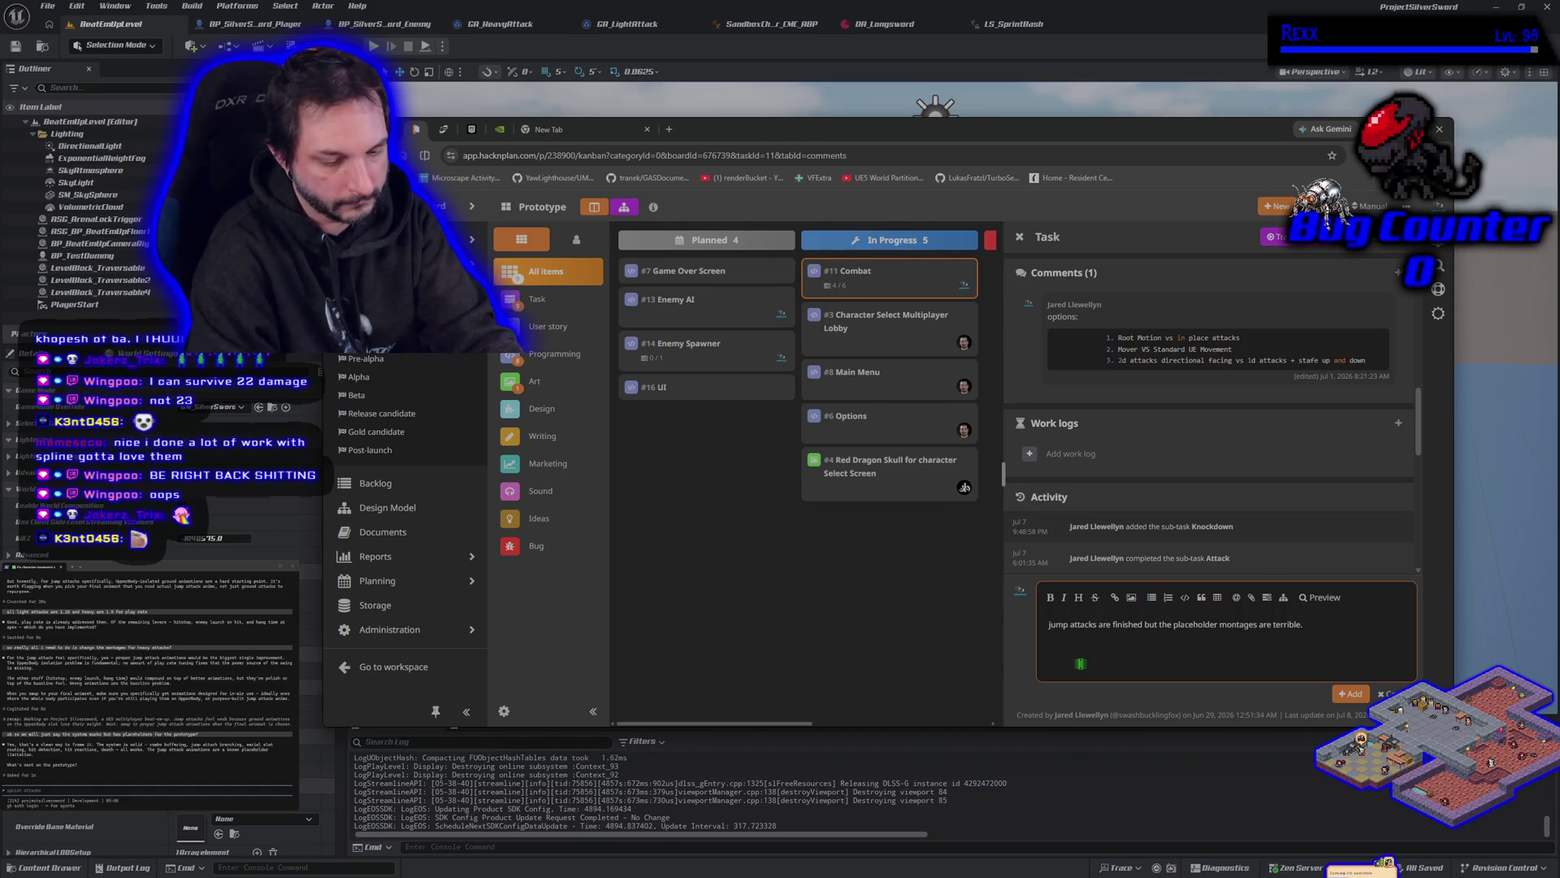
{"action": "type", "text": " in vertical slice we"}
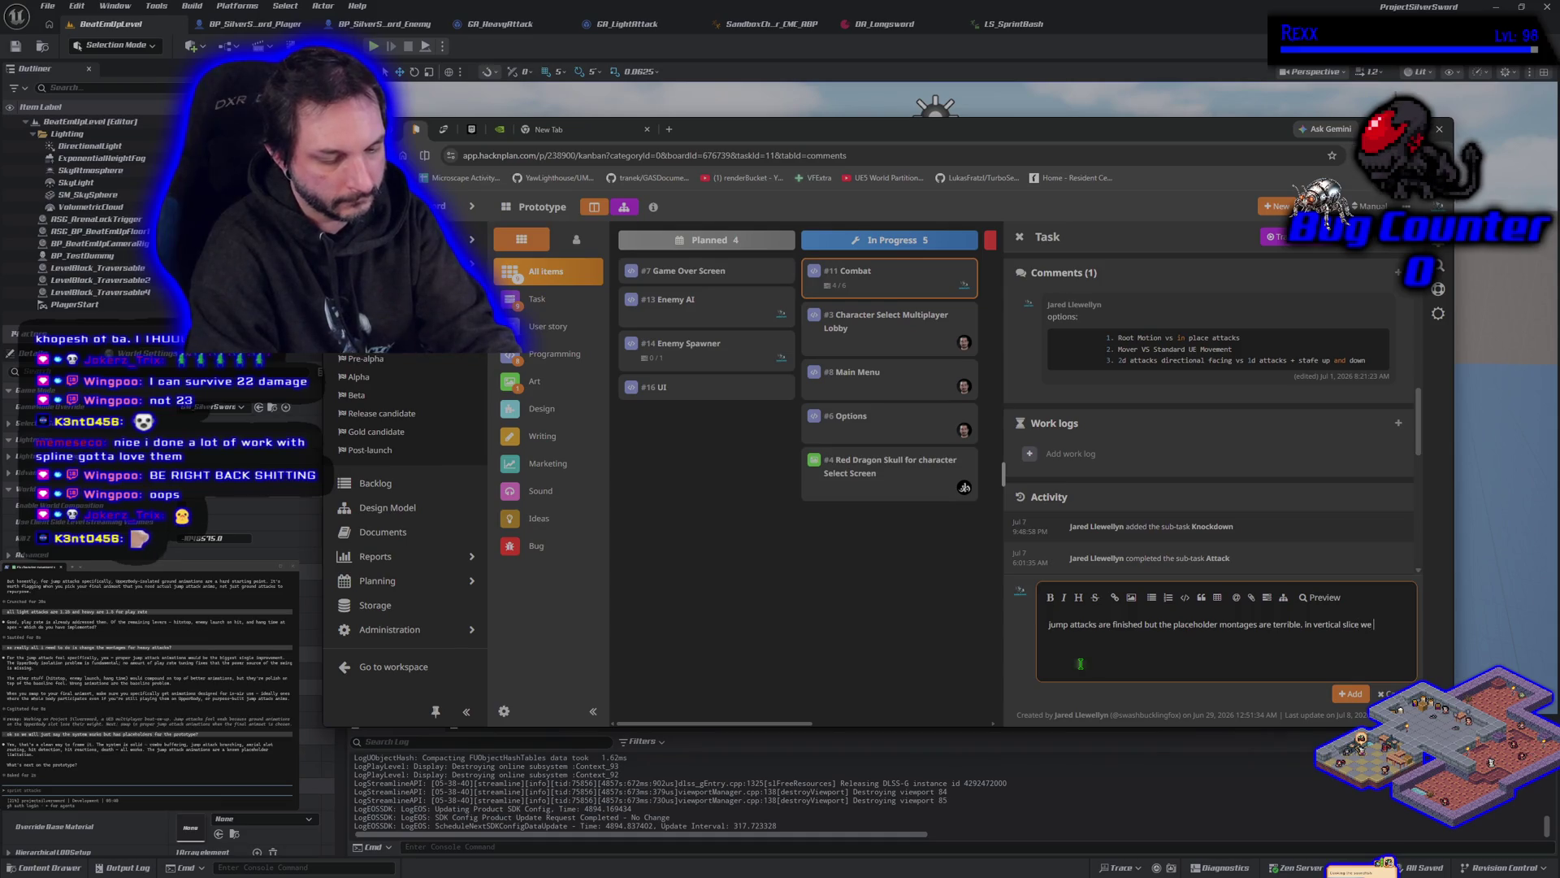
{"action": "type", "text": "ill r"}
{"action": "type", "text": "evisit"}
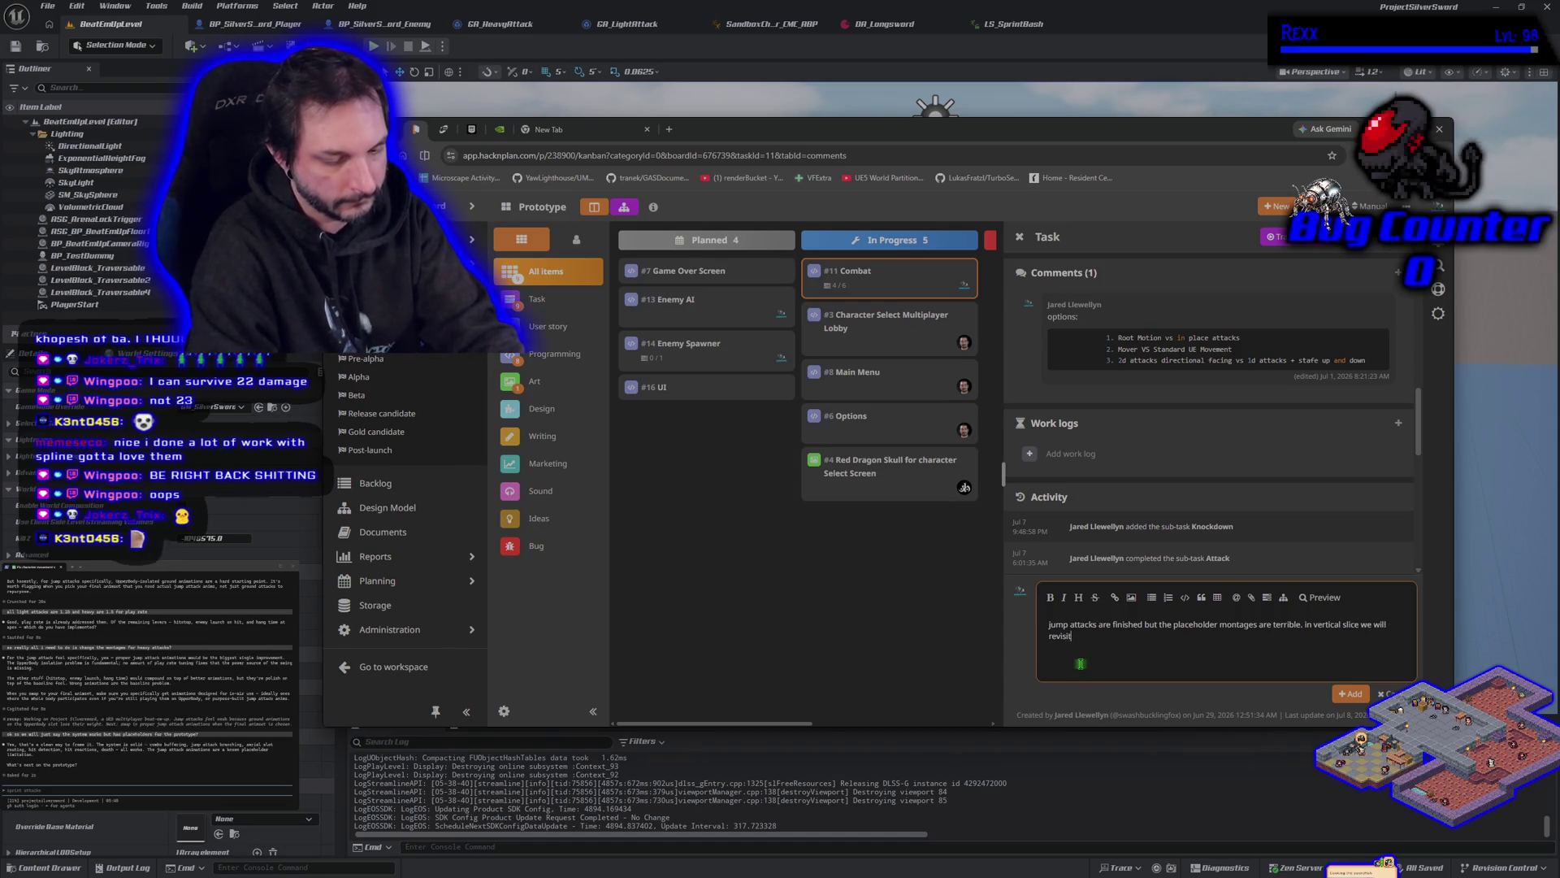
{"action": "type", "text": "ump"}
{"action": "type", "text": " attacks"}
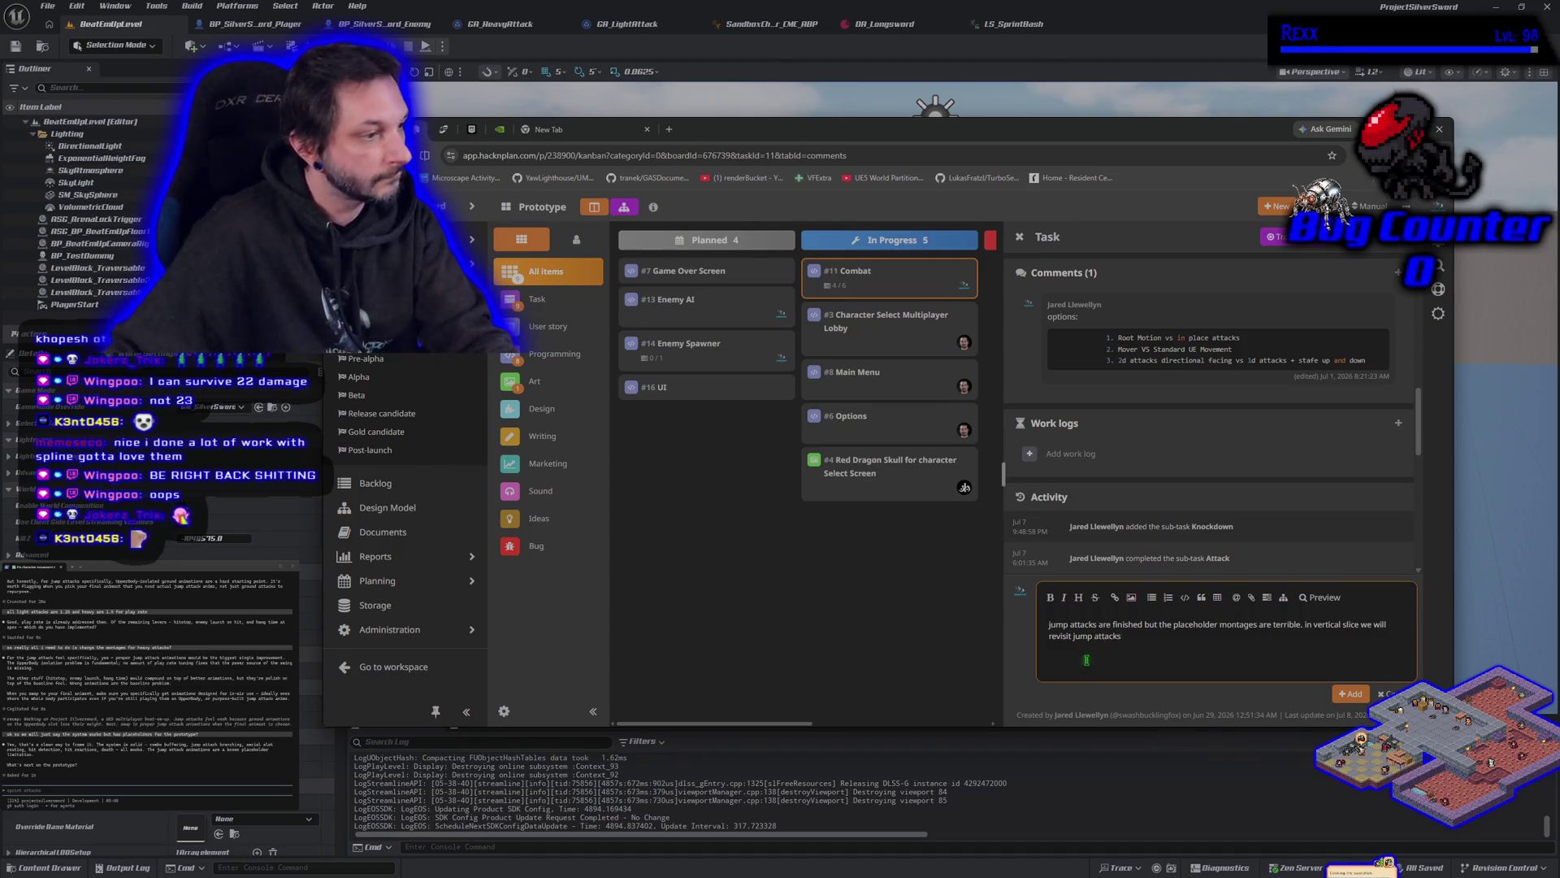
Step: Post the jump-attacks comment on the Combat task and send the sprint-attacks prompt to the assistant
{"action": "left_click", "coordinate": [1359, 697]}
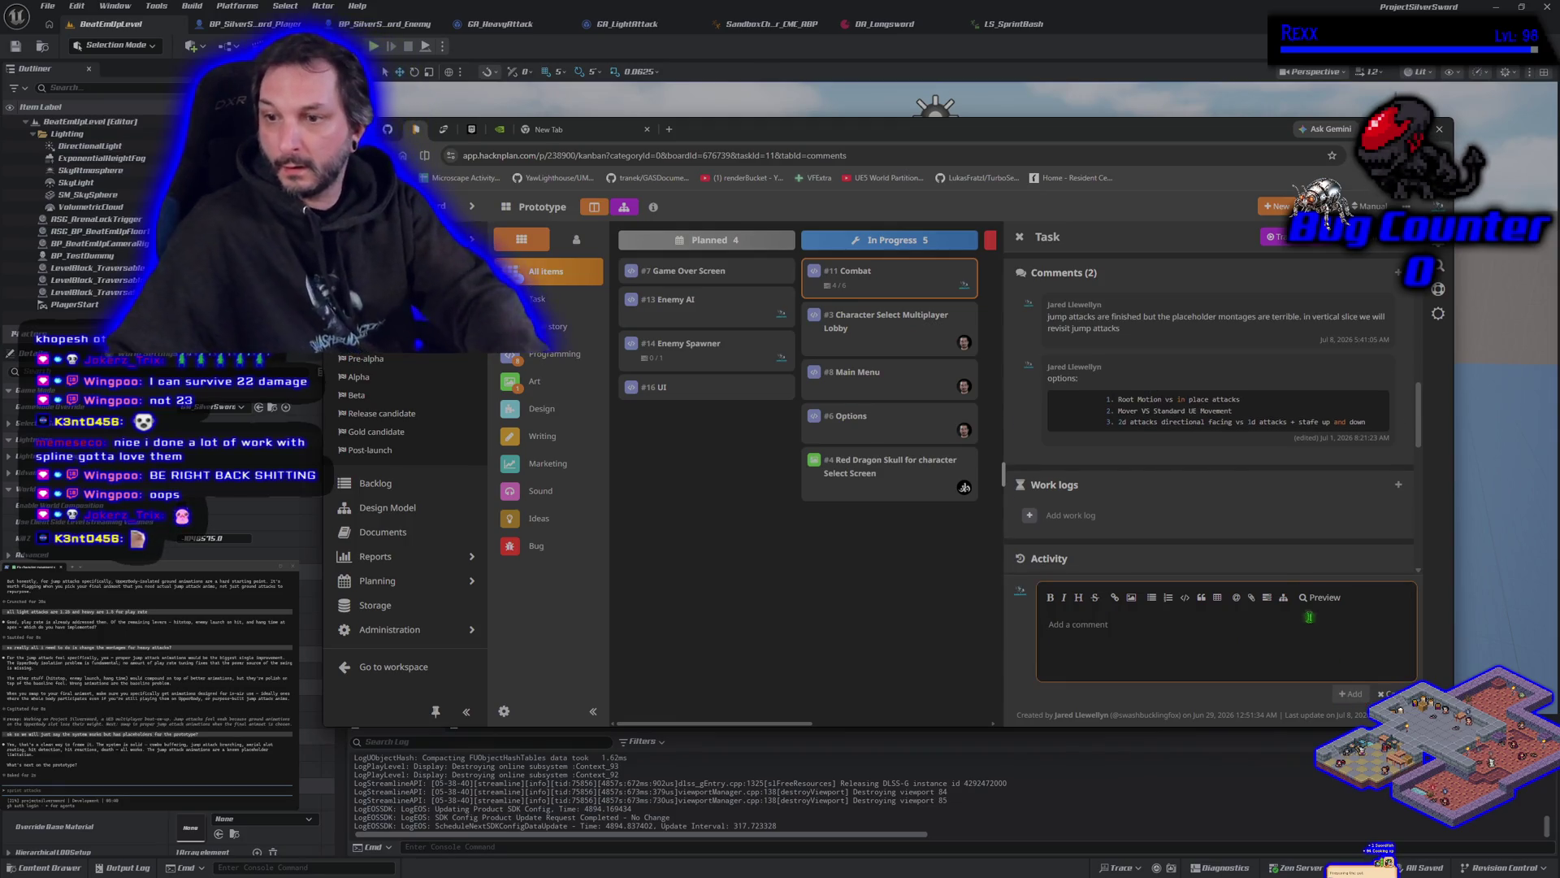
{"action": "scroll", "coordinate": [1296, 569], "scroll_direction": "up", "scroll_amount": 1}
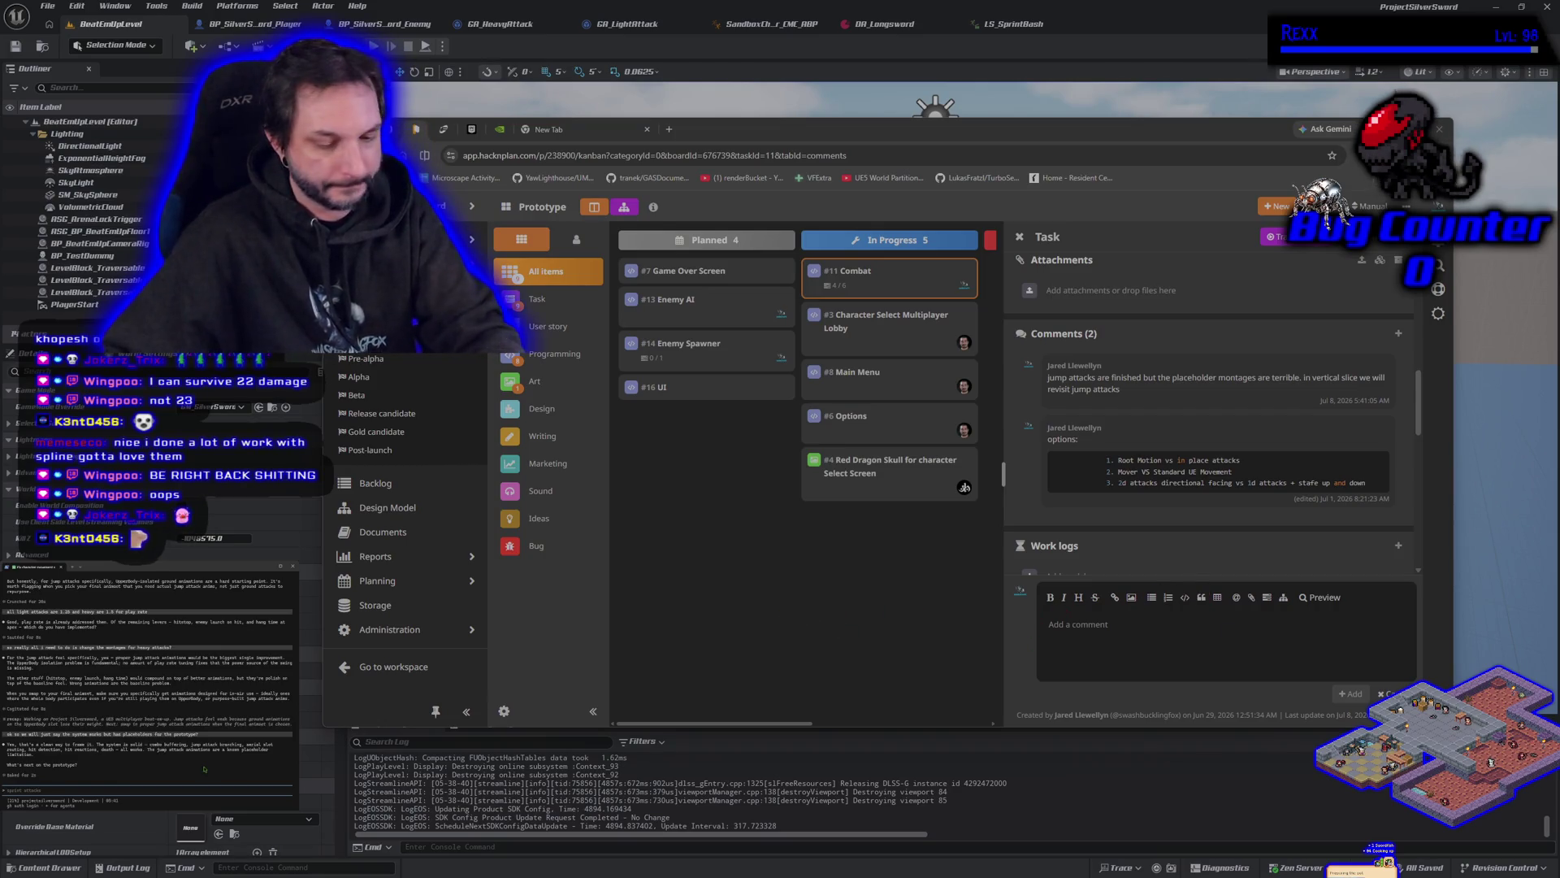
{"action": "key", "text": "Return"}
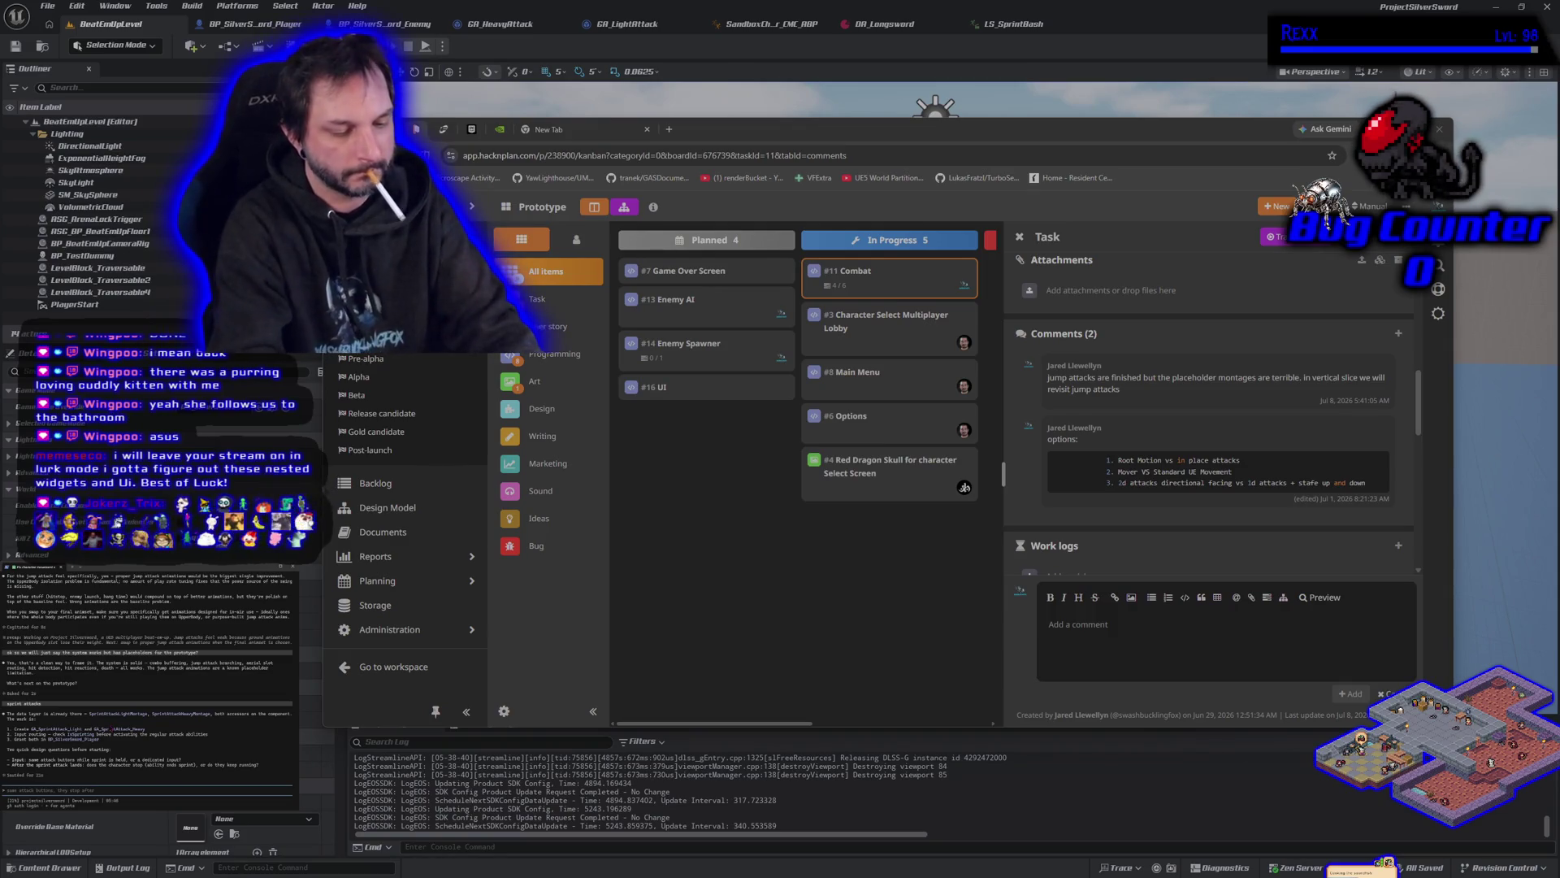
Step: Ask the assistant whether to just check falling for heavy or light attacks, then return to Unreal
{"action": "type", "text": "cnk we "}
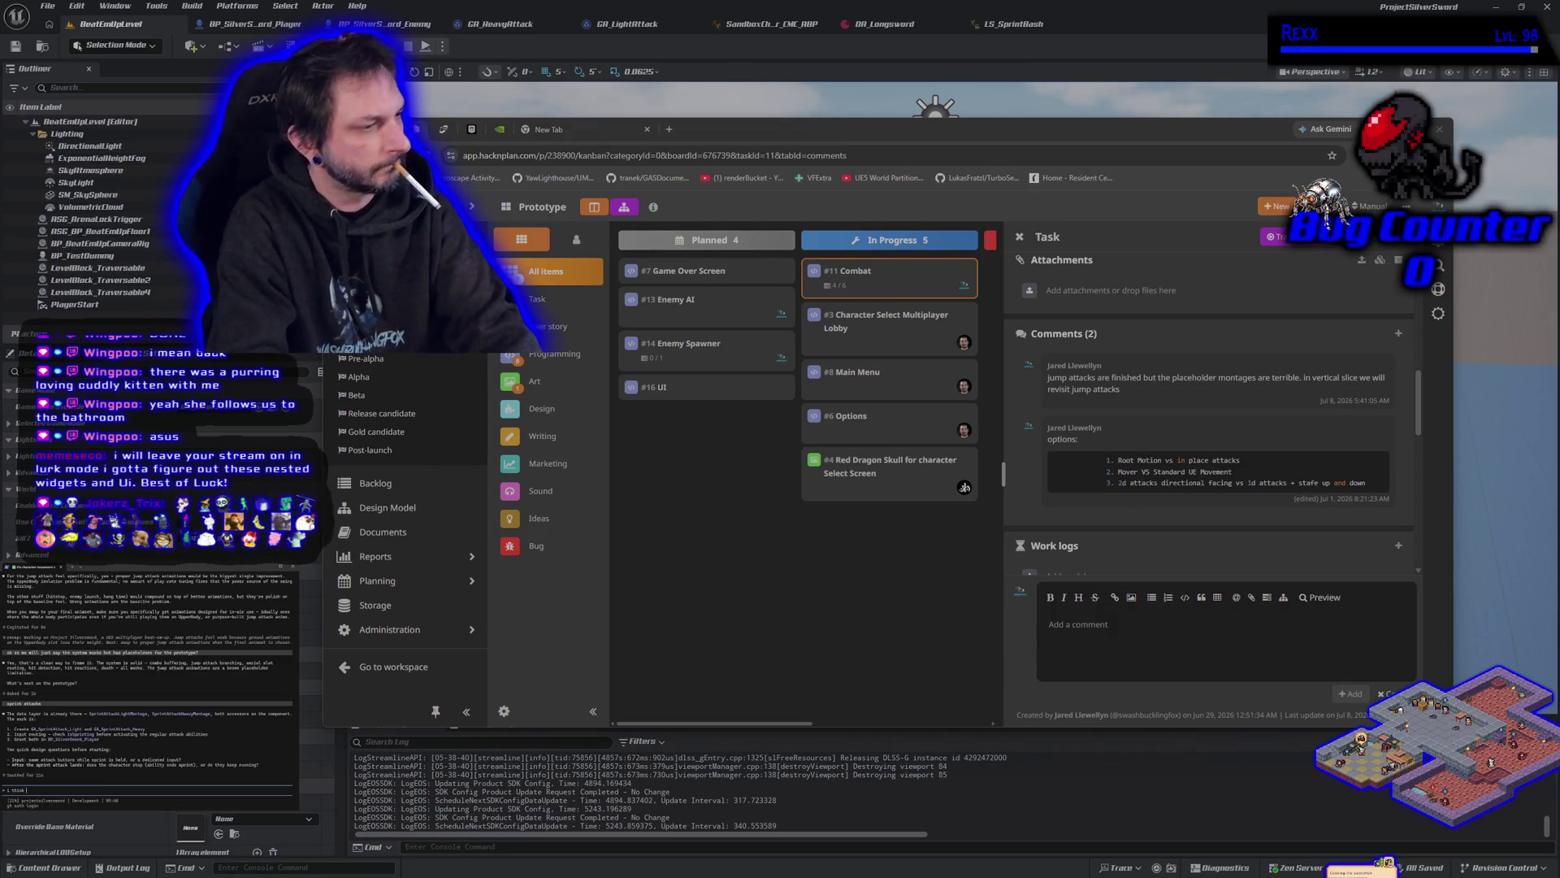
{"action": "type", "text": "just use the same function w"}
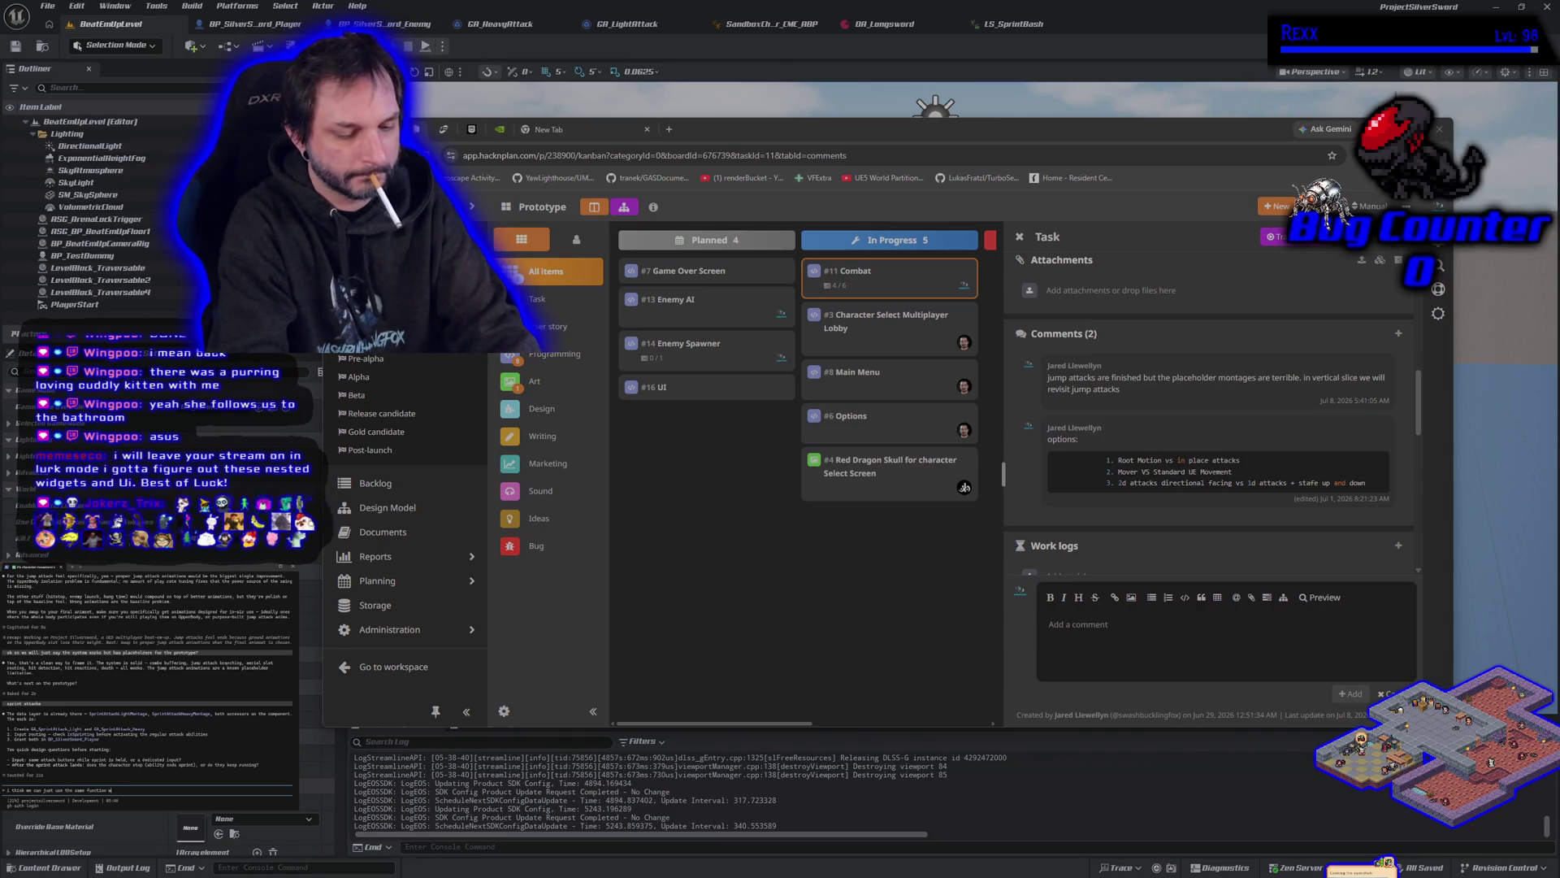
{"action": "type", "text": "ck"}
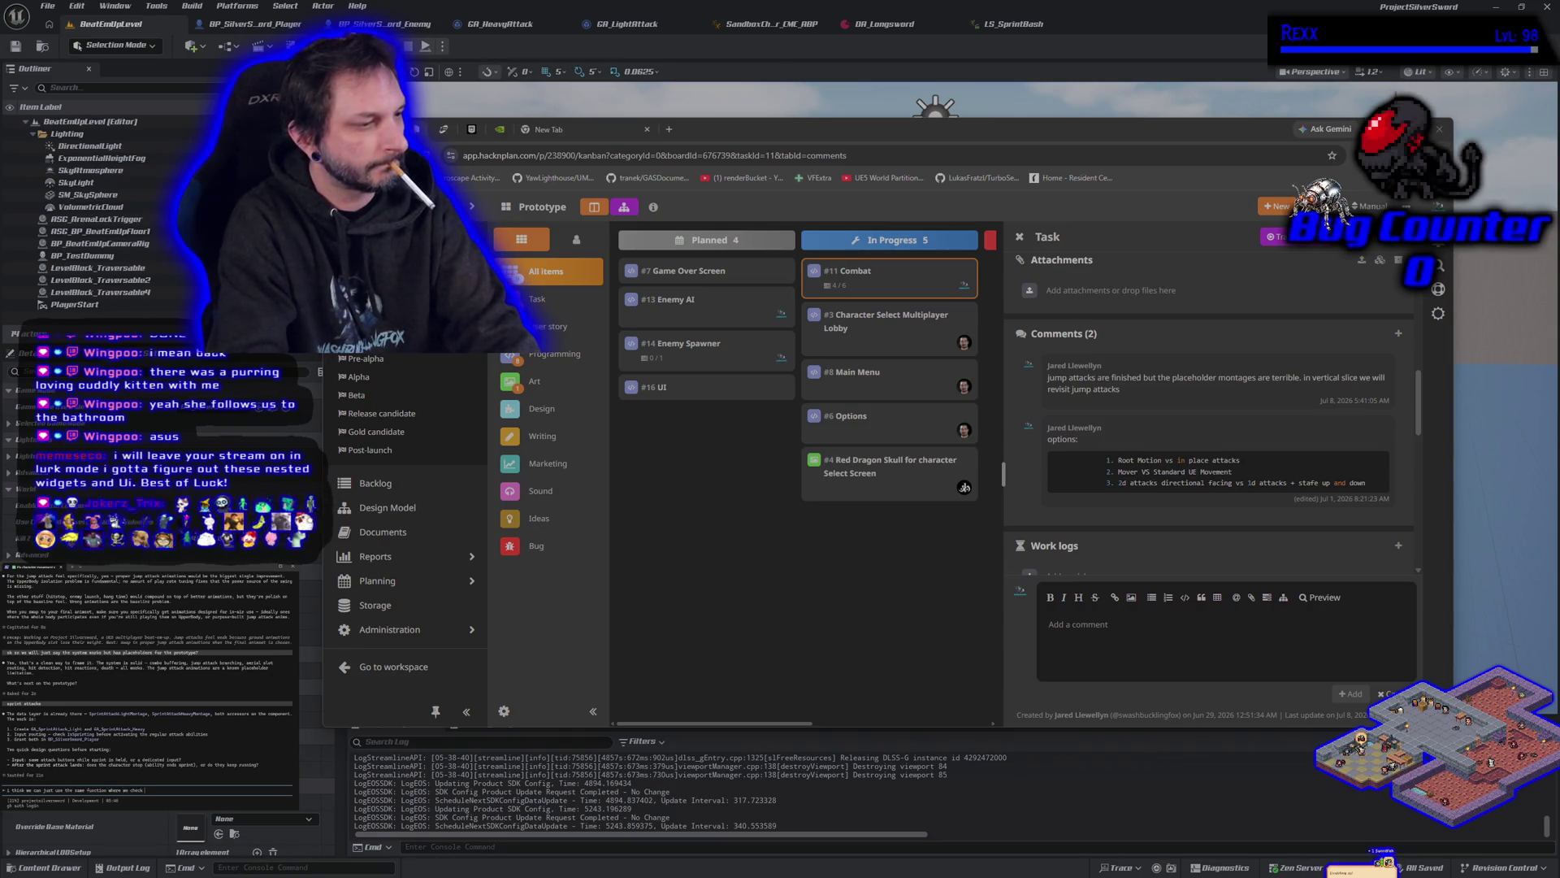
{"action": "type", "text": " if we are falling and"}
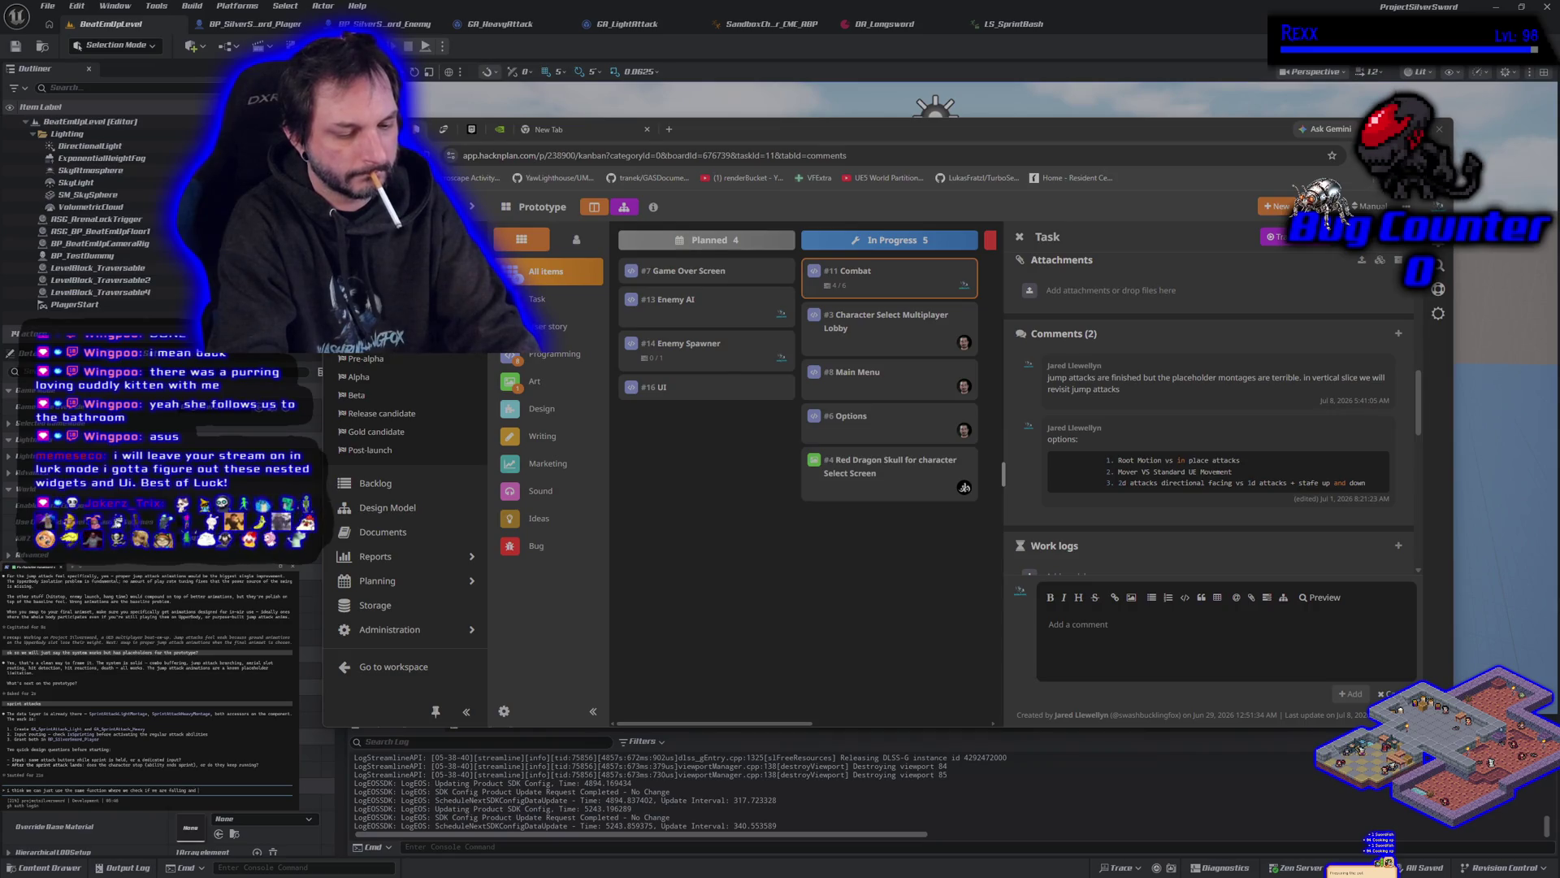
{"action": "type", "text": "ck if its heavy or light"}
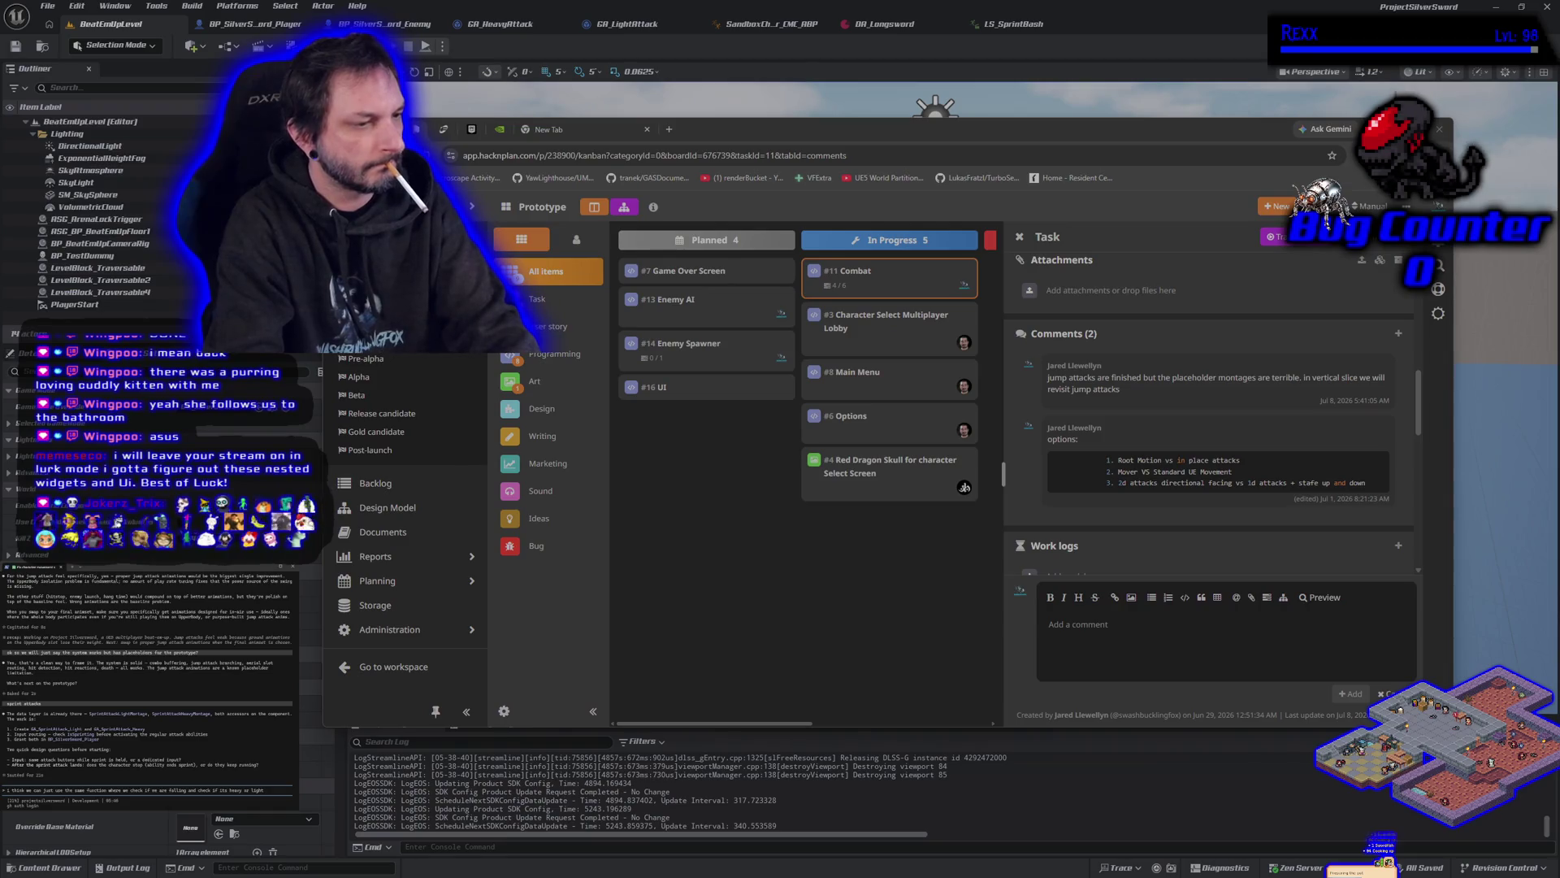
{"action": "key", "text": "Return"}
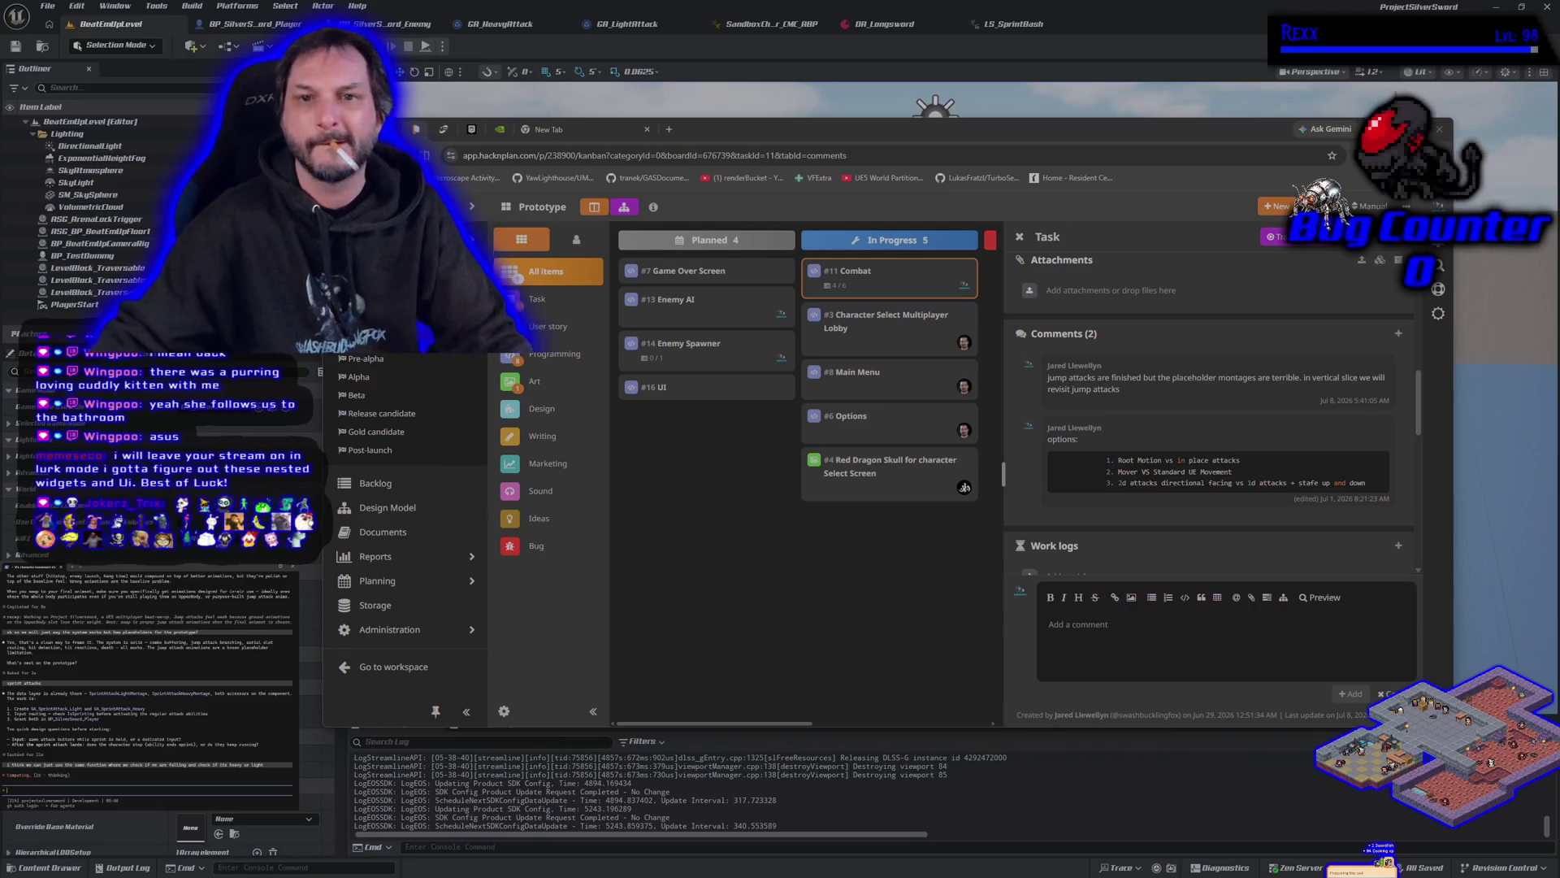
{"action": "key", "text": "alt+Tab"}
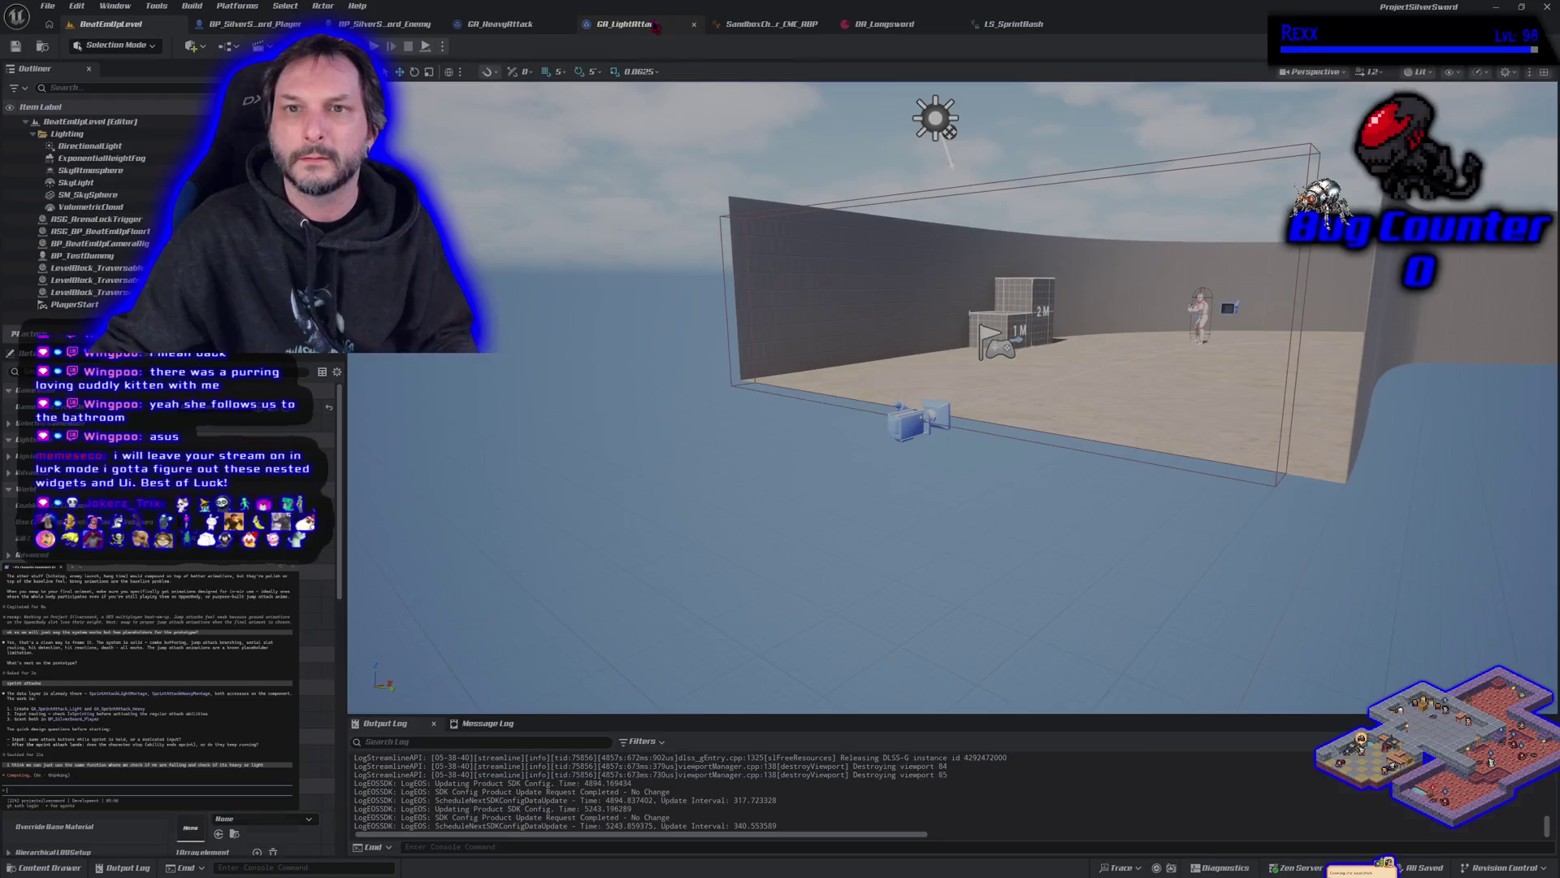
Step: Open GA_LightAttack's GetCurrentComboMontage function and frame its lower Branch, nudging the ASG Combat Component node up
{"action": "left_click", "coordinate": [626, 24]}
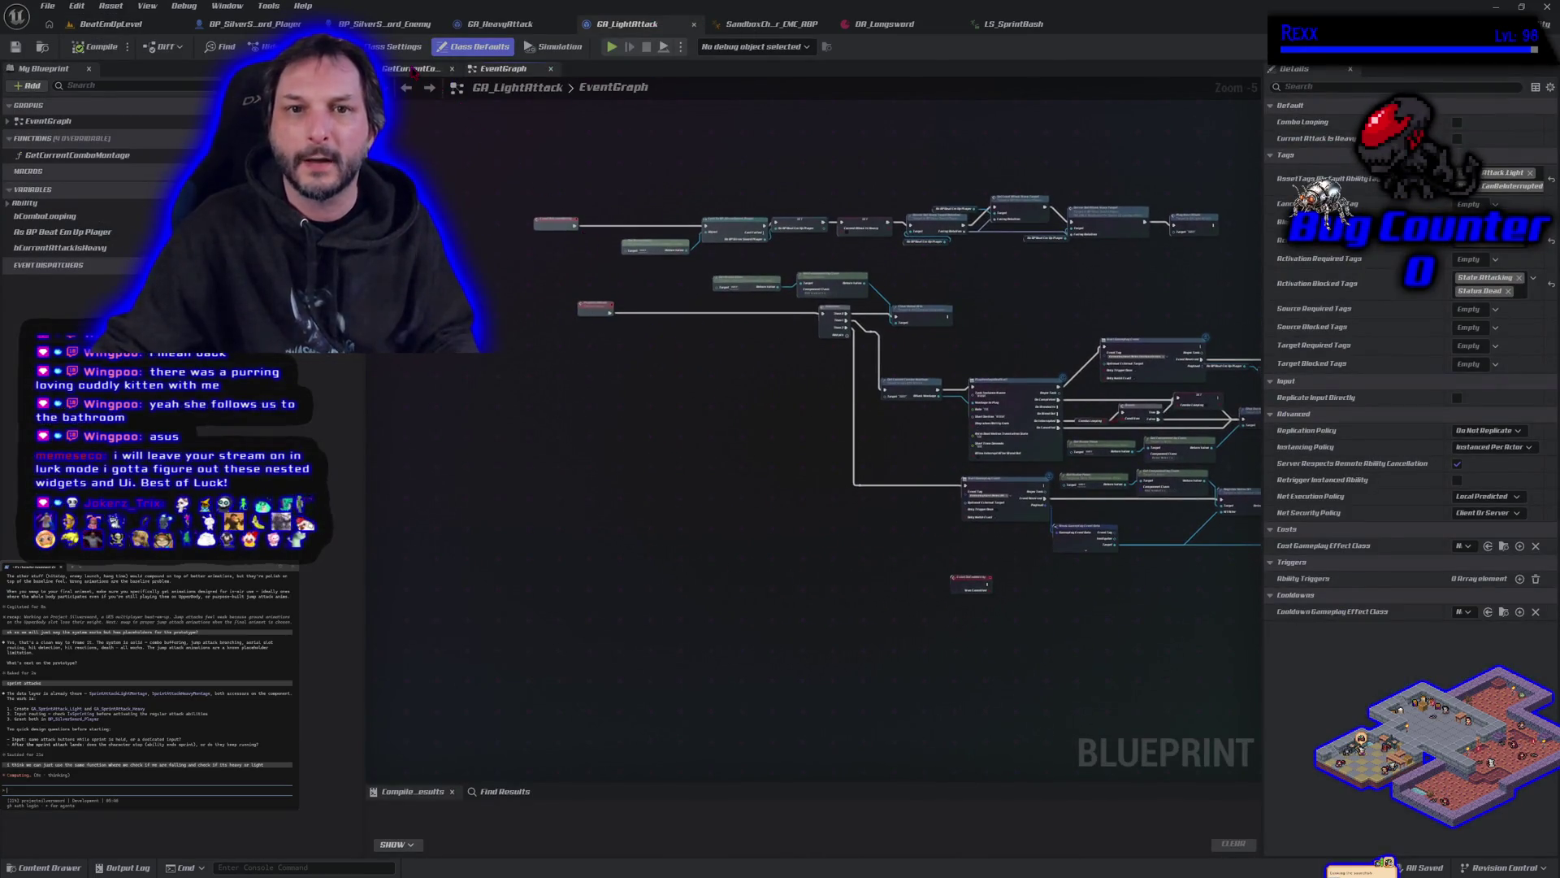
{"action": "left_click", "coordinate": [411, 68]}
{"action": "scroll", "coordinate": [720, 532], "scroll_direction": "up", "scroll_amount": 3}
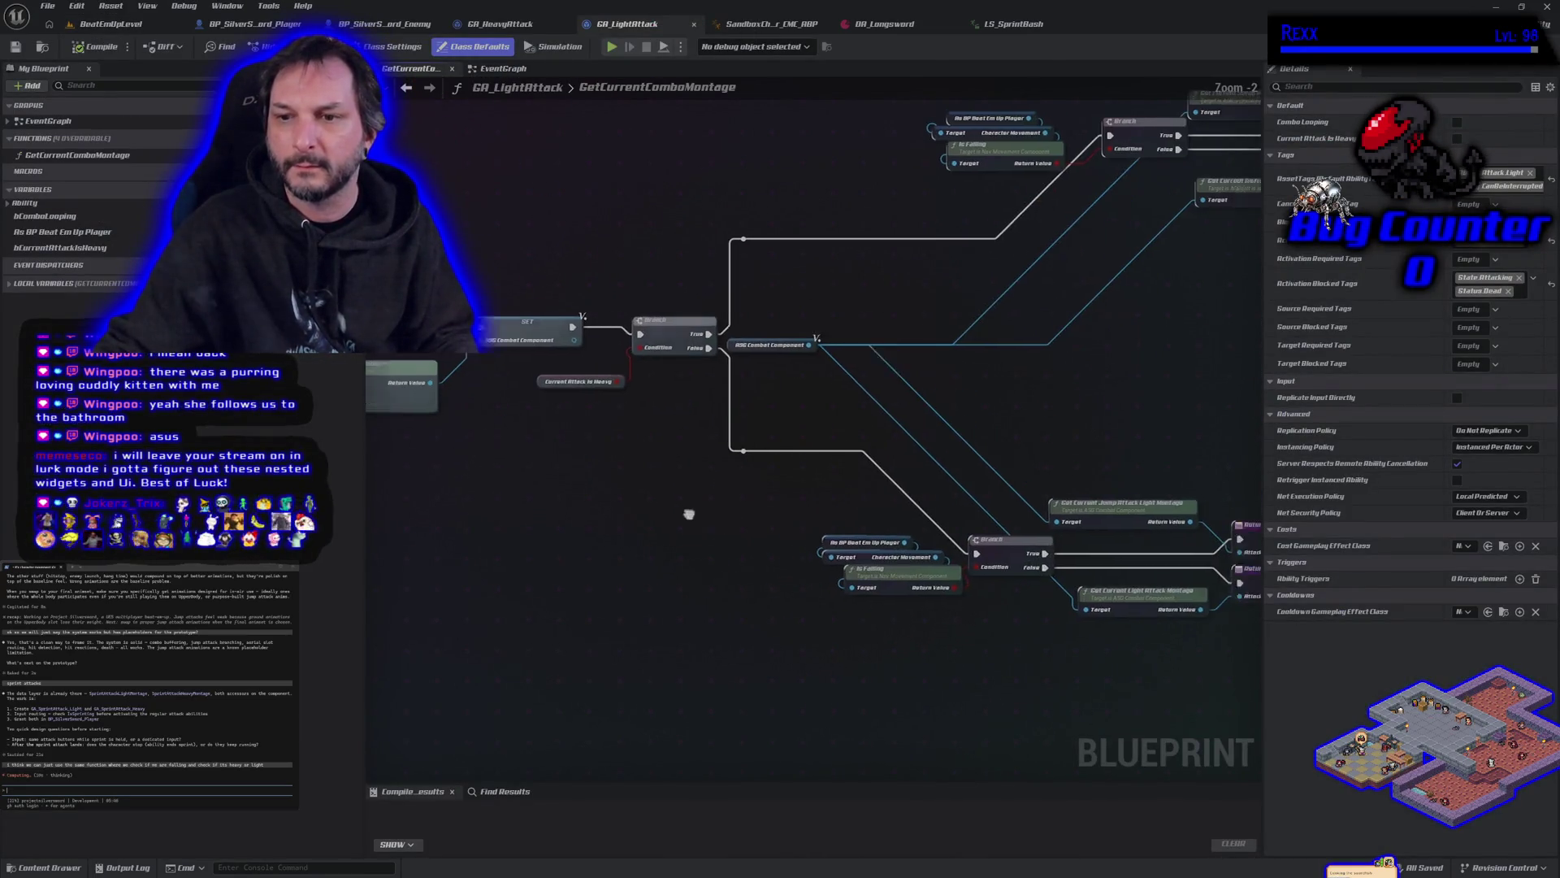
{"action": "left_click_drag", "start_coordinate": [524, 485], "coordinate": [538, 574]}
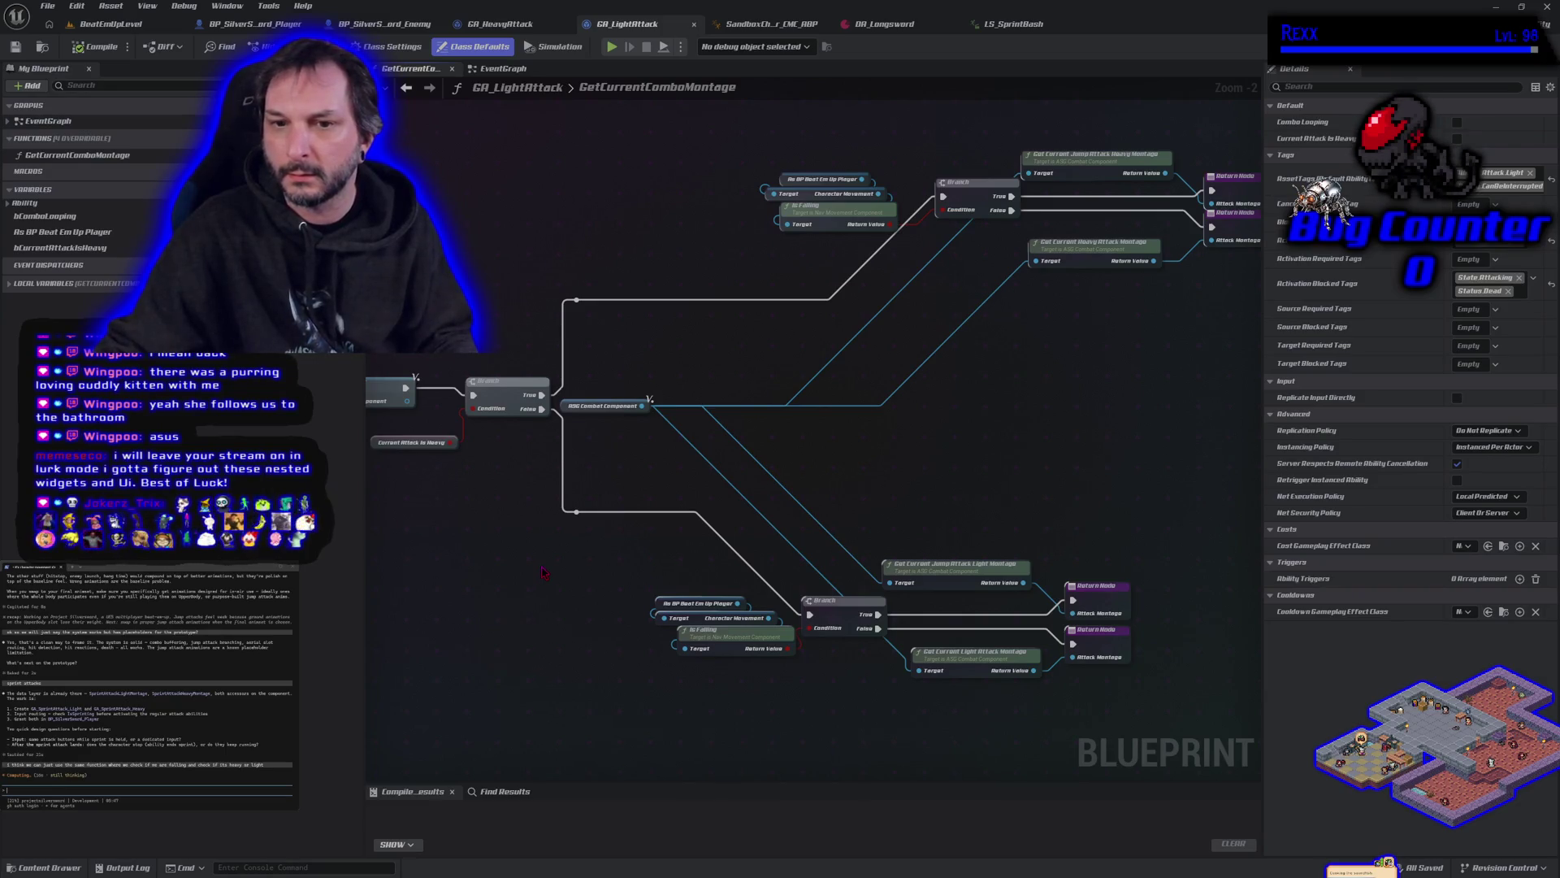
{"action": "left_click_drag", "start_coordinate": [567, 410], "coordinate": [568, 404]}
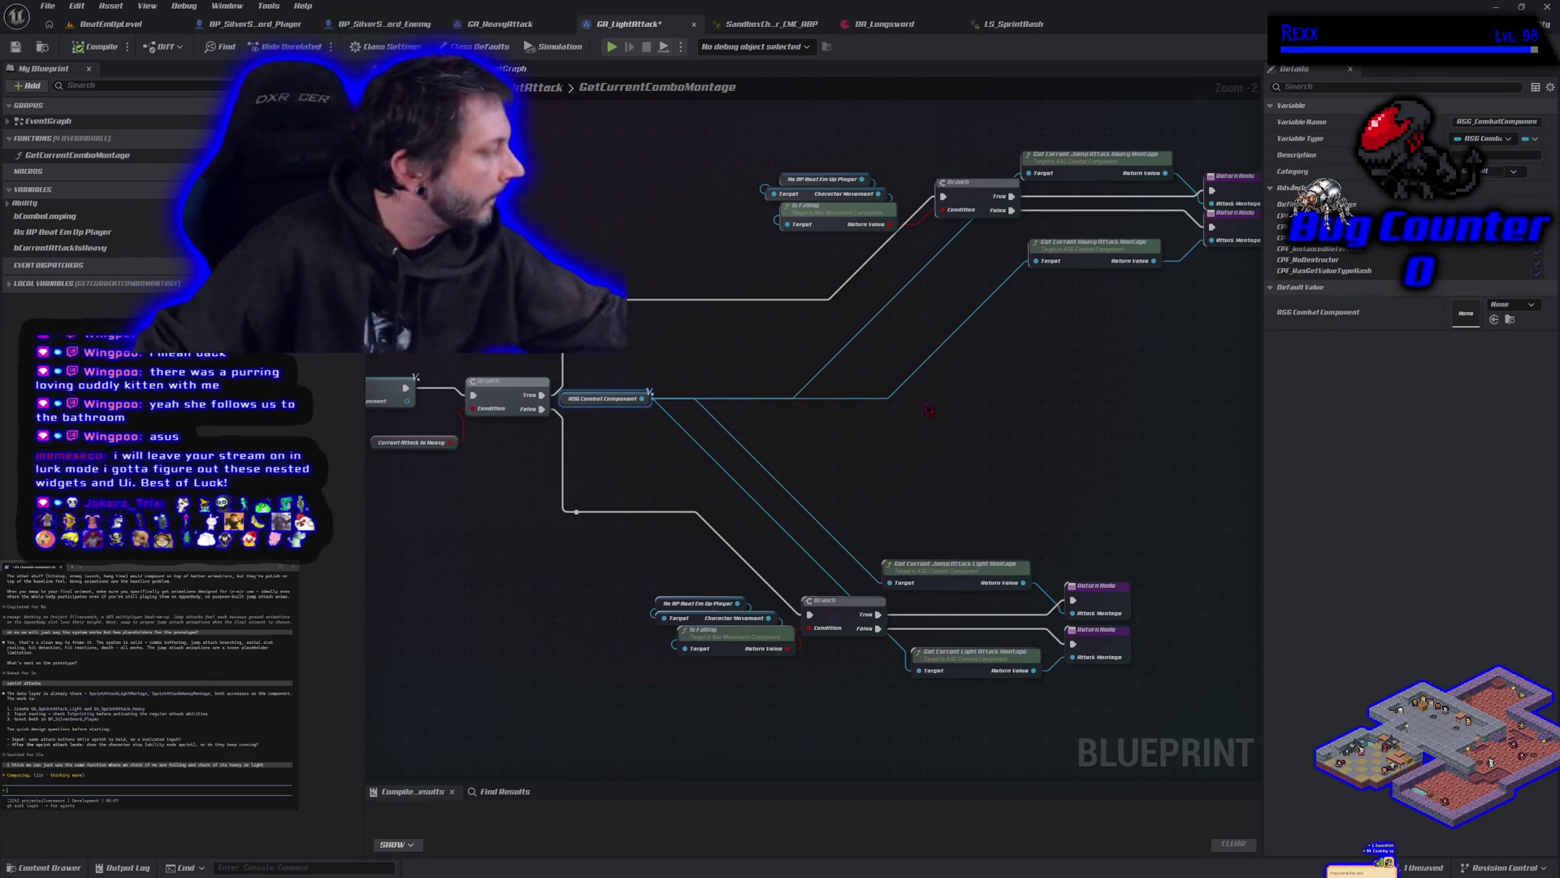
{"action": "left_click_drag", "start_coordinate": [864, 388], "coordinate": [738, 290]}
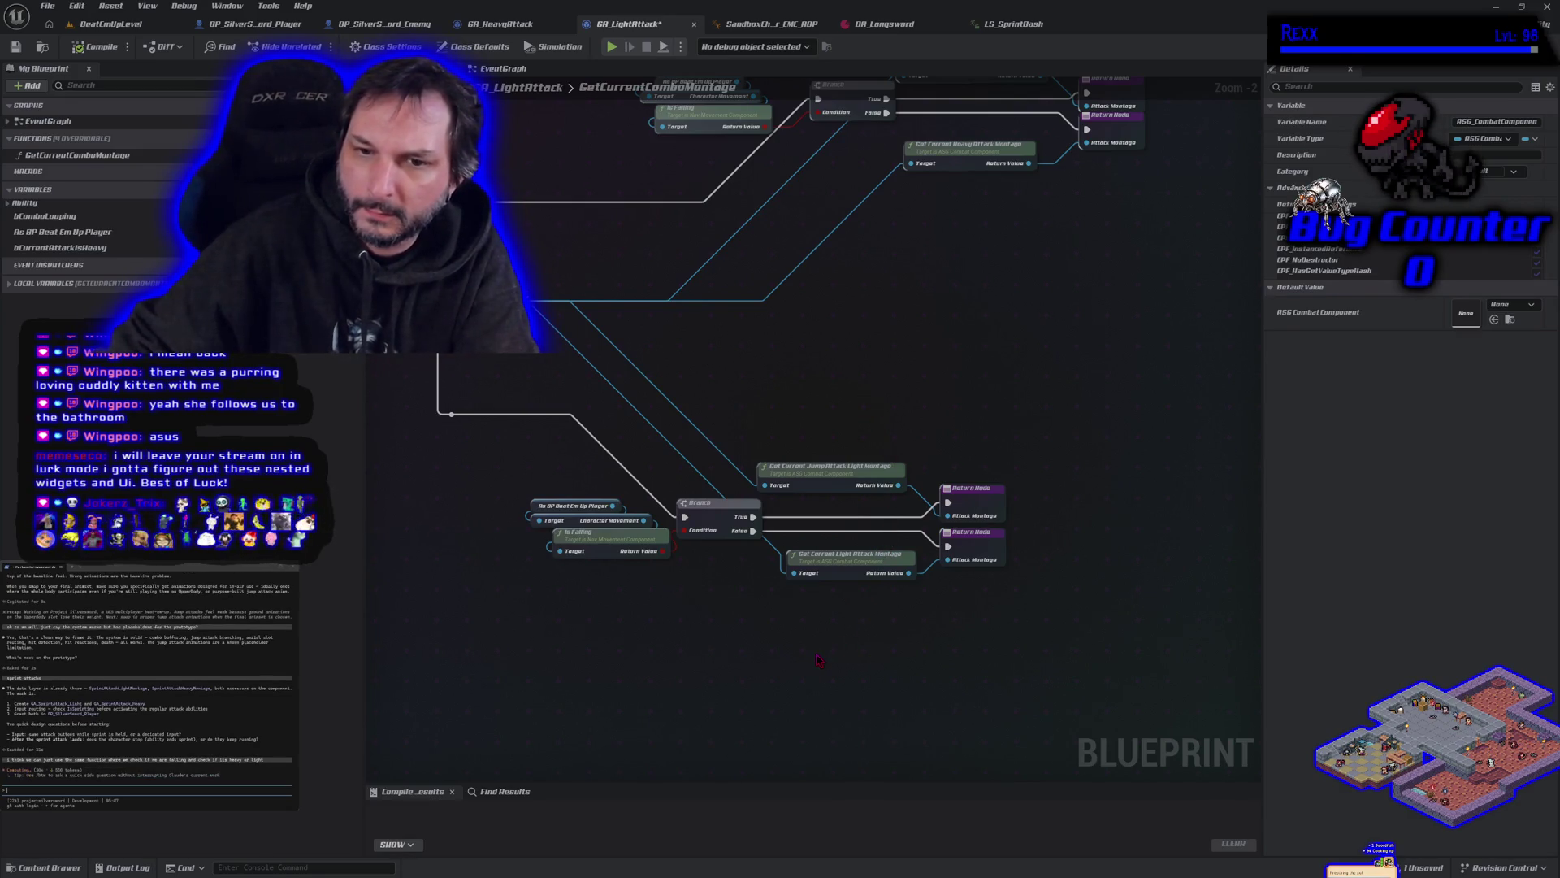
{"action": "mouse_move", "coordinate": [726, 641]}
{"action": "left_mouse_down"}
{"action": "mouse_move", "coordinate": [933, 669]}
{"action": "mouse_move", "coordinate": [864, 677]}
{"action": "mouse_move", "coordinate": [1016, 685]}
{"action": "mouse_move", "coordinate": [777, 701]}
{"action": "left_mouse_up"}
{"action": "left_click_drag", "start_coordinate": [491, 523], "coordinate": [545, 549]}
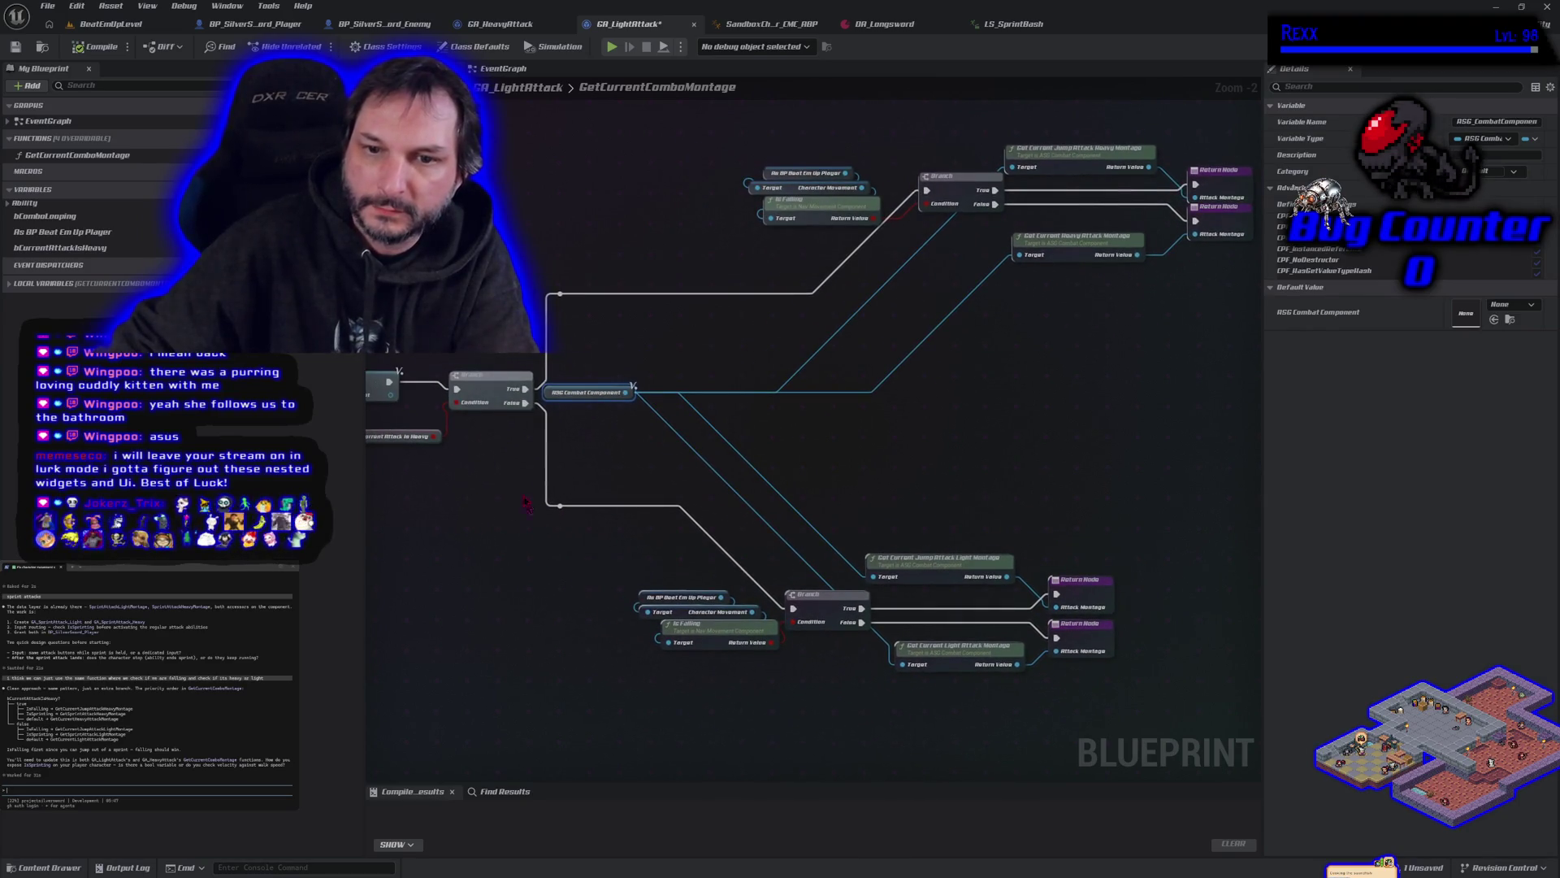
{"action": "left_click_drag", "start_coordinate": [932, 724], "coordinate": [762, 662]}
Step: Move the light-attack montage/Return pair down-left and the jump-attack pair up-left
{"action": "left_click_drag", "start_coordinate": [992, 634], "coordinate": [812, 581]}
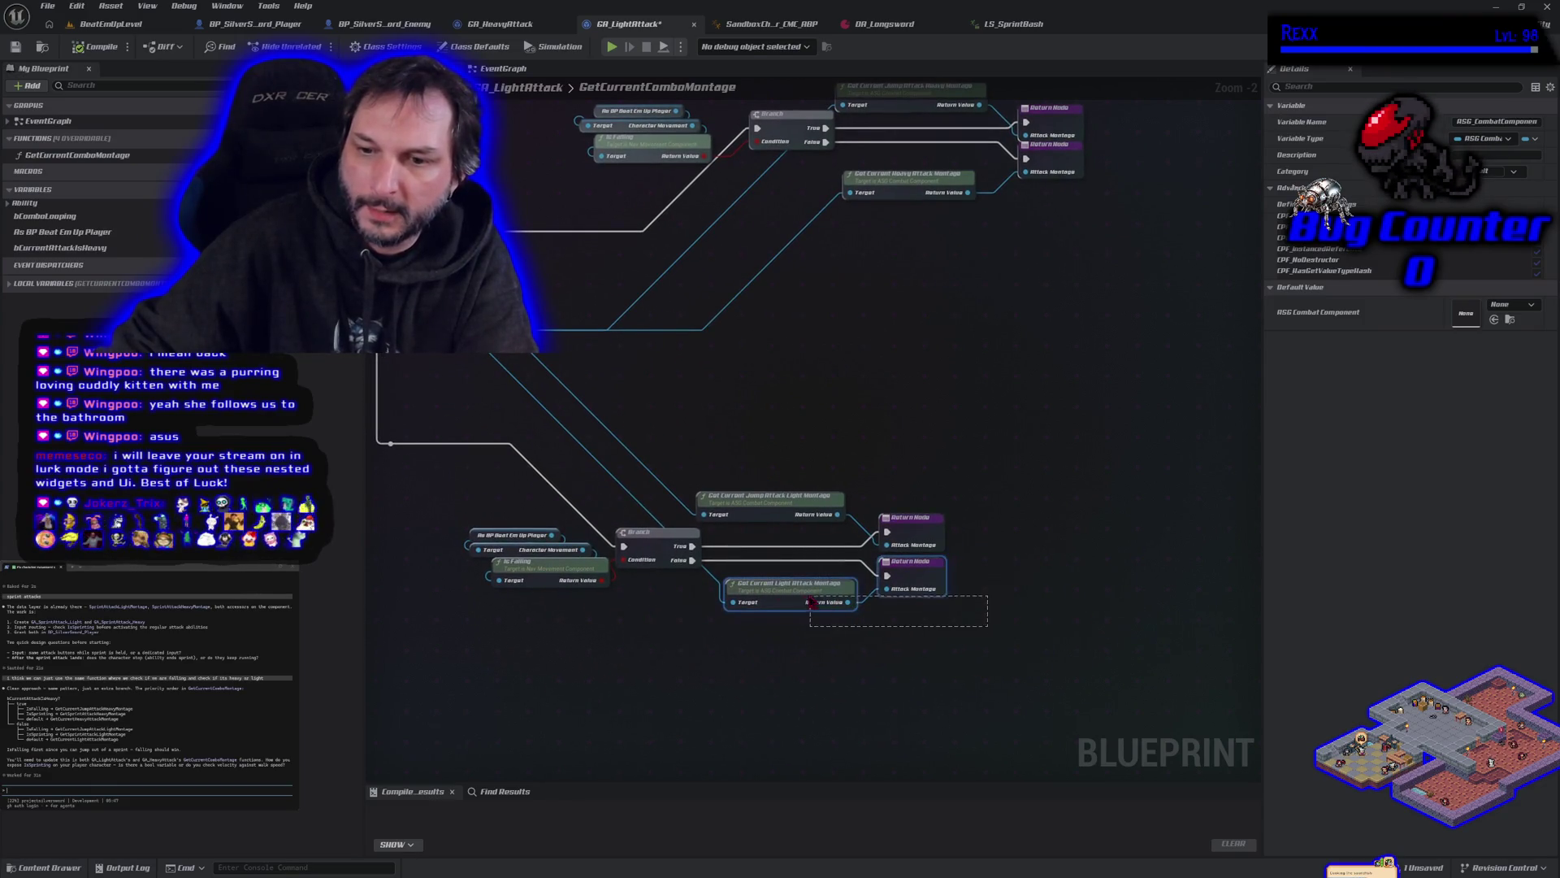
{"action": "mouse_move", "coordinate": [917, 577]}
{"action": "left_mouse_down"}
{"action": "mouse_move", "coordinate": [846, 692]}
{"action": "mouse_move", "coordinate": [785, 683]}
{"action": "left_mouse_up"}
{"action": "left_click_drag", "start_coordinate": [953, 564], "coordinate": [689, 486]}
{"action": "mouse_move", "coordinate": [925, 534]}
{"action": "left_mouse_down"}
{"action": "mouse_move", "coordinate": [862, 468]}
{"action": "mouse_move", "coordinate": [762, 439]}
{"action": "left_mouse_up"}
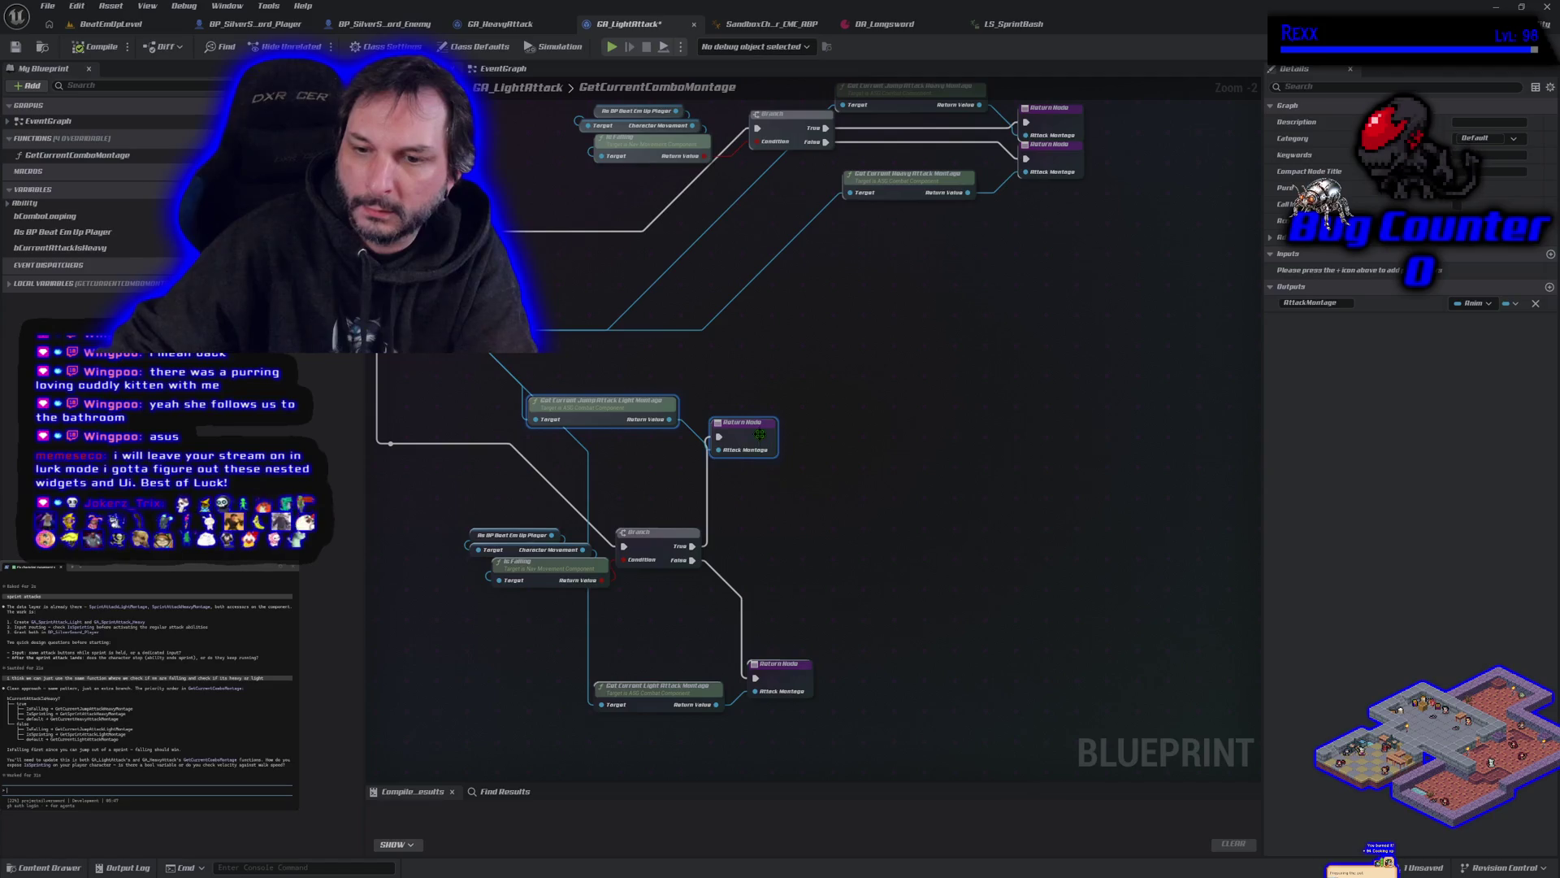
{"action": "scroll", "coordinate": [642, 645], "scroll_direction": "down", "scroll_amount": 1}
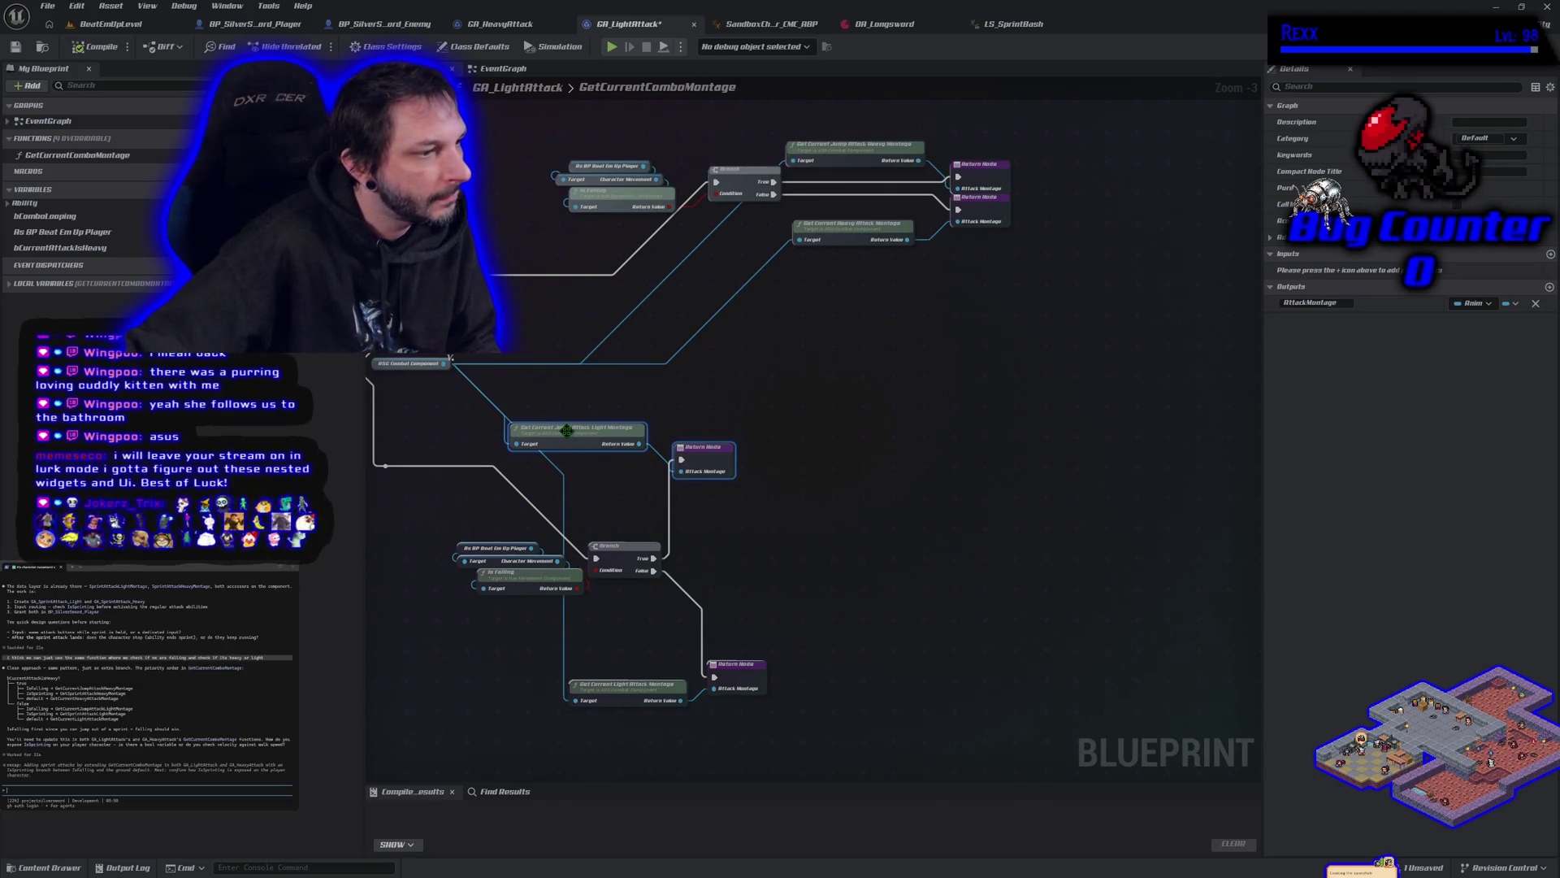
{"action": "scroll", "coordinate": [666, 473], "scroll_direction": "down", "scroll_amount": 1}
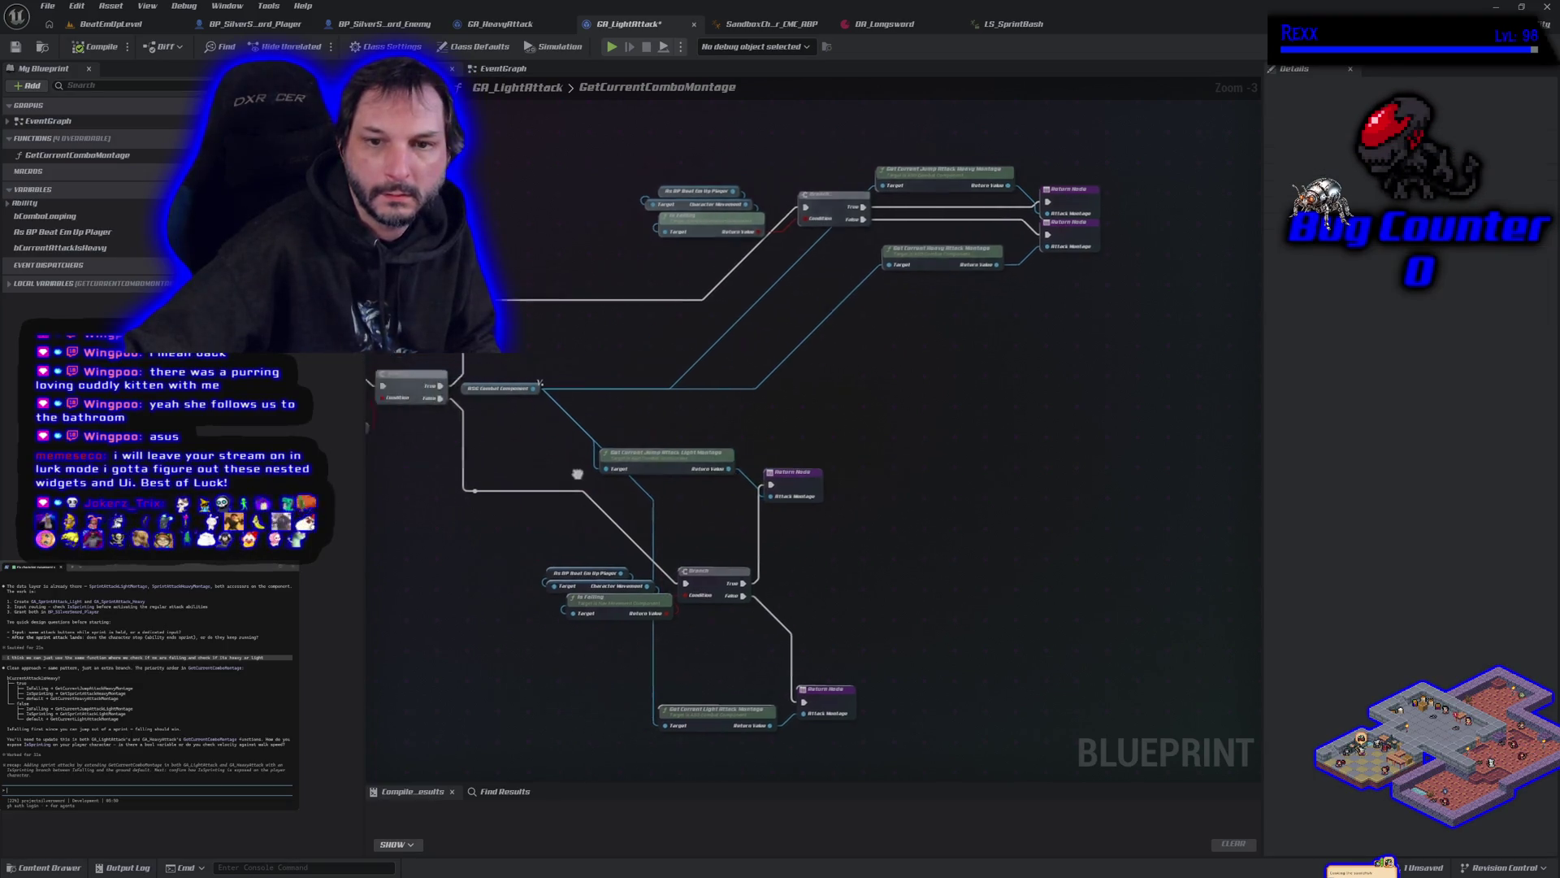
Step: Add an As BP Beat Em Up Player getter beside the lower Branch
{"action": "left_click_drag", "start_coordinate": [666, 474], "coordinate": [837, 449]}
{"action": "scroll", "coordinate": [836, 449], "scroll_direction": "up", "scroll_amount": 4}
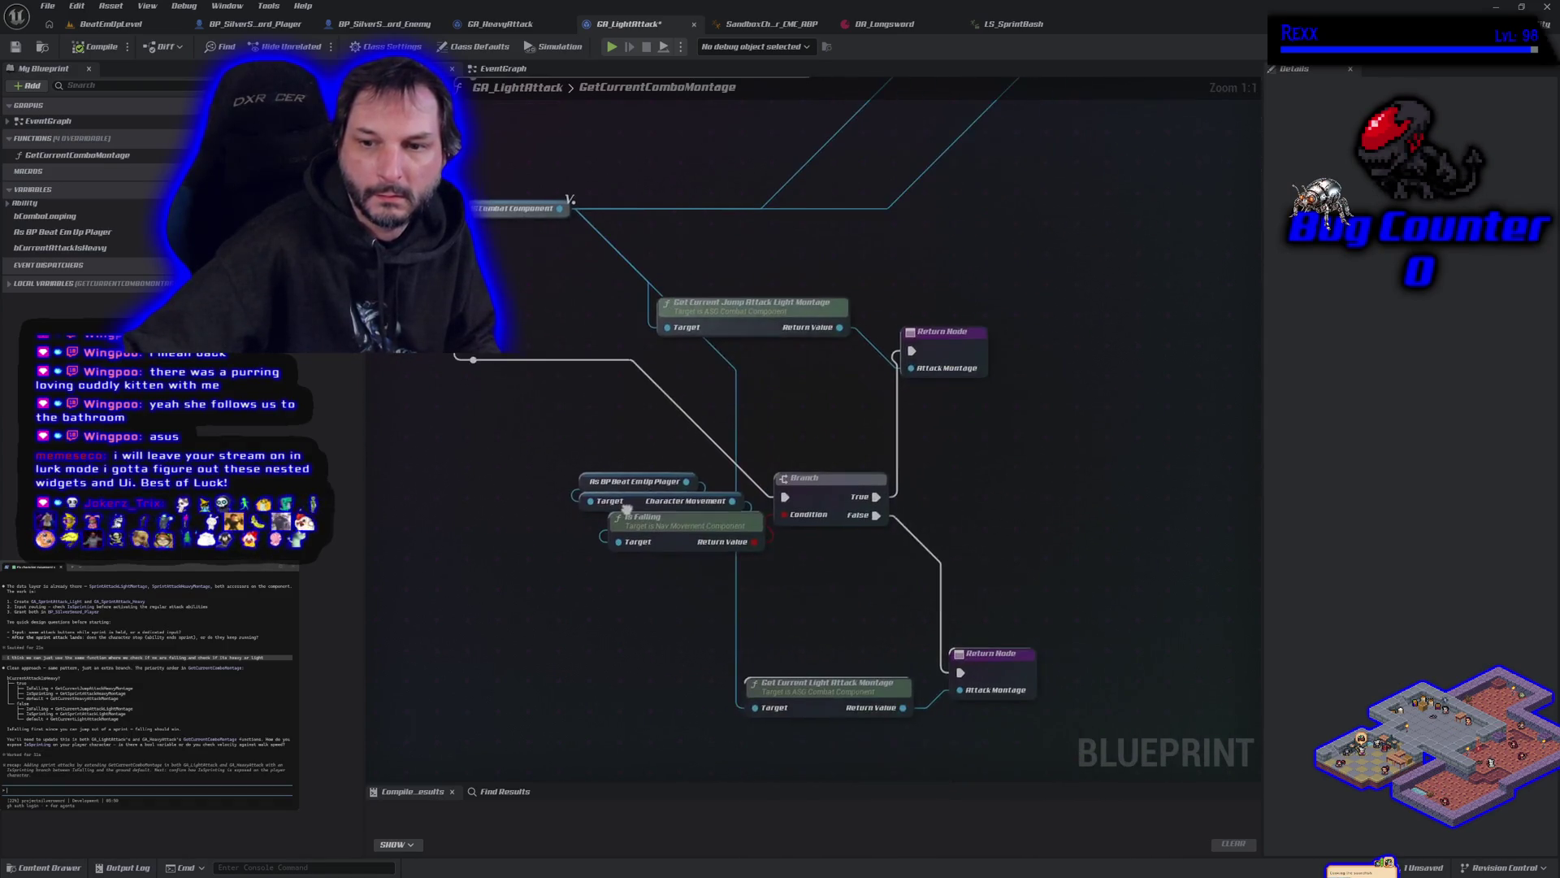
{"action": "mouse_move", "coordinate": [81, 231]}
{"action": "left_mouse_down"}
{"action": "mouse_move", "coordinate": [951, 400]}
{"action": "mouse_move", "coordinate": [984, 457]}
{"action": "left_mouse_up"}
{"action": "left_click_drag", "start_coordinate": [1020, 518], "coordinate": [763, 565]}
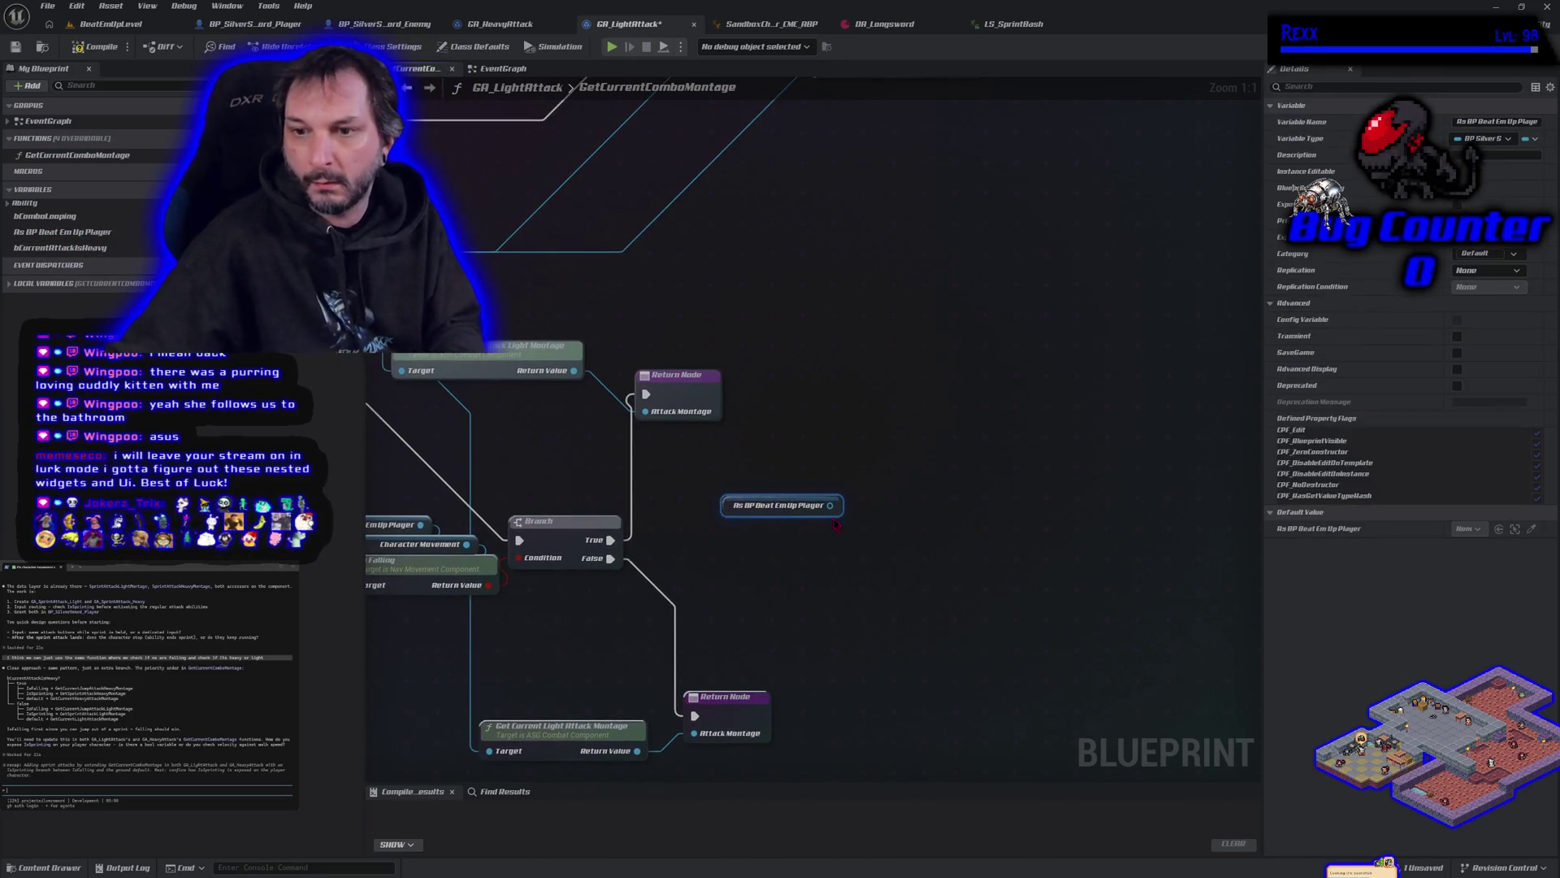
Step: Search the player getter's actions for 'sprint', then switch to SandboxCharacter_CMC_ABP
{"action": "left_click_drag", "start_coordinate": [830, 505], "coordinate": [871, 504]}
{"action": "type", "text": "spi"}
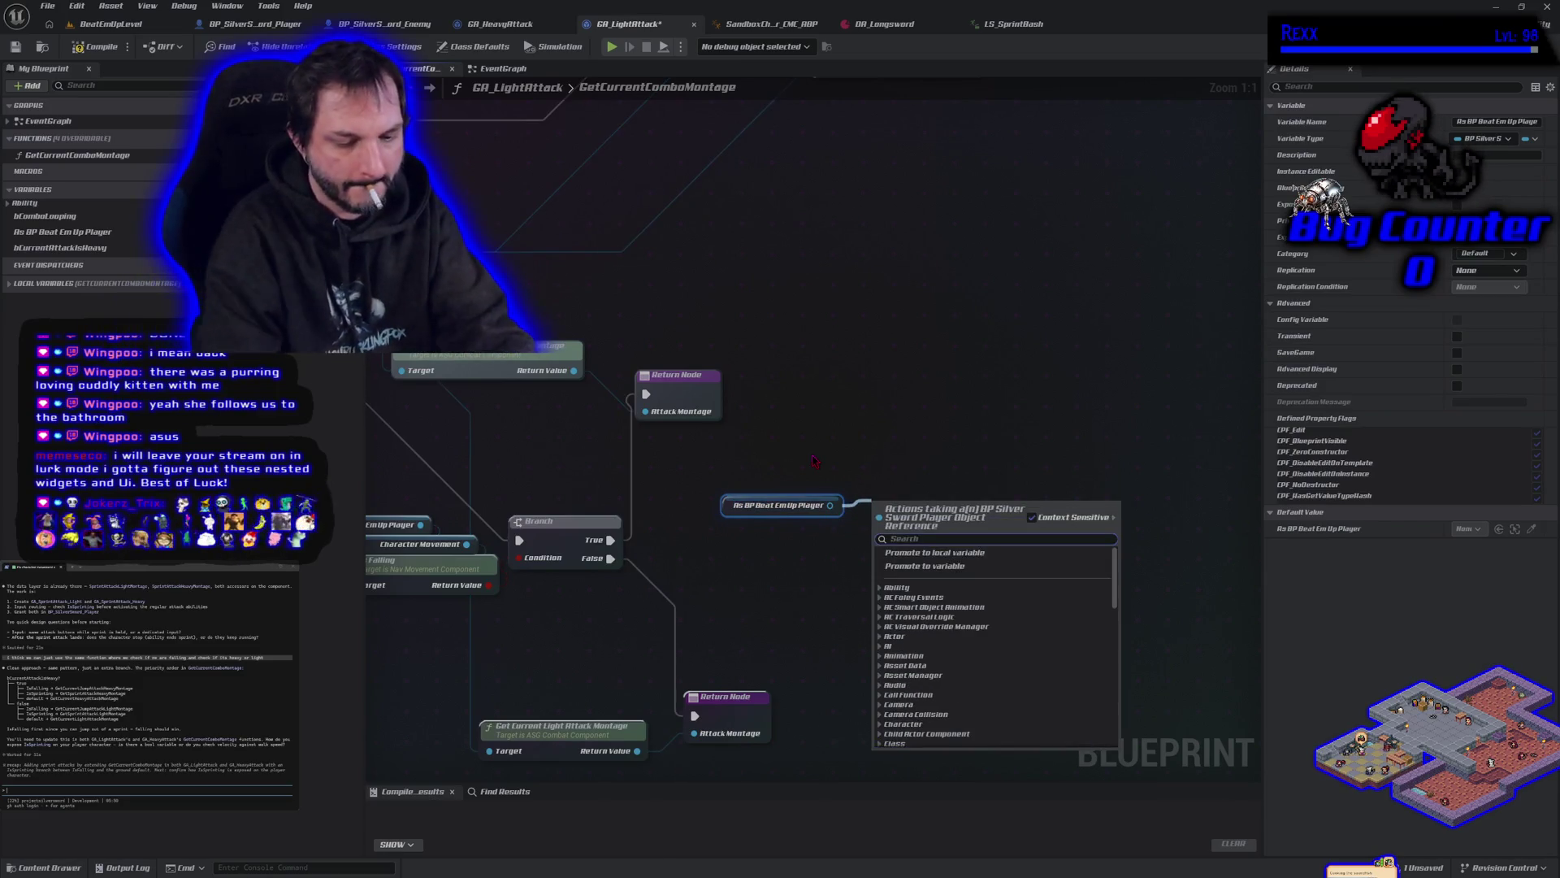
{"action": "type", "text": "rint"}
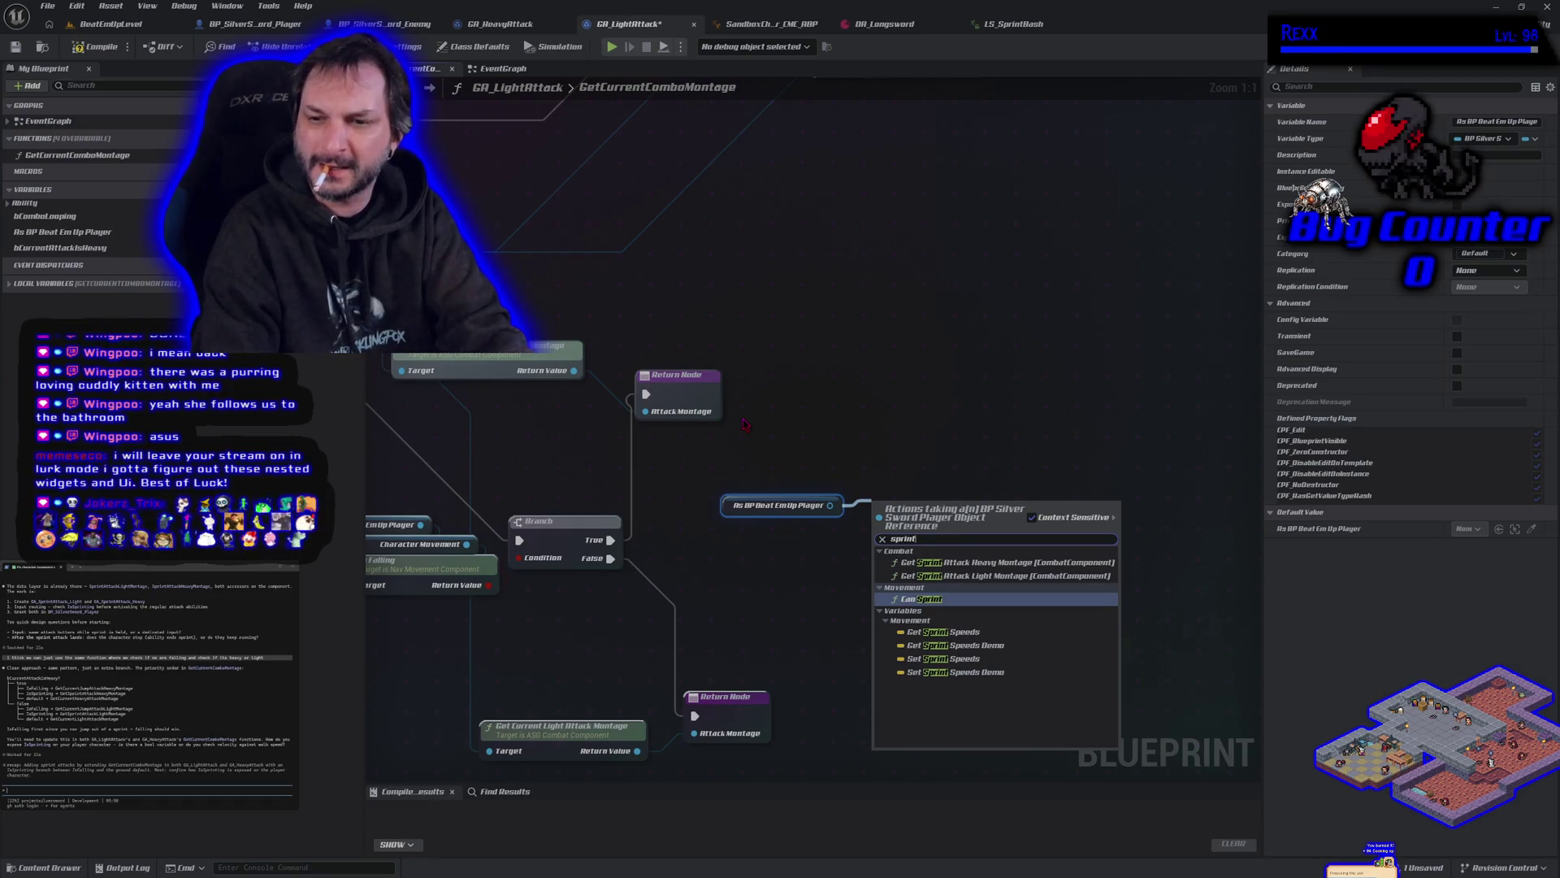
{"action": "left_click", "coordinate": [776, 26]}
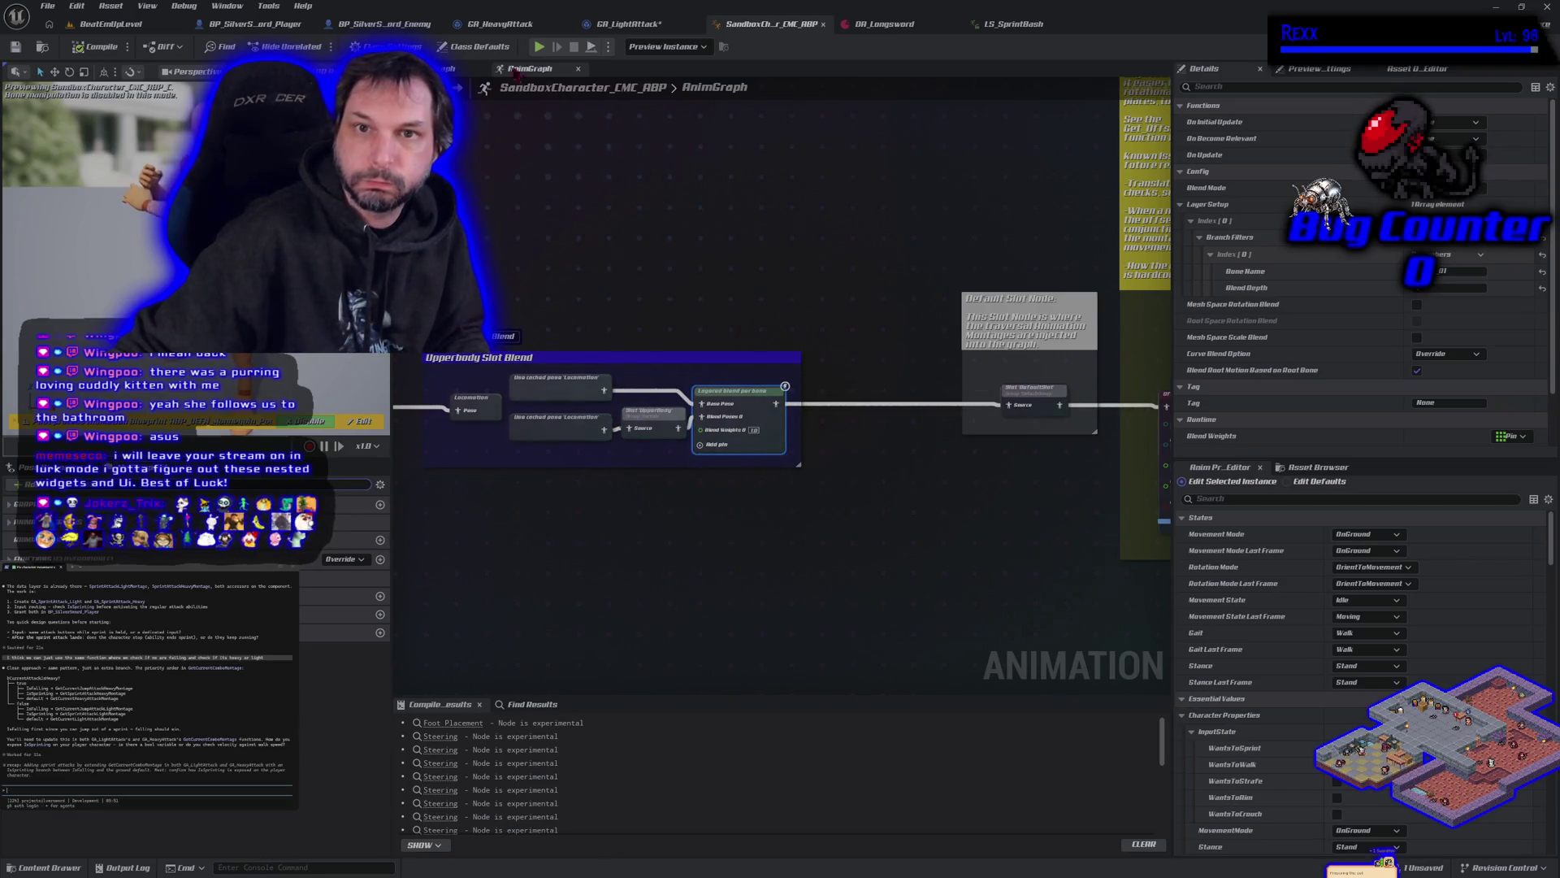
Step: Check the anim blueprint's EventGraph, then filter BP_SilverSword_Player's members for 'sprint'
{"action": "left_click", "coordinate": [446, 68]}
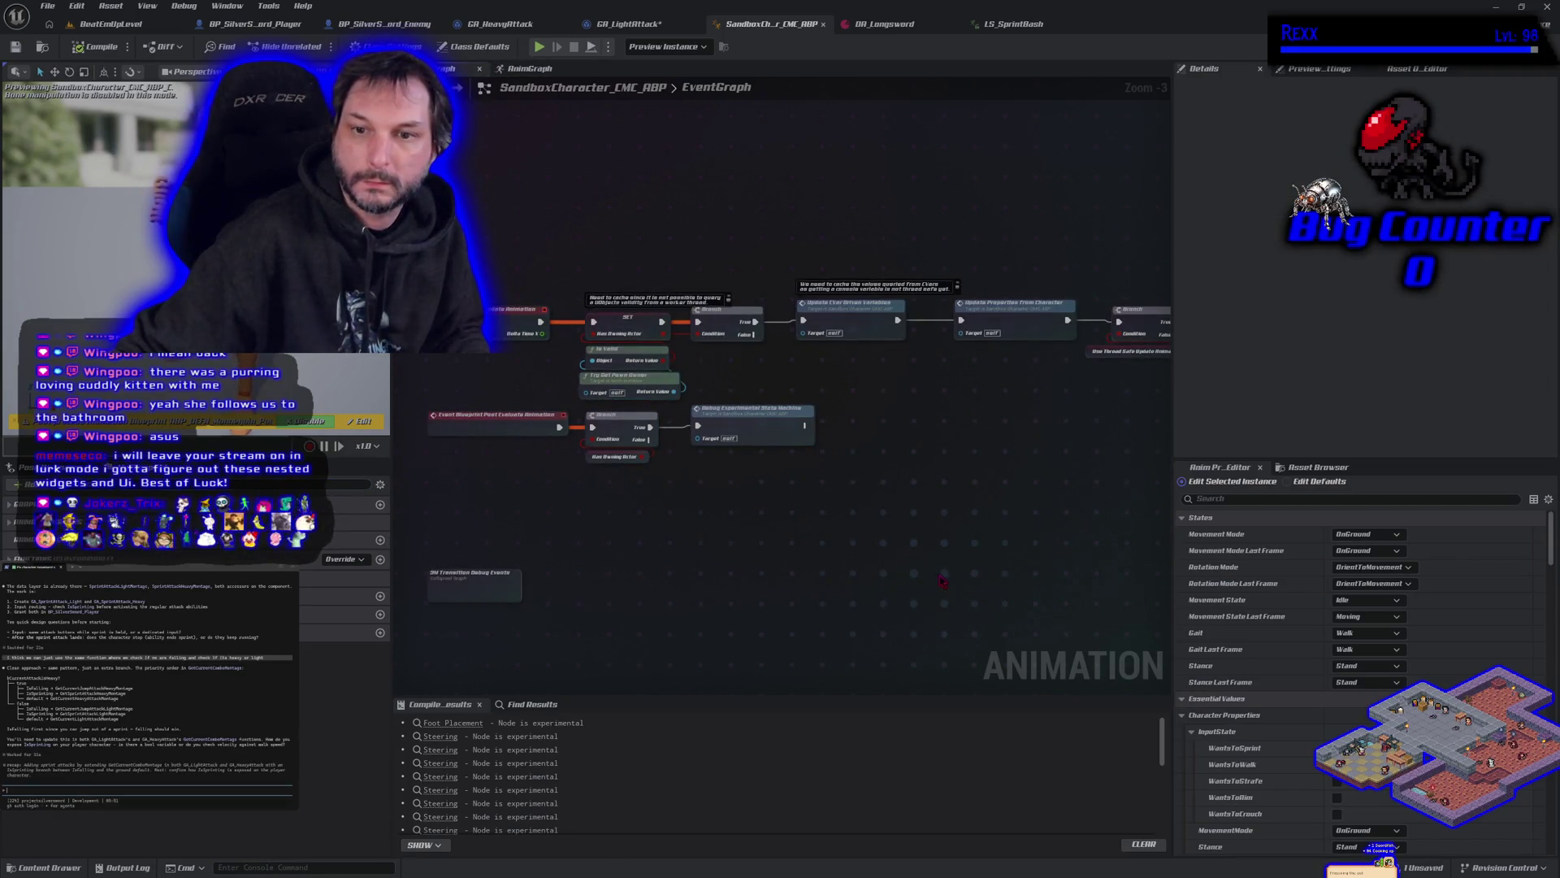
{"action": "left_click", "coordinate": [244, 23]}
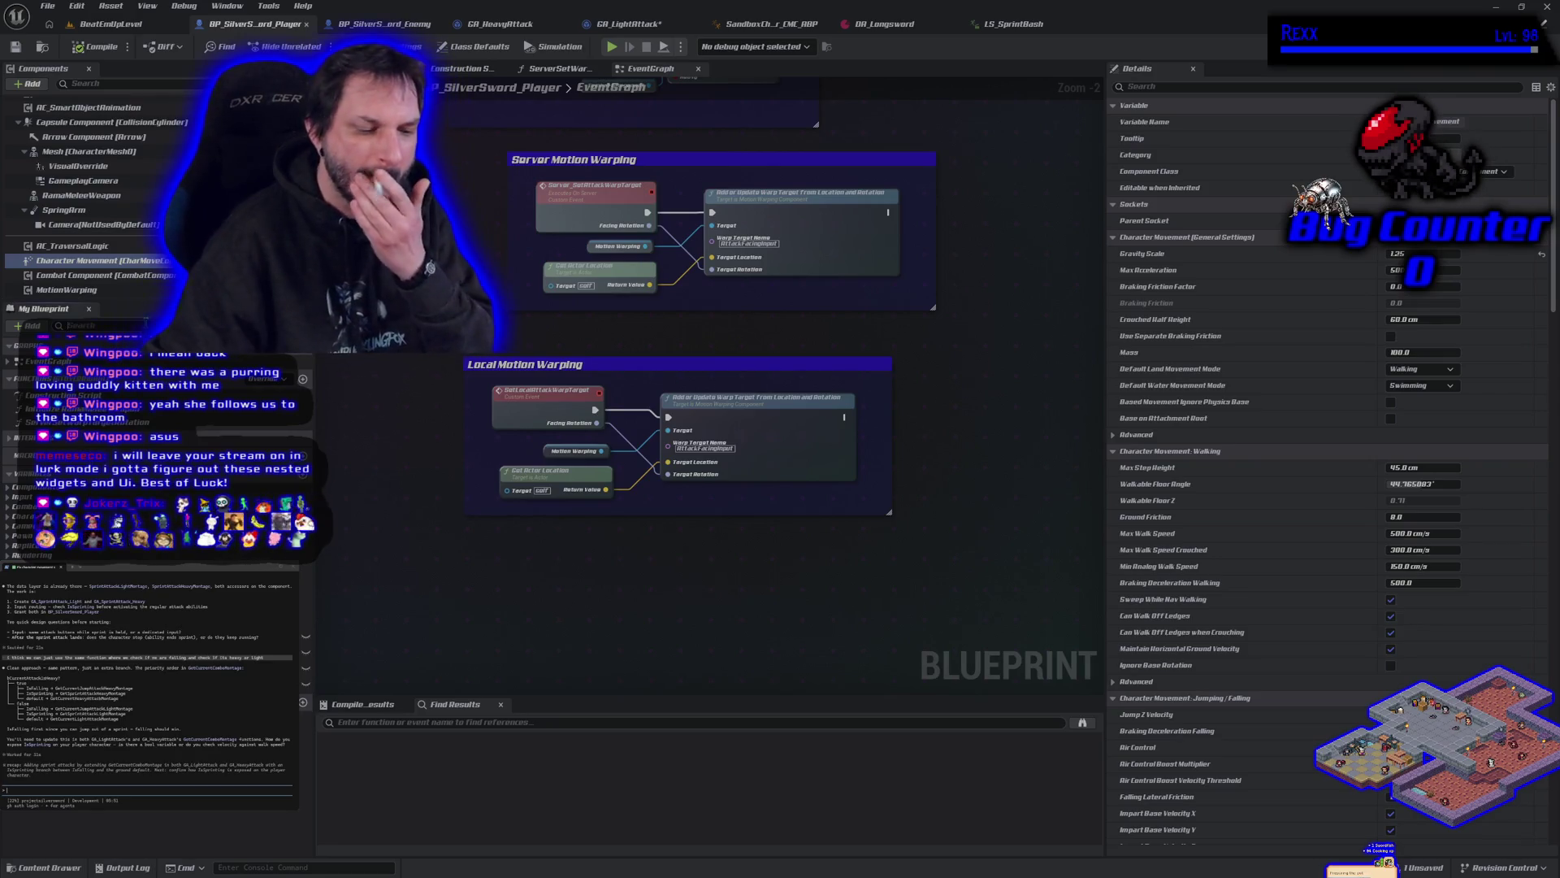
{"action": "left_click", "coordinate": [147, 324]}
{"action": "type", "text": "sprint"}
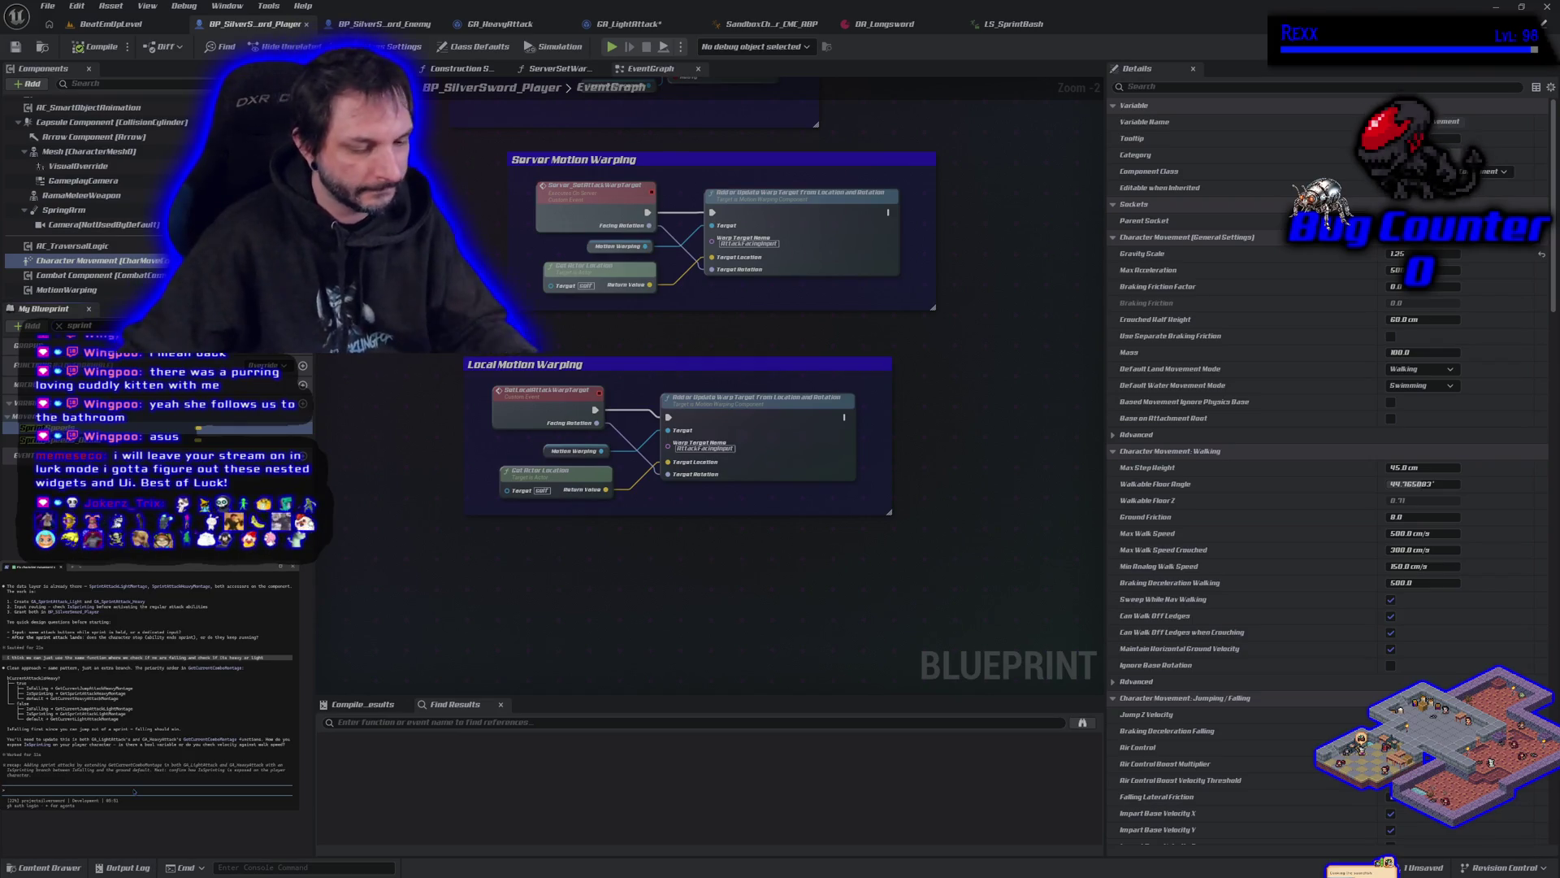
Step: Ask the assistant which movement component version the sample animation project uses
{"action": "type", "text": "Let the s"}
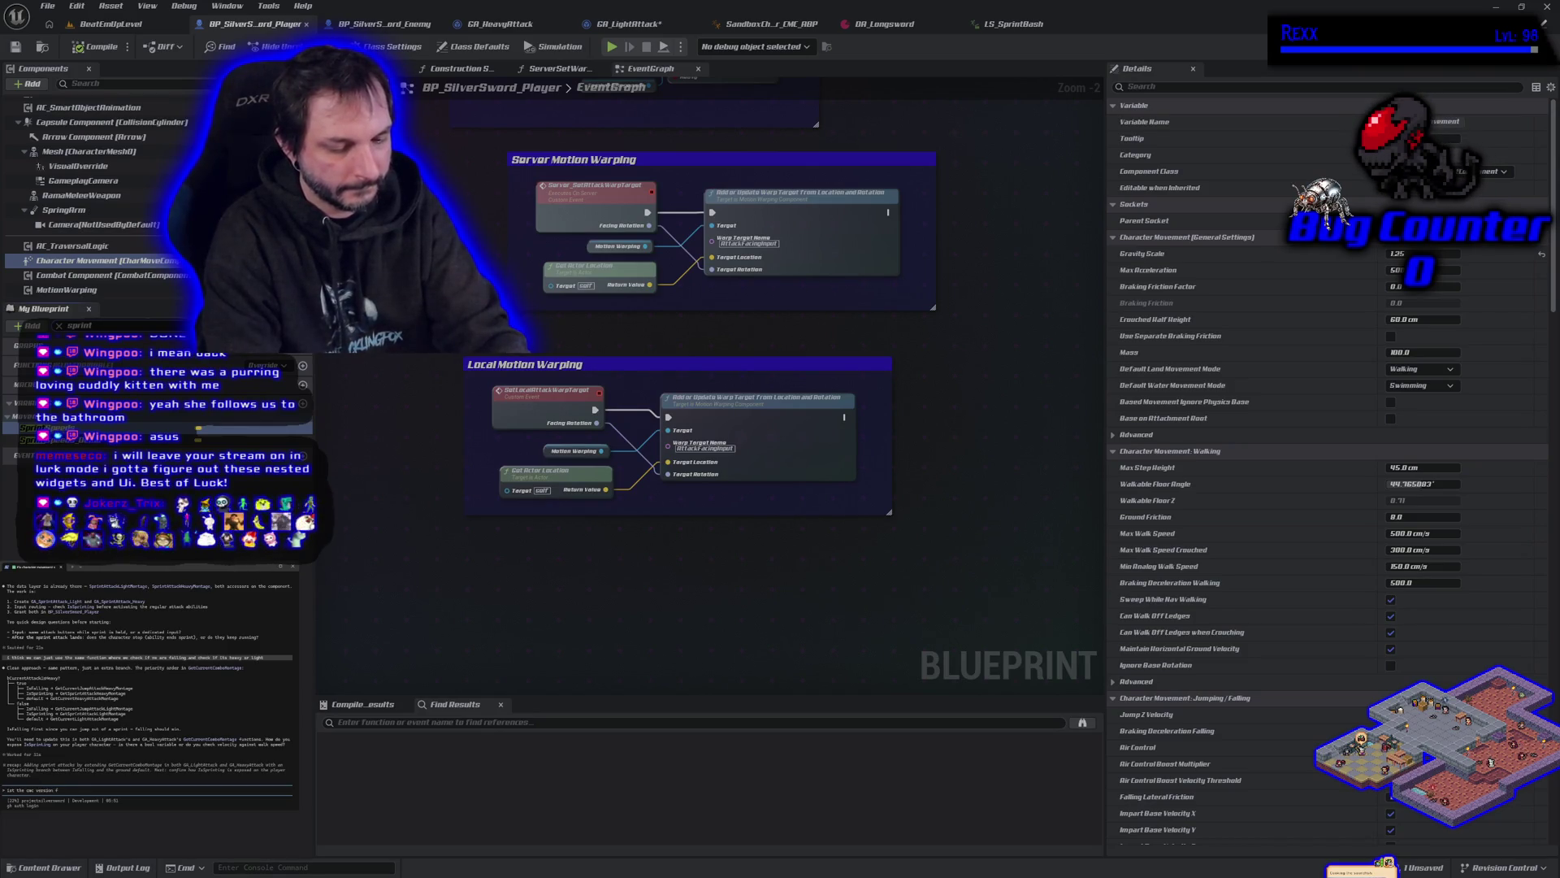
{"action": "type", "text": "yaml"}
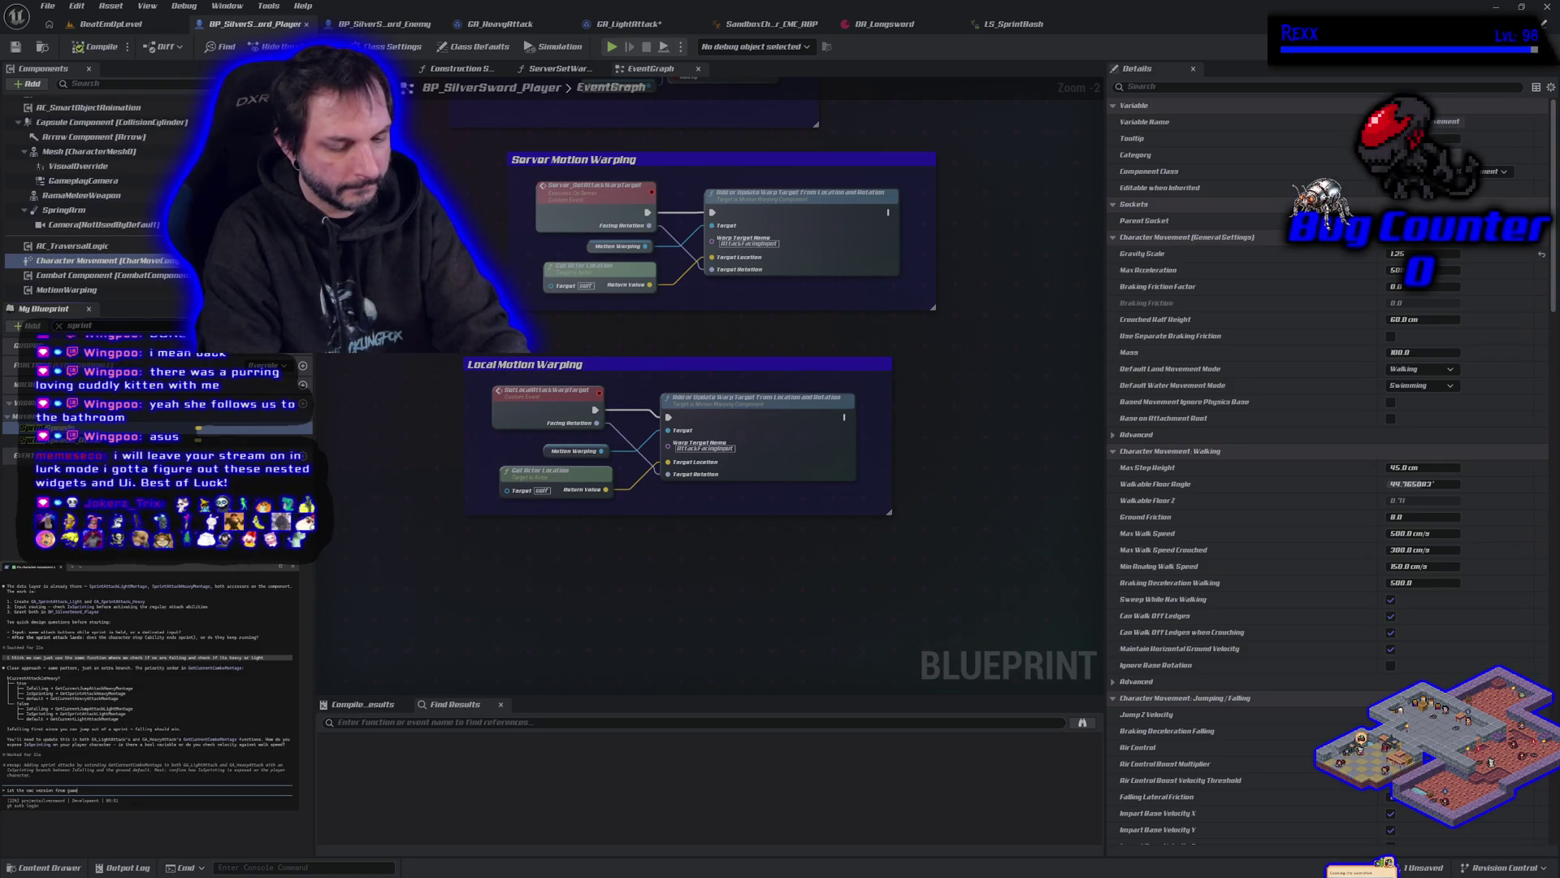
{"action": "type", "text": "imation sad"}
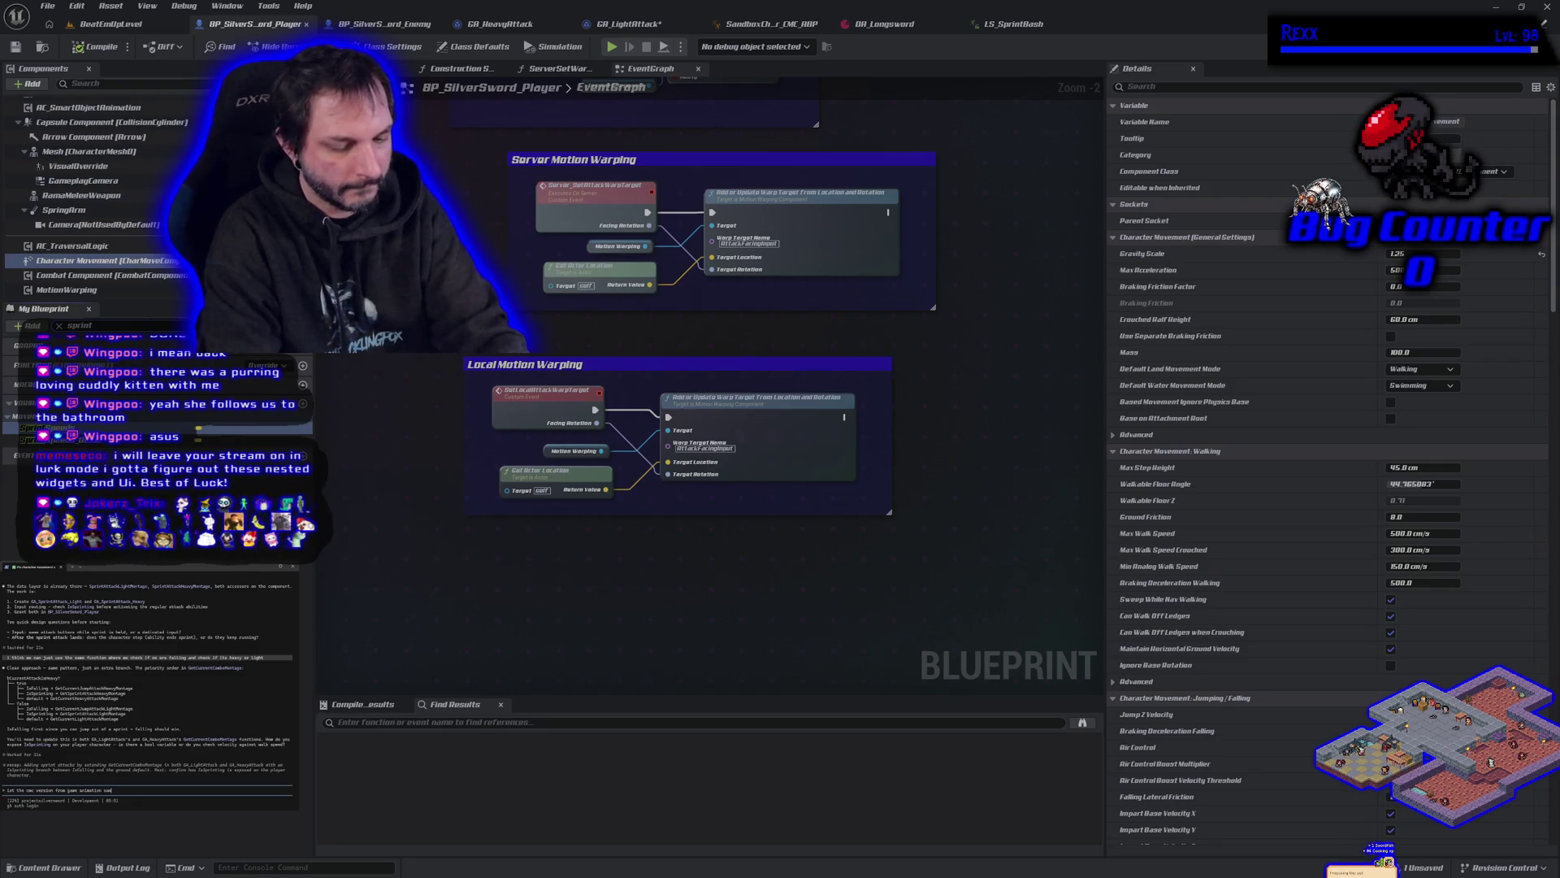
{"action": "type", "text": "roject"}
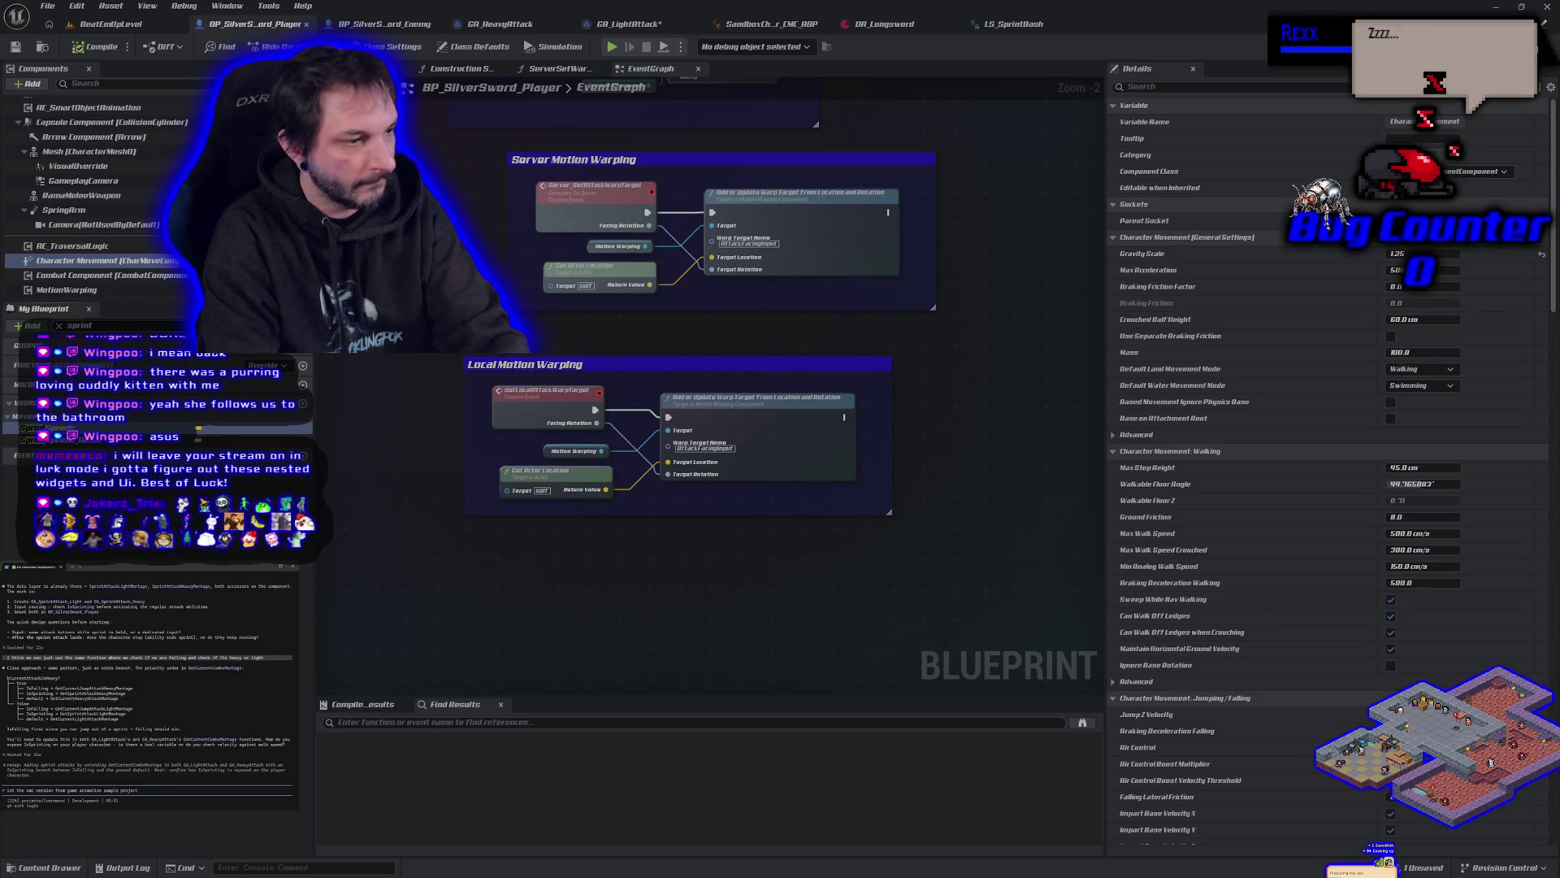
{"action": "key", "text": "Return"}
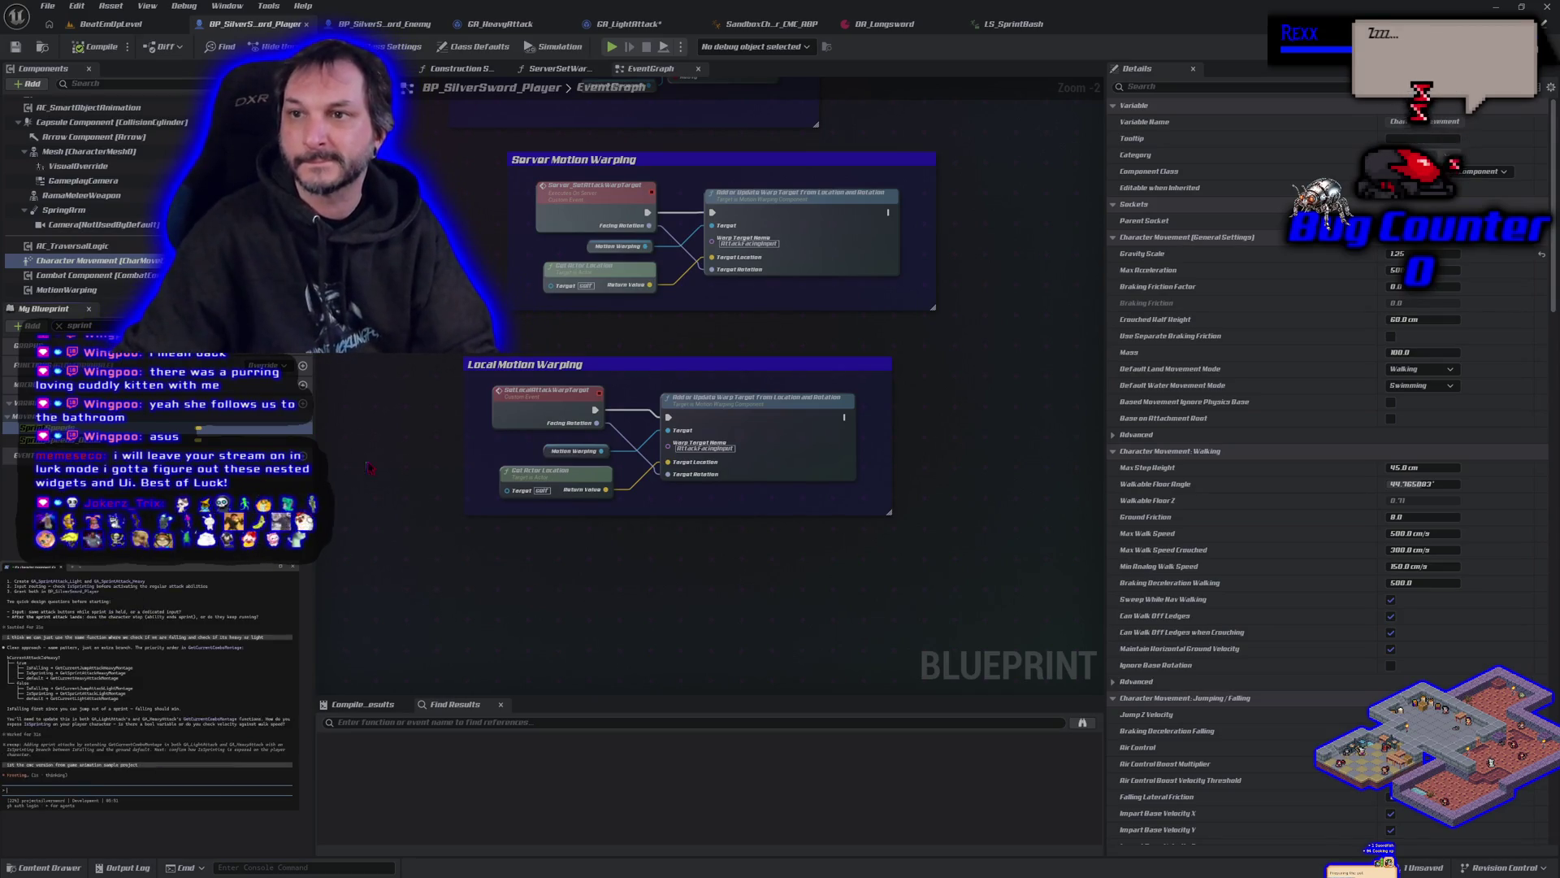
Step: Bring the Motion Warping comment groups into view and clear the 'sprint' member filter
{"action": "scroll", "coordinate": [916, 418], "scroll_direction": "down", "scroll_amount": 3}
{"action": "left_click_drag", "start_coordinate": [919, 419], "coordinate": [616, 499]}
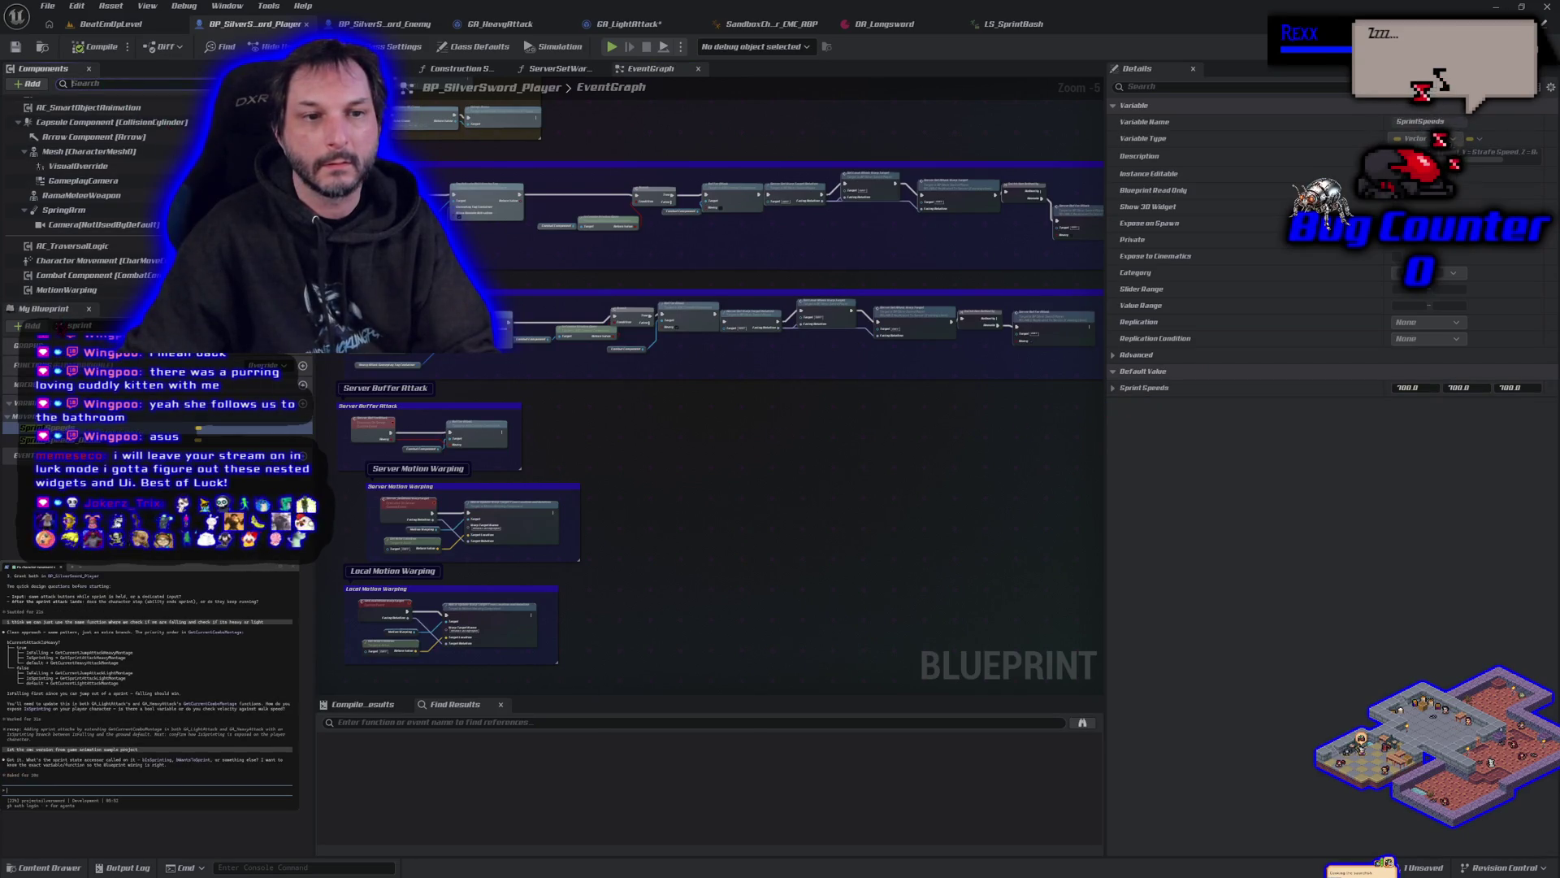
{"action": "key", "text": "Escape"}
{"action": "scroll", "coordinate": [59, 118], "scroll_direction": "up", "scroll_amount": 3}
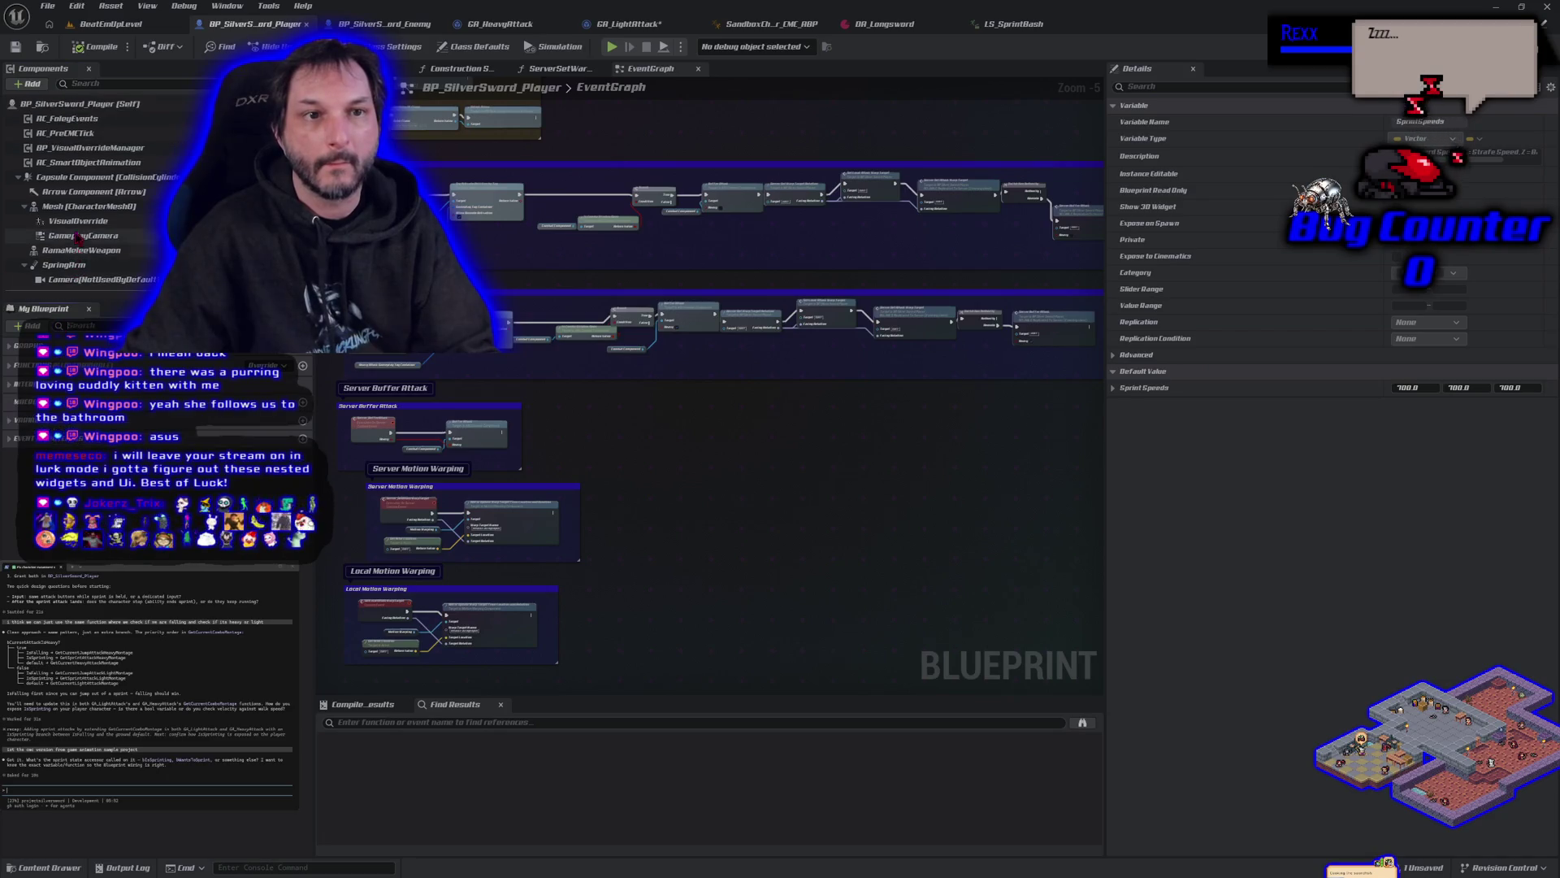
Step: Find WantsToSprint in the player's Class Defaults, then ask the assistant about it and combo reset on landing
{"action": "left_click", "coordinate": [61, 104]}
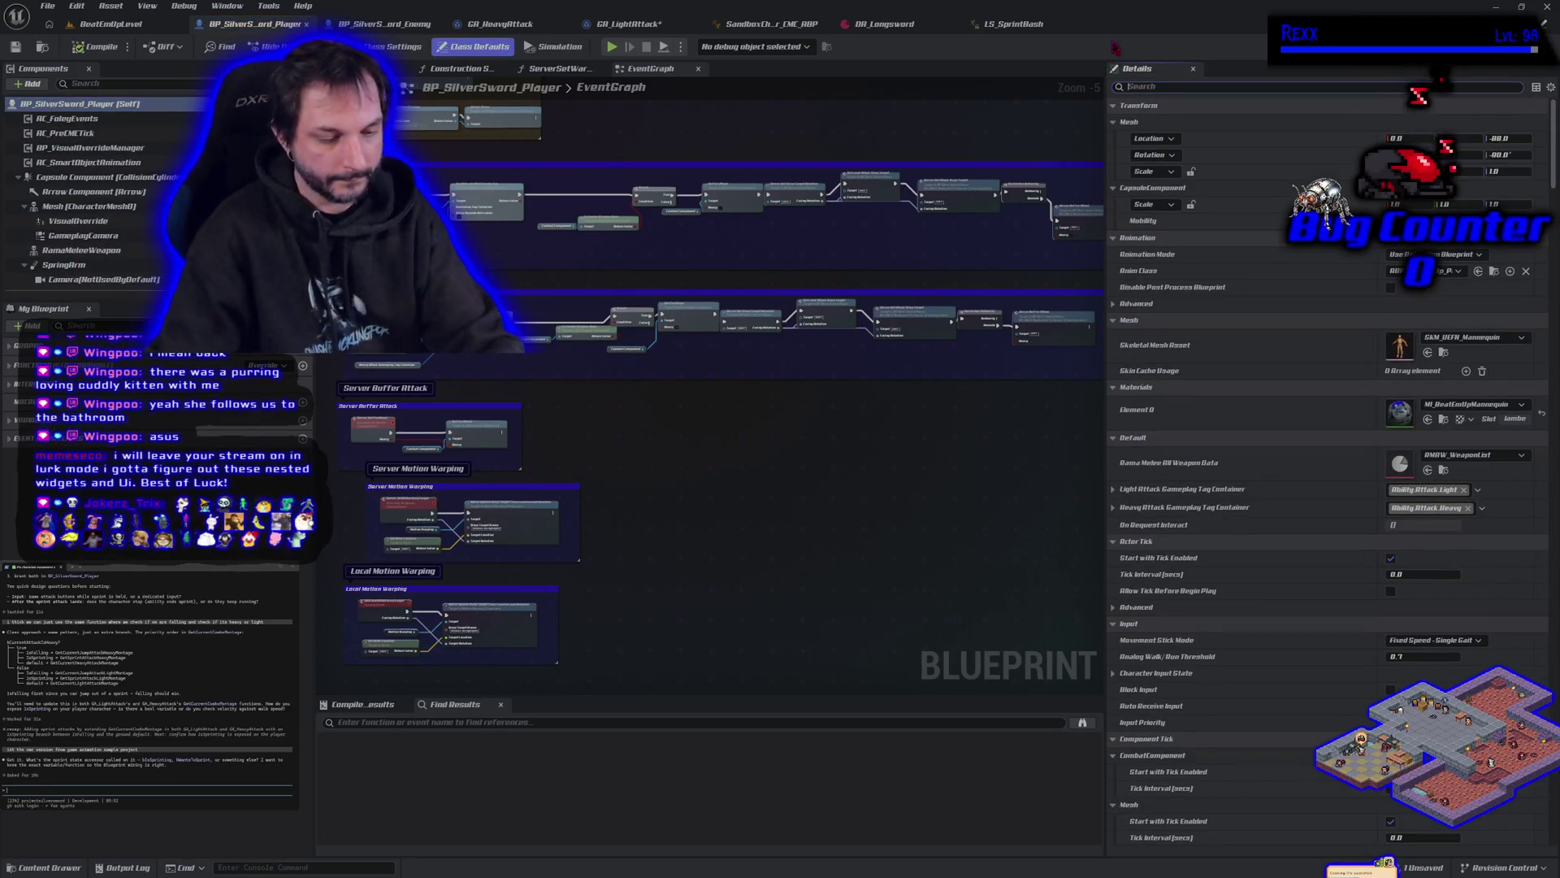
{"action": "type", "text": "sprint"}
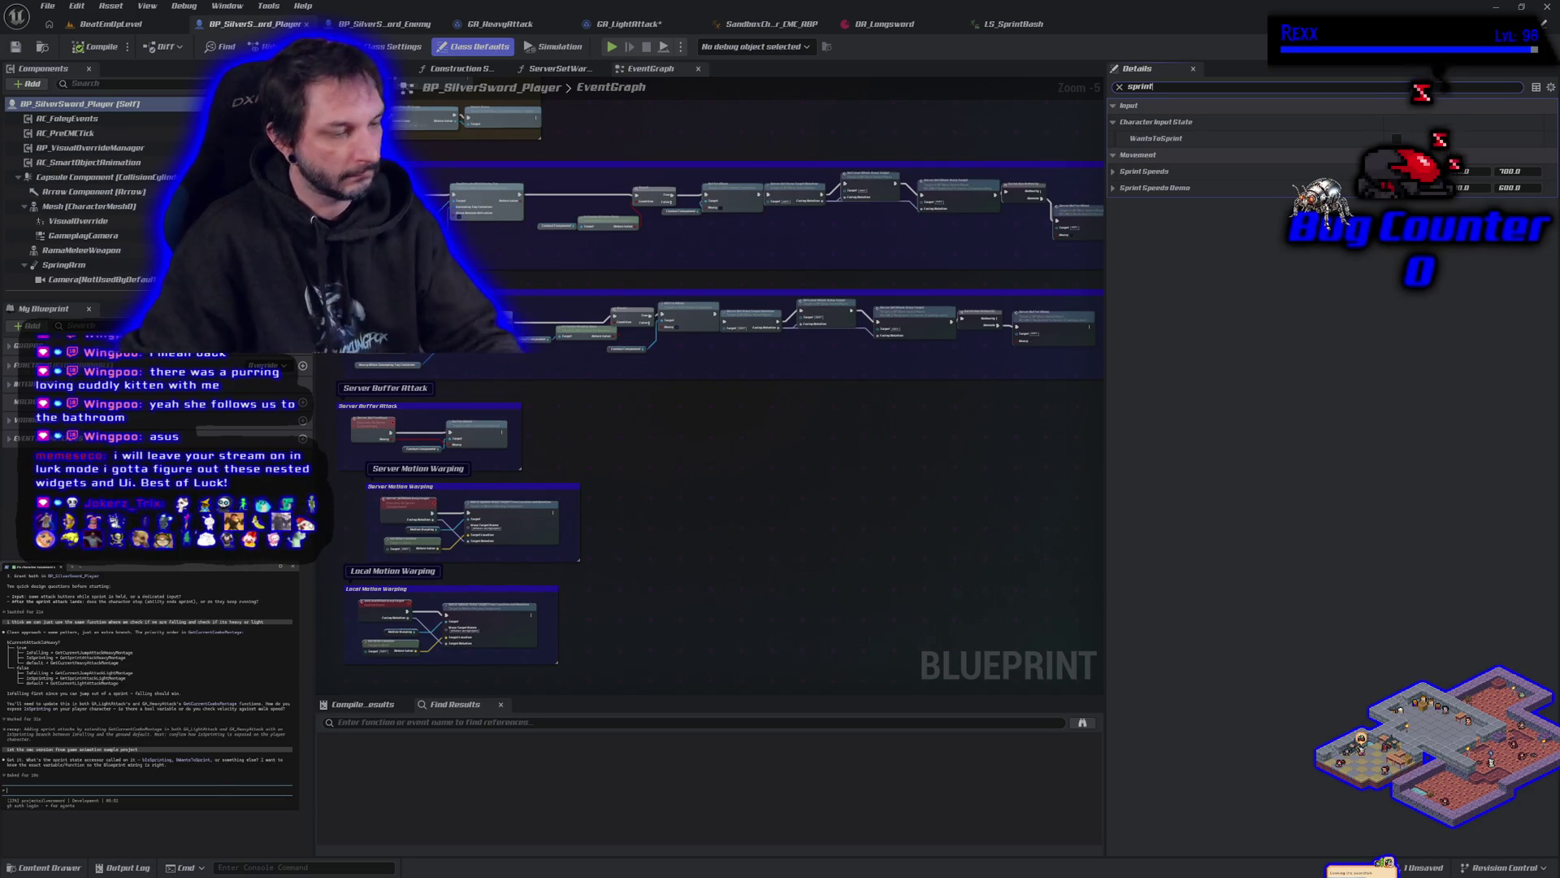
{"action": "type", "text": "wantstosprint"}
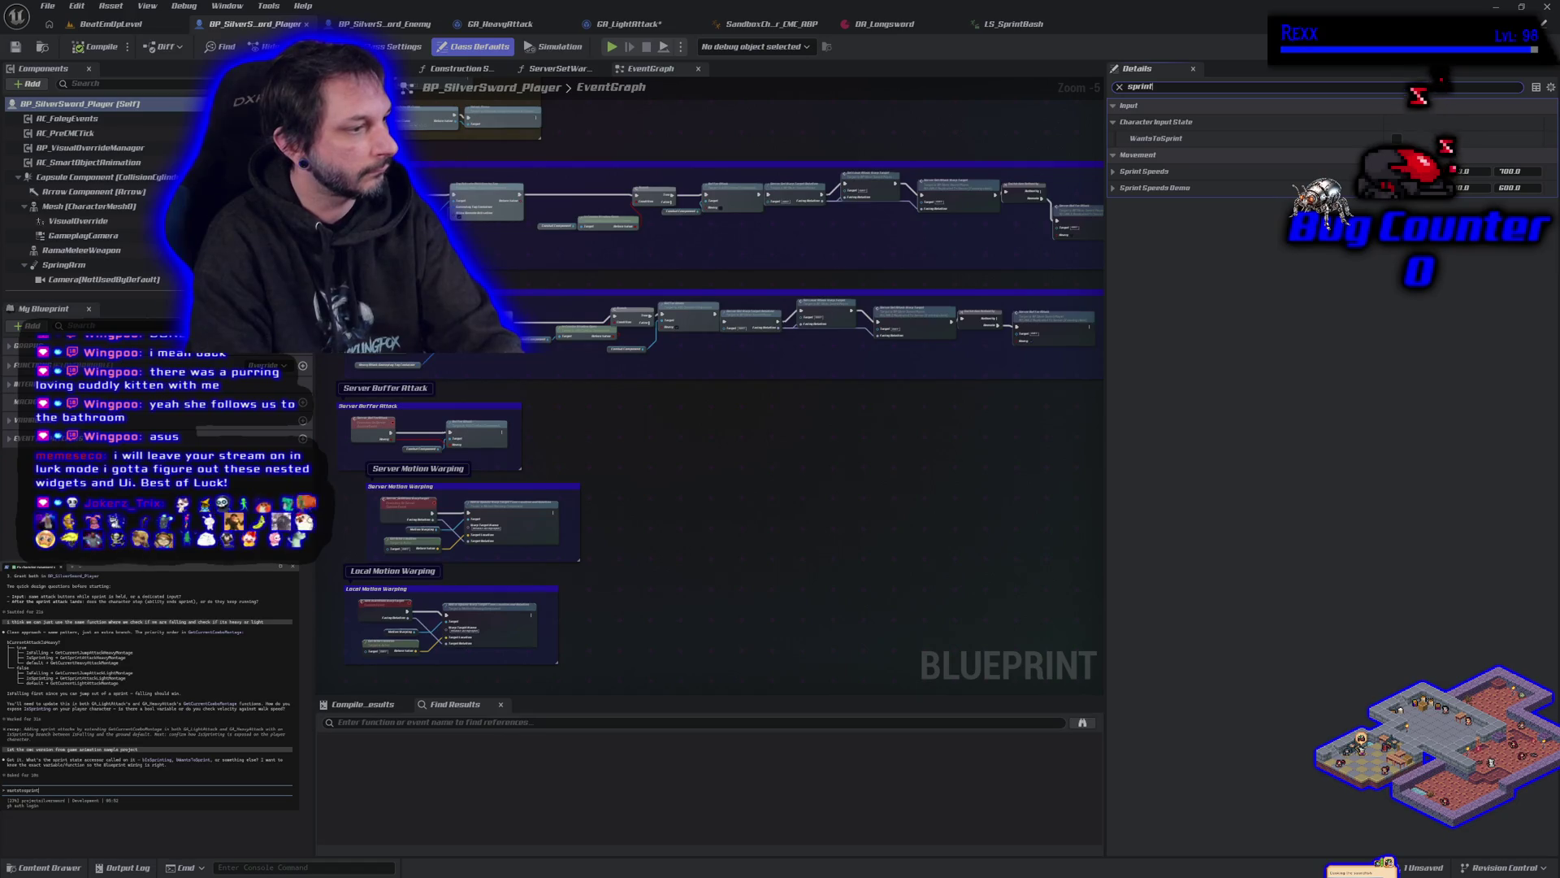
{"action": "key", "text": "Return"}
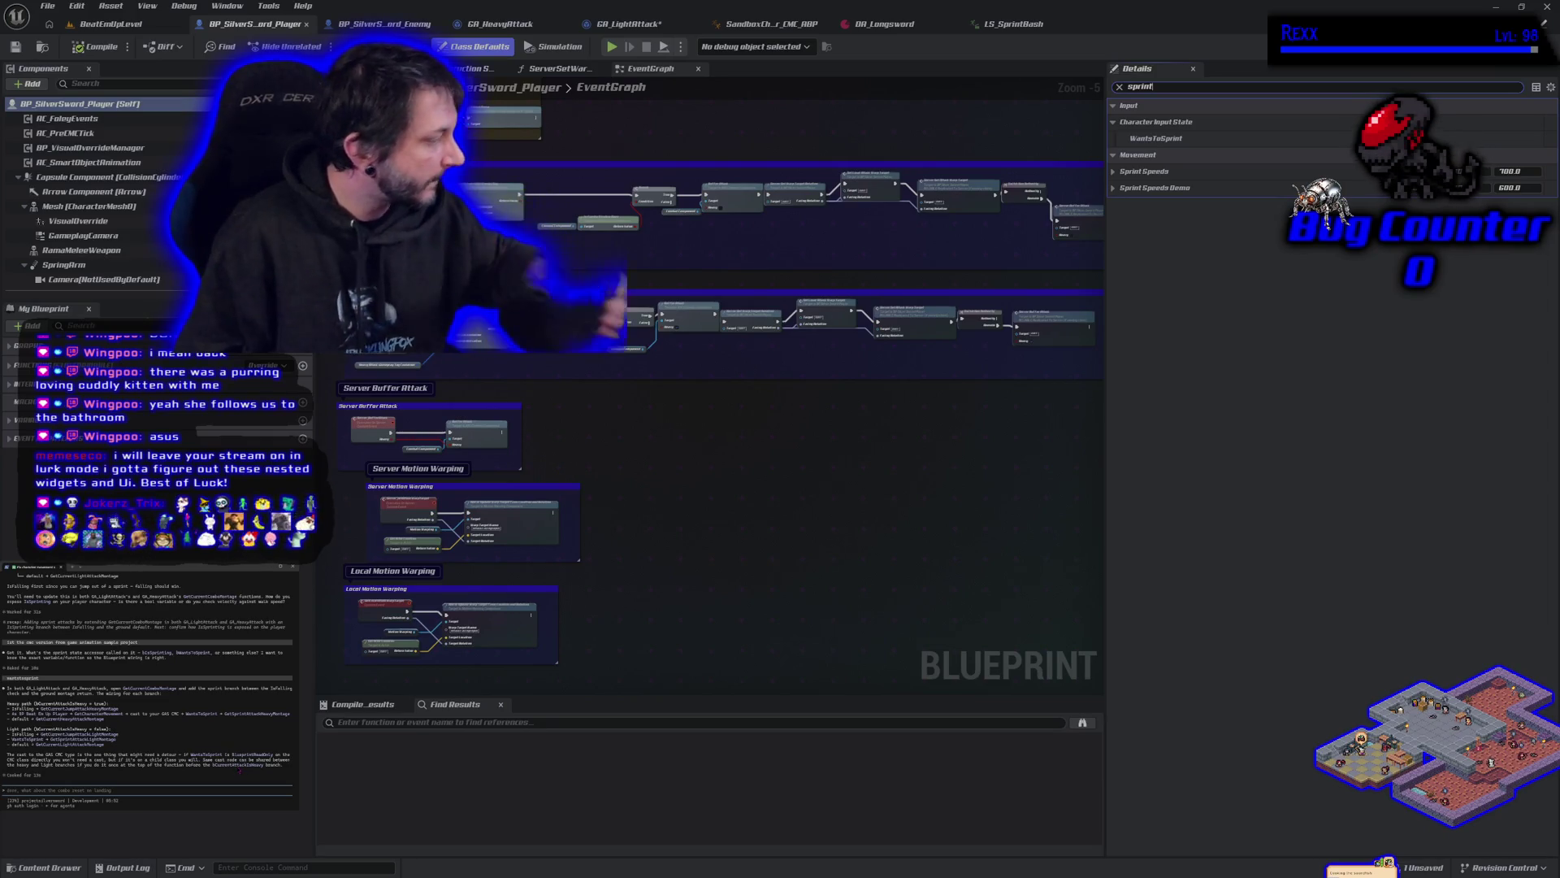
{"action": "type", "text": "so its want"}
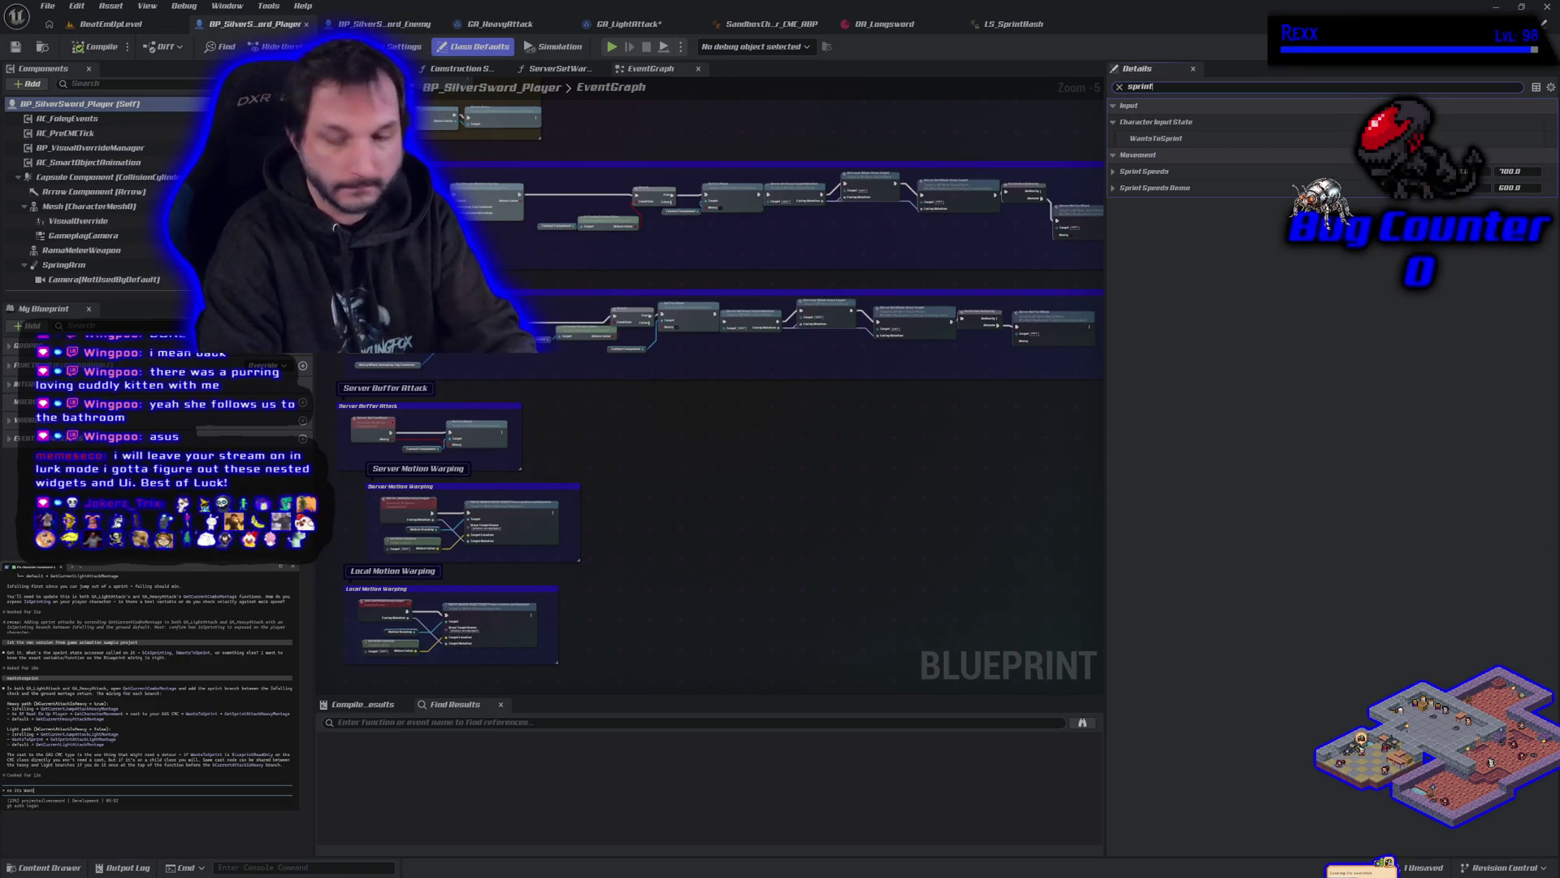
{"action": "type", "text": "ToSprint"}
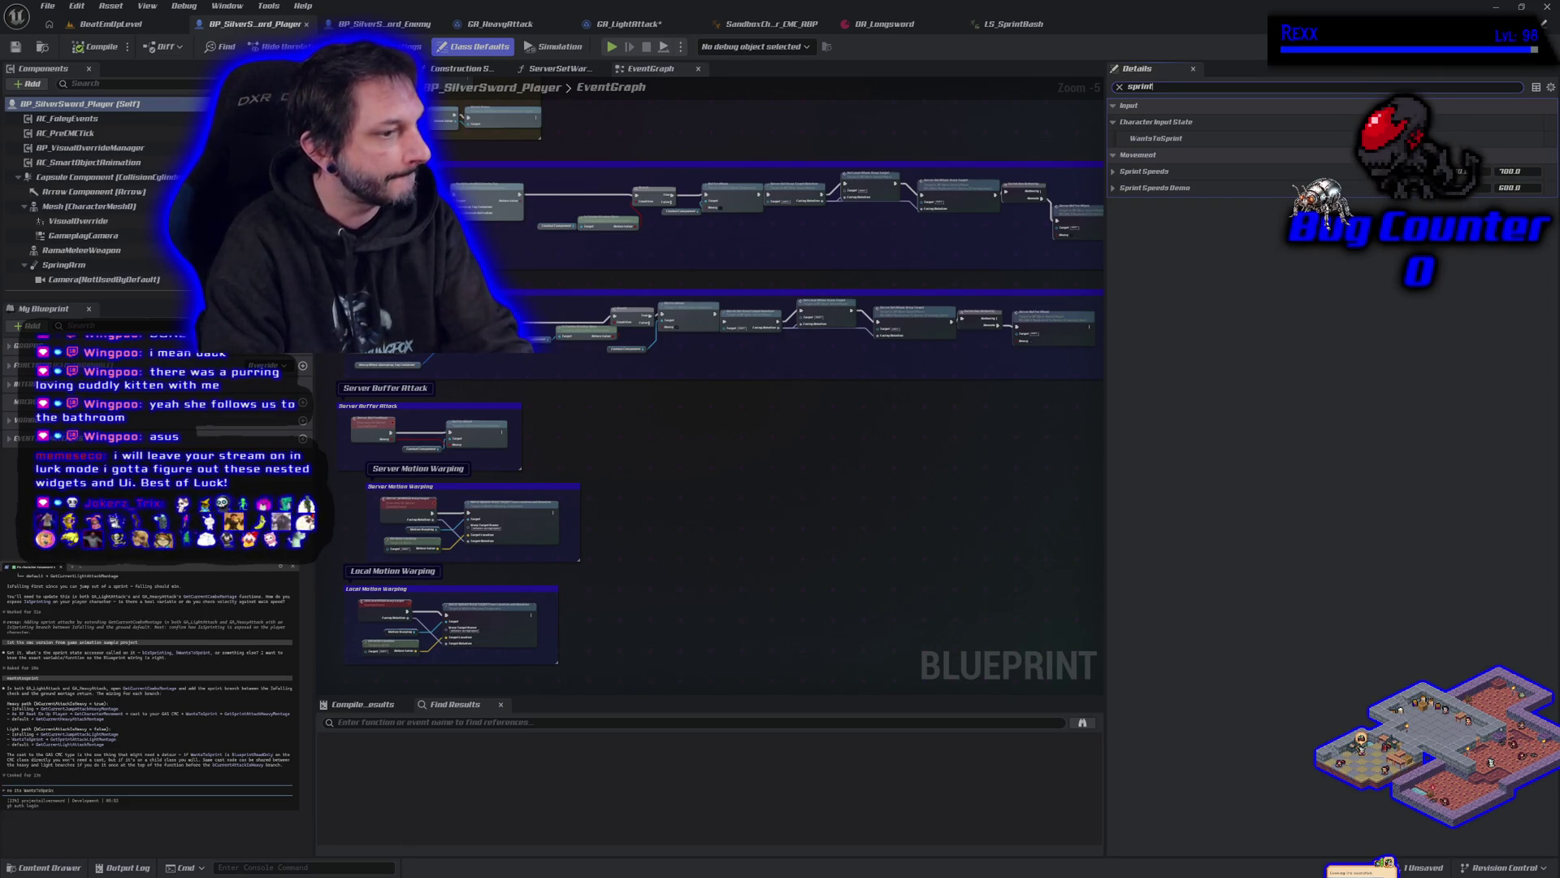
{"action": "type", "text": " does, what about the combo reset on landing"}
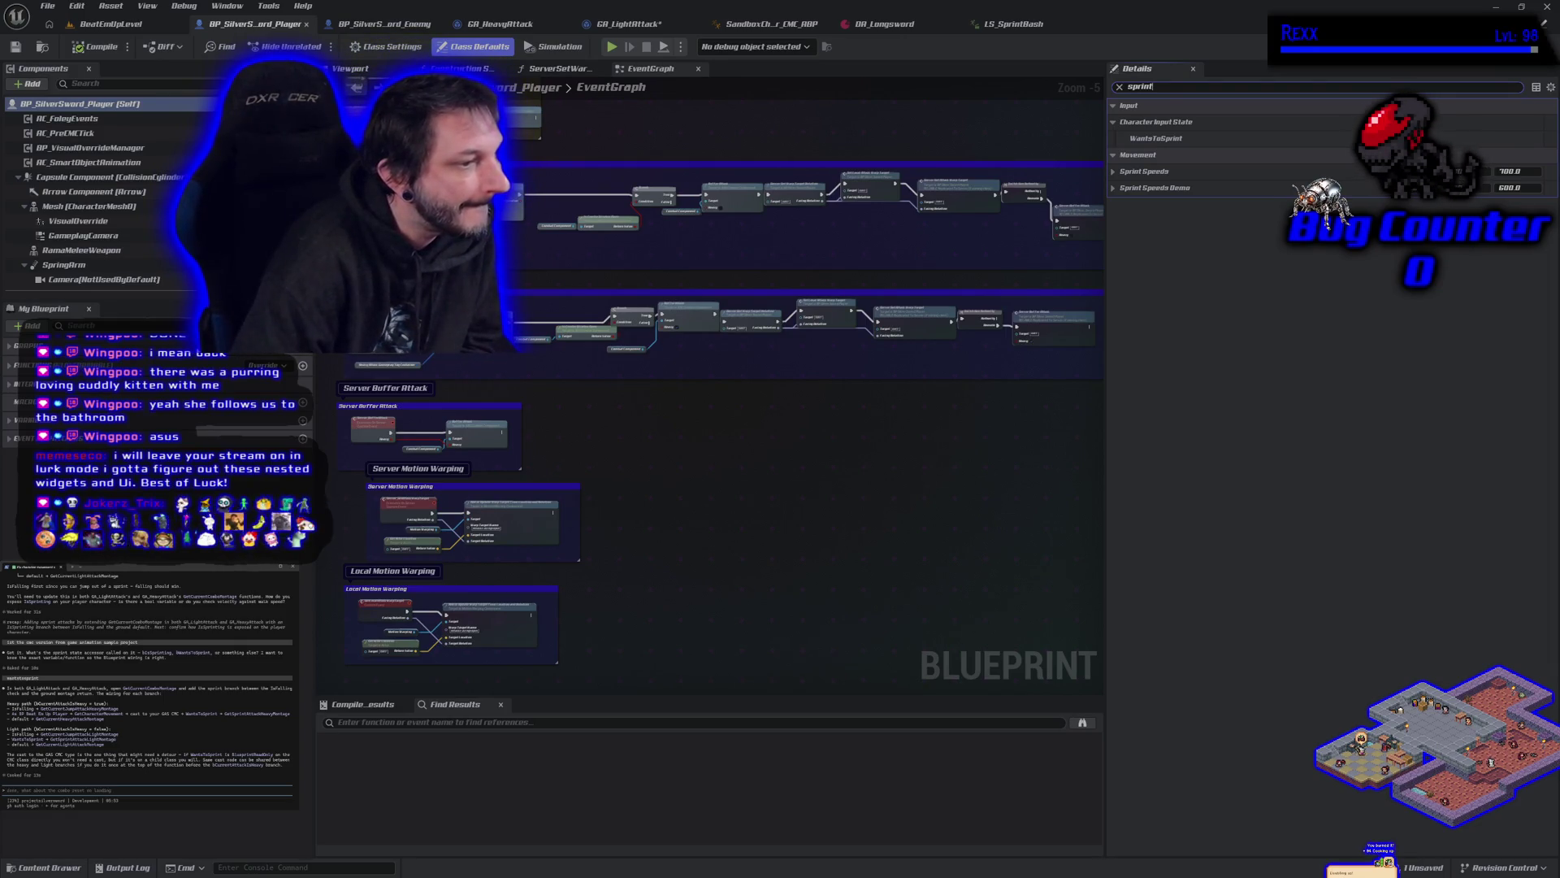
{"action": "left_click", "coordinate": [626, 23]}
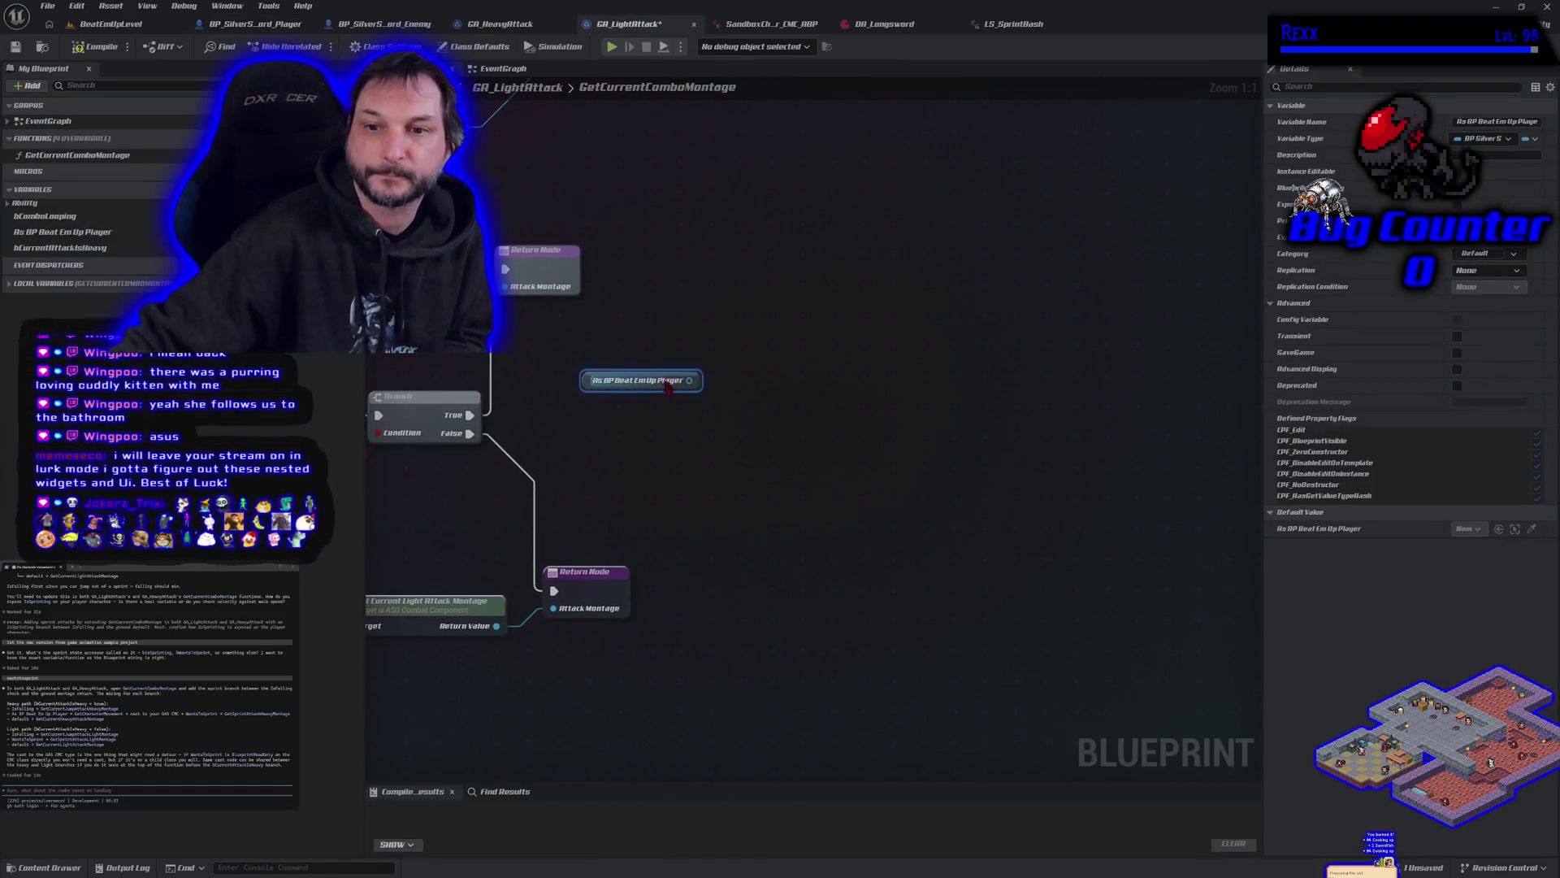
Step: Add a Get Character Movement node from the Beat Em Up Player reference after 'wants' and 'state' searches fail
{"action": "left_click_drag", "start_coordinate": [690, 380], "coordinate": [748, 382]}
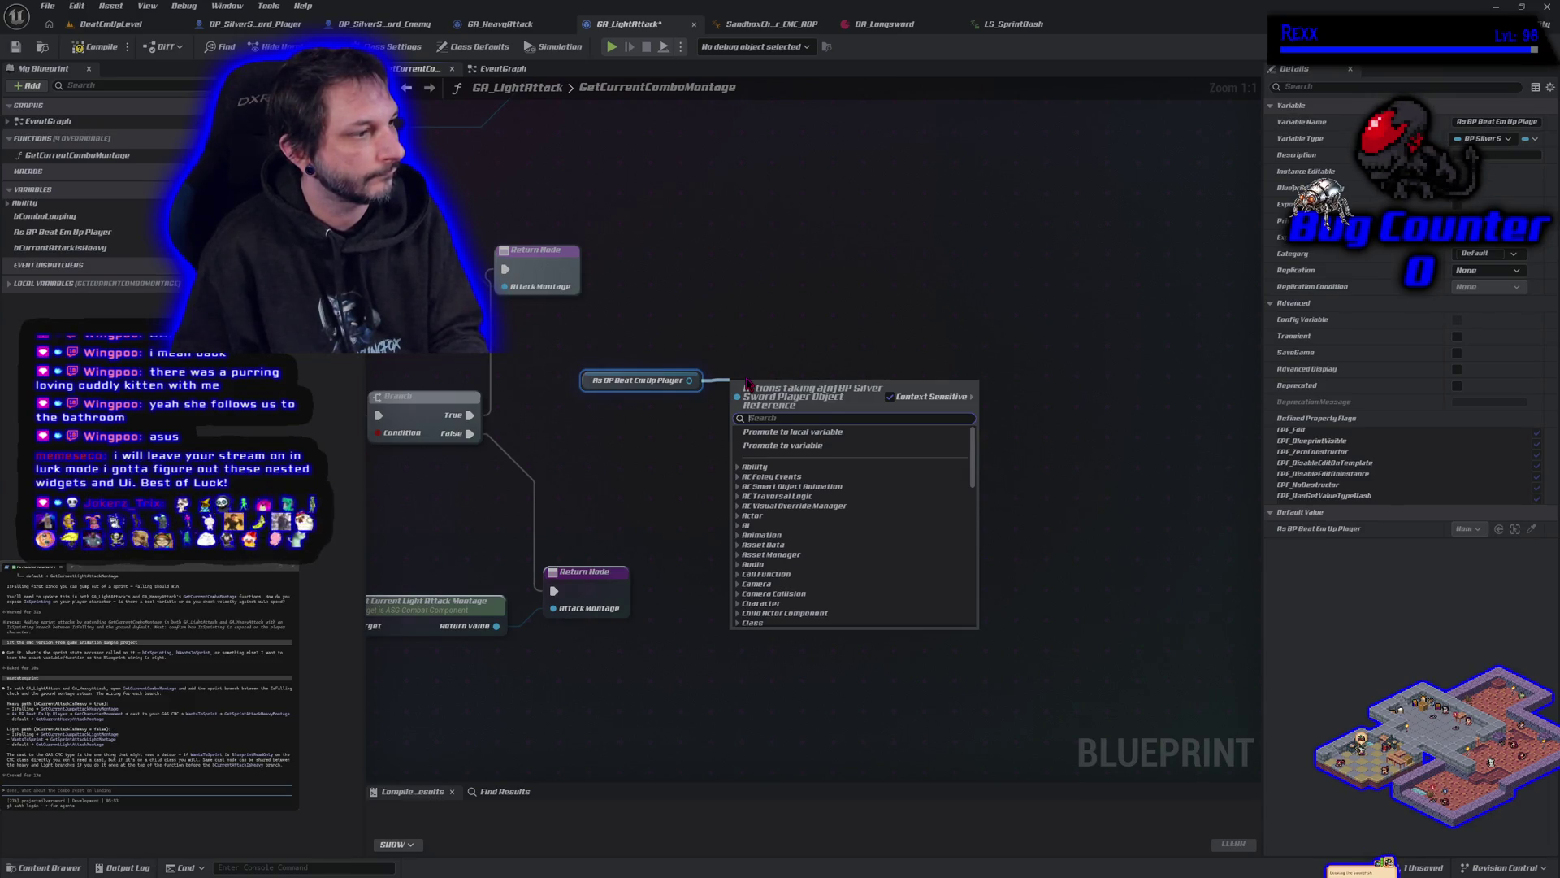
{"action": "type", "text": "wants"}
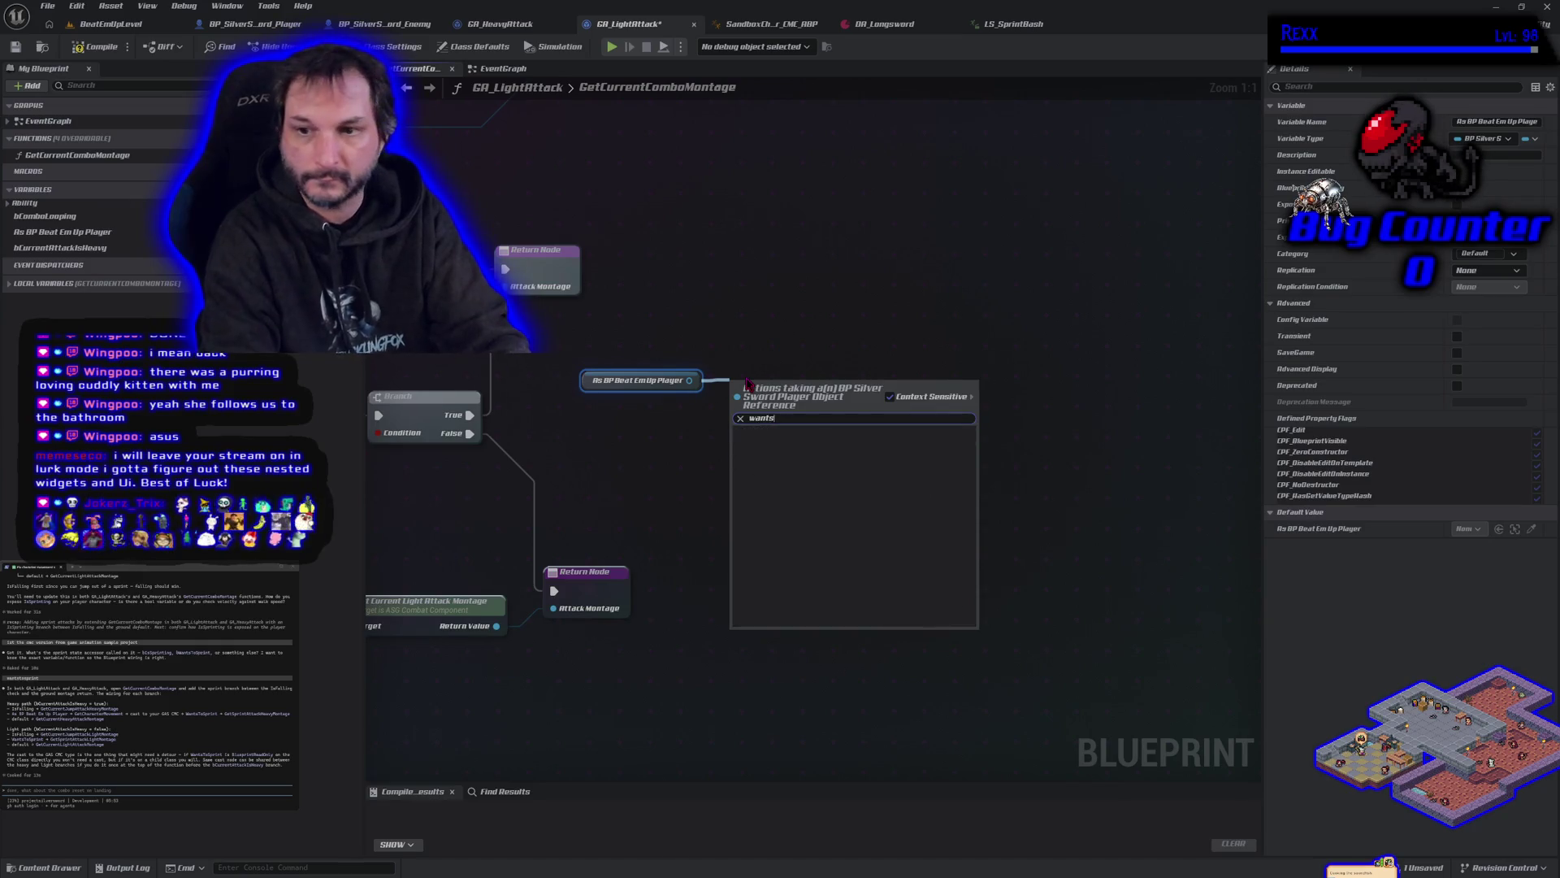
{"action": "key", "text": "BackSpace"}
{"action": "key", "text": "BackSpace"}
{"action": "key", "text": "BackSpace"}
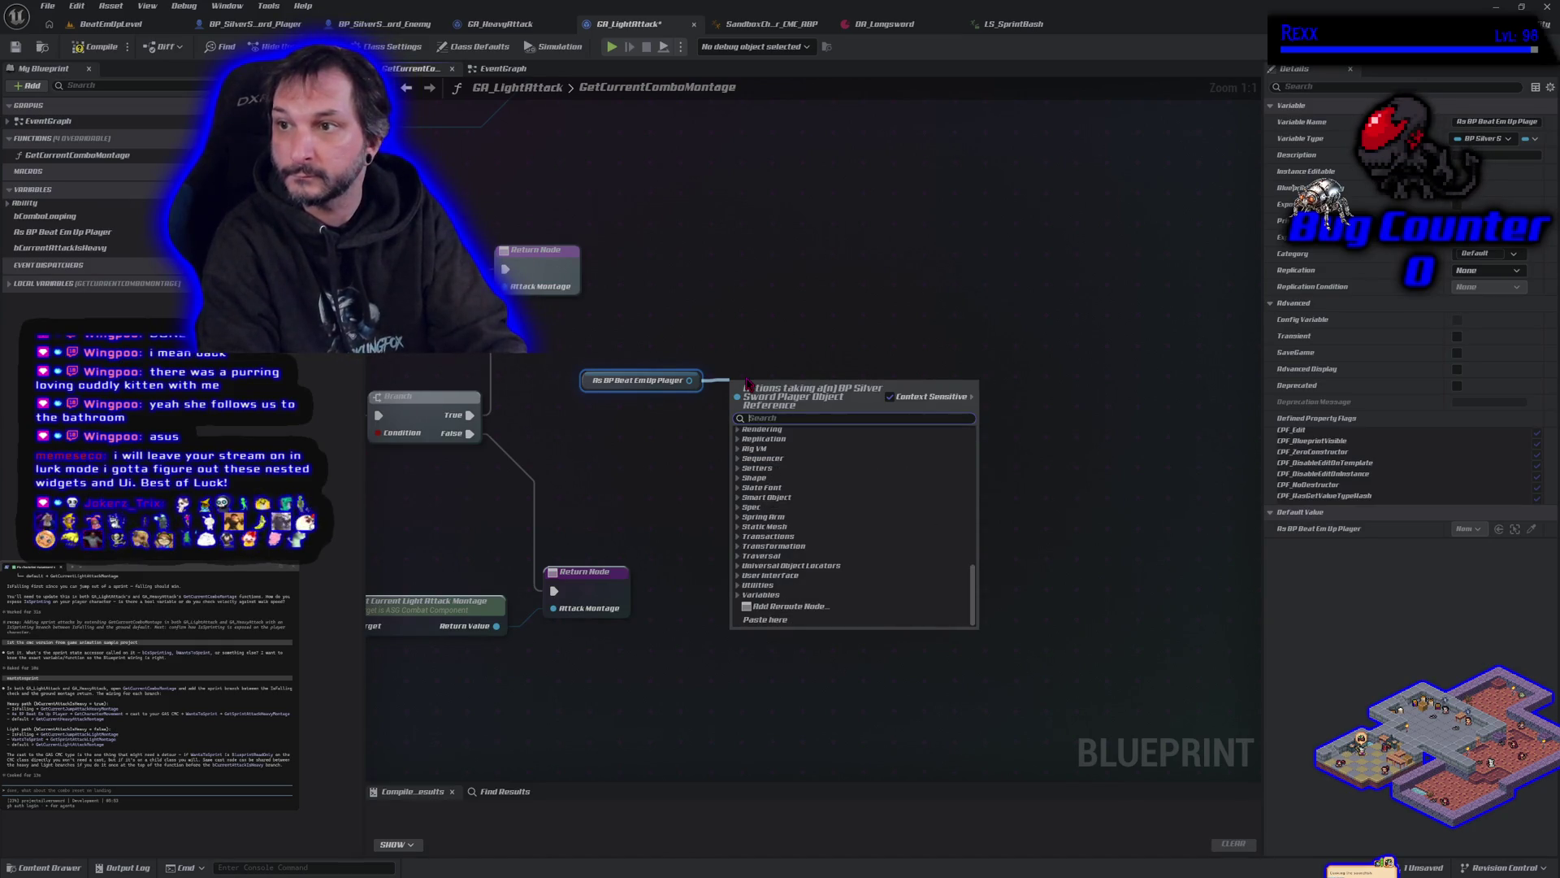
{"action": "type", "text": "state"}
{"action": "key", "text": "BackSpace"}
{"action": "key", "text": "BackSpace"}
{"action": "key", "text": "BackSpace"}
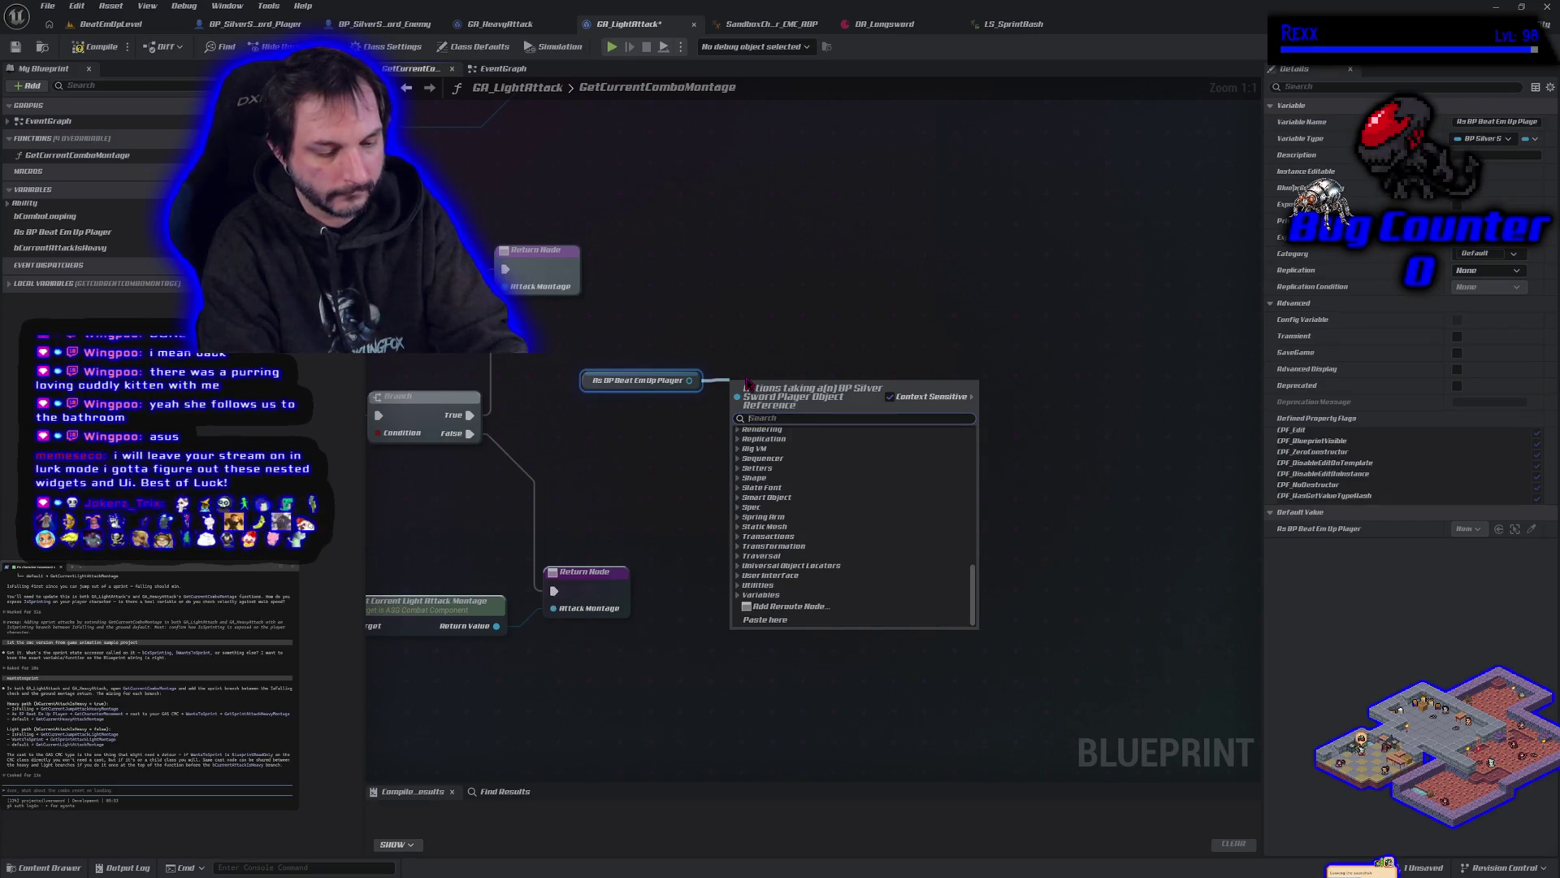
{"action": "type", "text": "get character mov"}
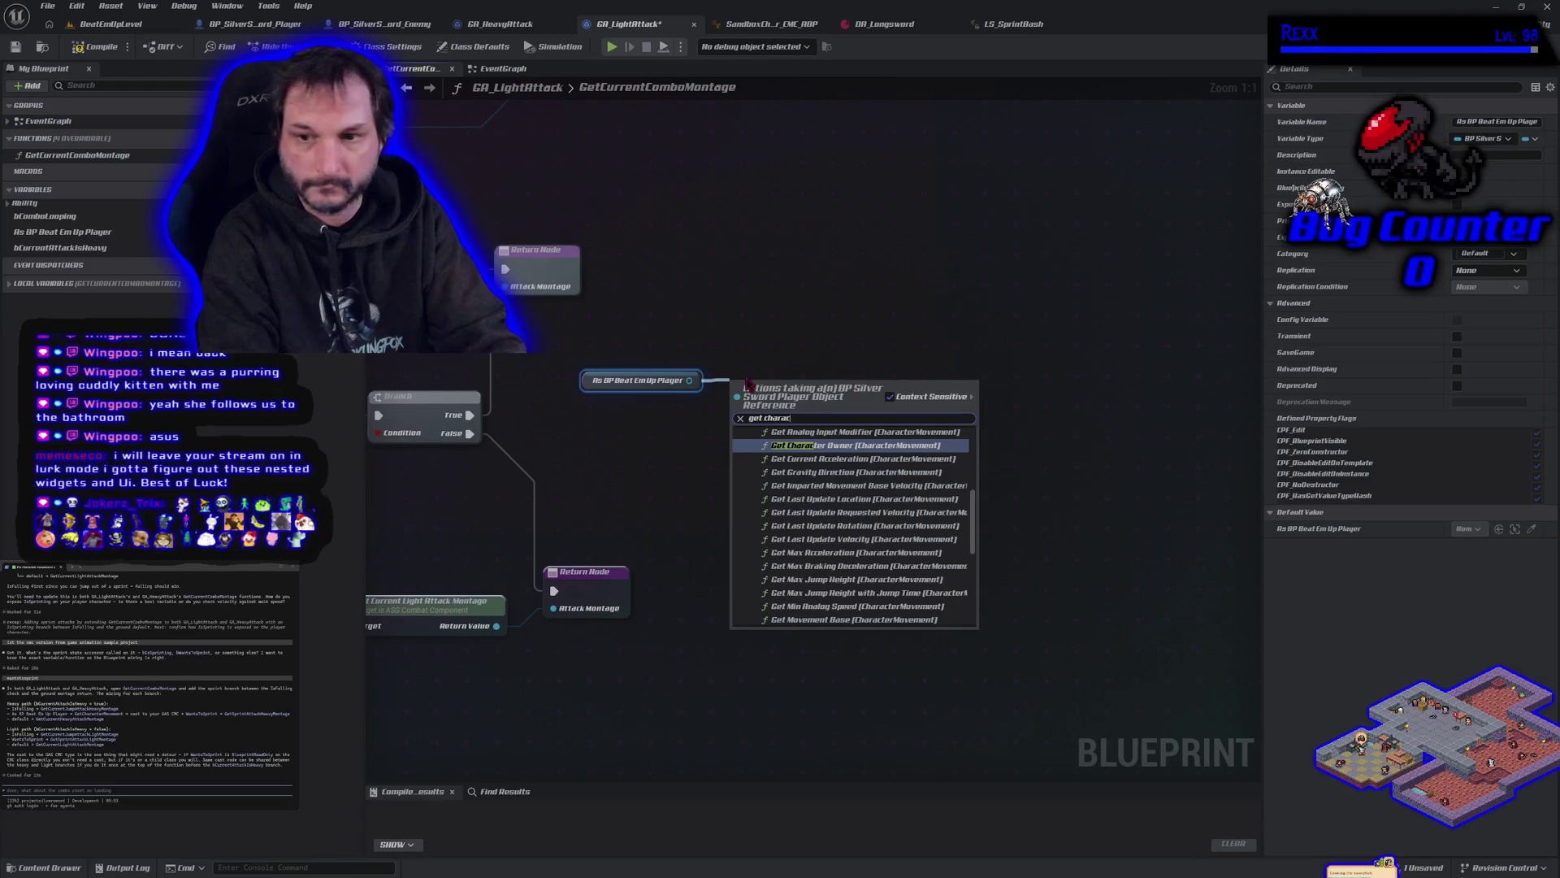
{"action": "type", "text": "ement"}
{"action": "key", "text": "Down"}
{"action": "key", "text": "Down"}
{"action": "key", "text": "Down"}
{"action": "key", "text": "Down"}
{"action": "key", "text": "Down"}
{"action": "key", "text": "Down"}
{"action": "key", "text": "Return"}
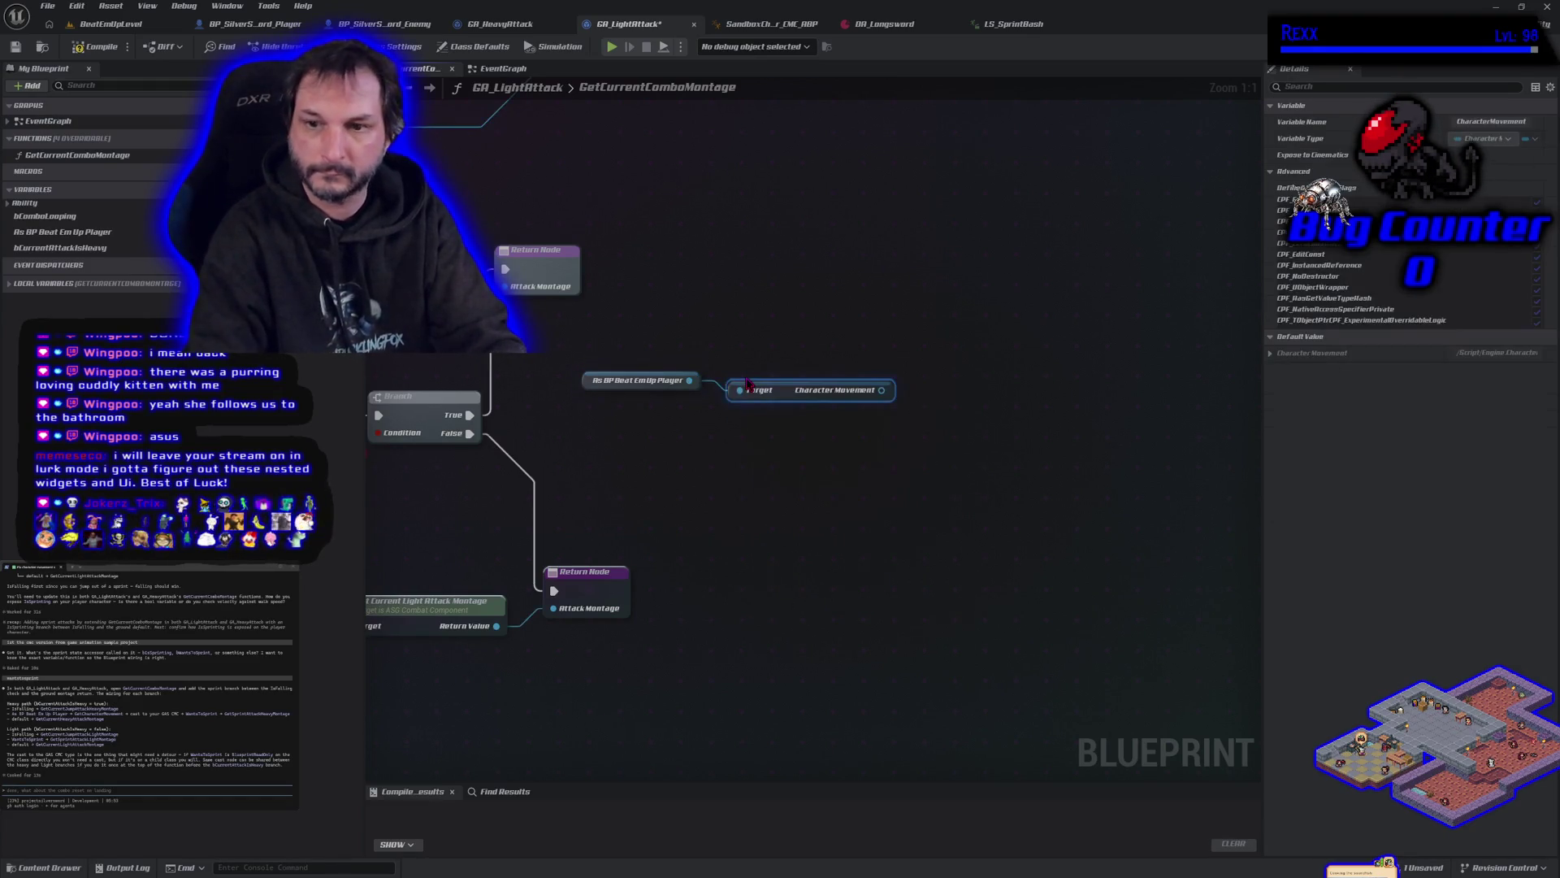
Step: Search Character Movement's actions for 'state' and 'sprint', then switch to BP_SilverSword_Player
{"action": "left_click_drag", "start_coordinate": [882, 390], "coordinate": [922, 394]}
{"action": "type", "text": "state"}
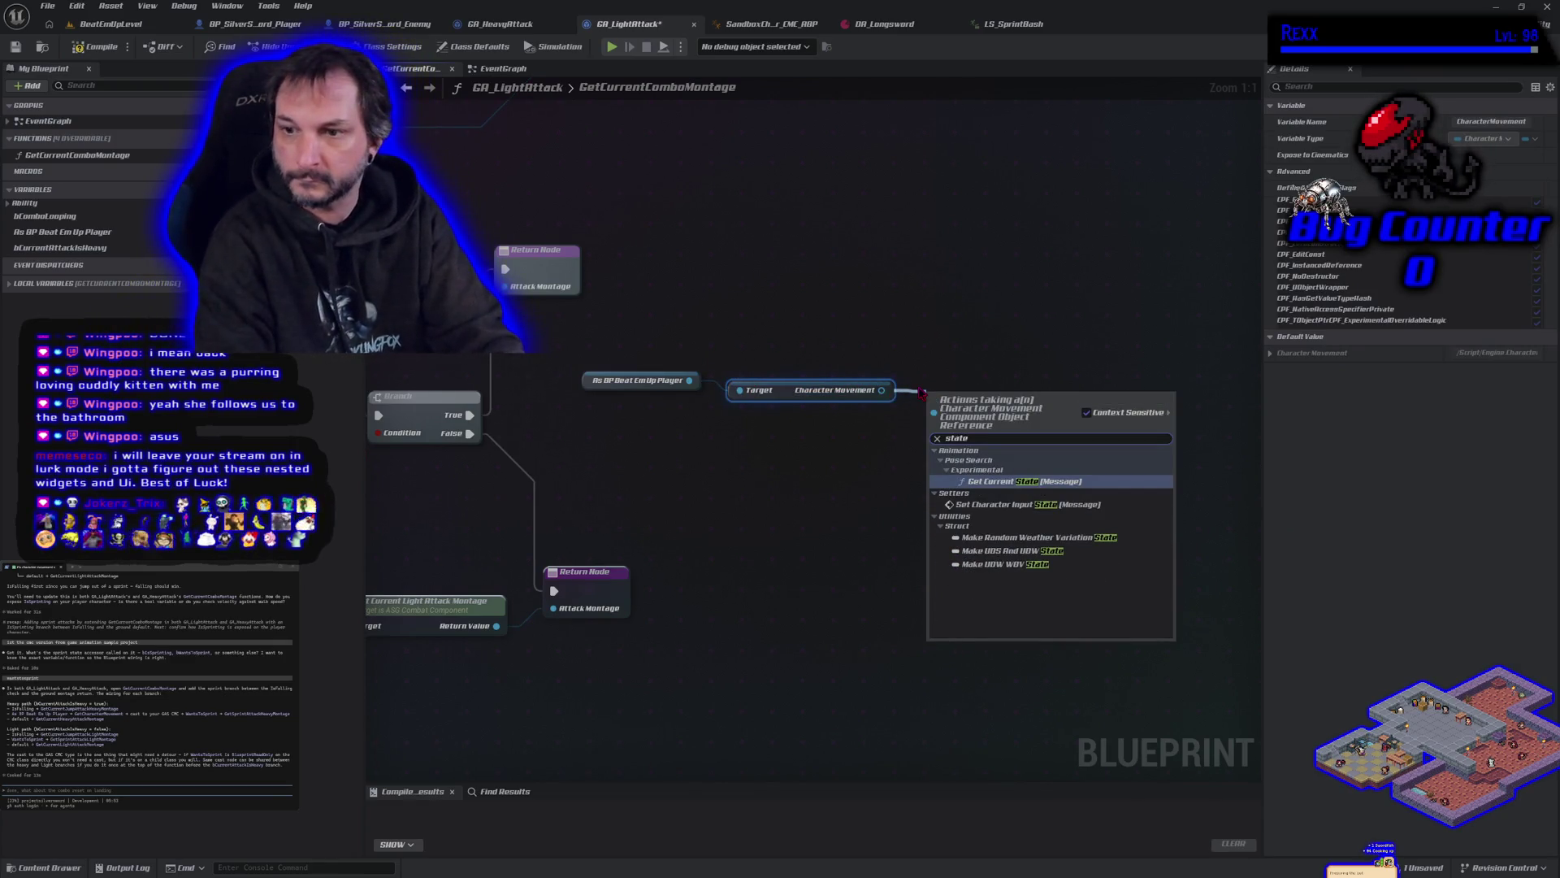
{"action": "key", "text": "BackSpace"}
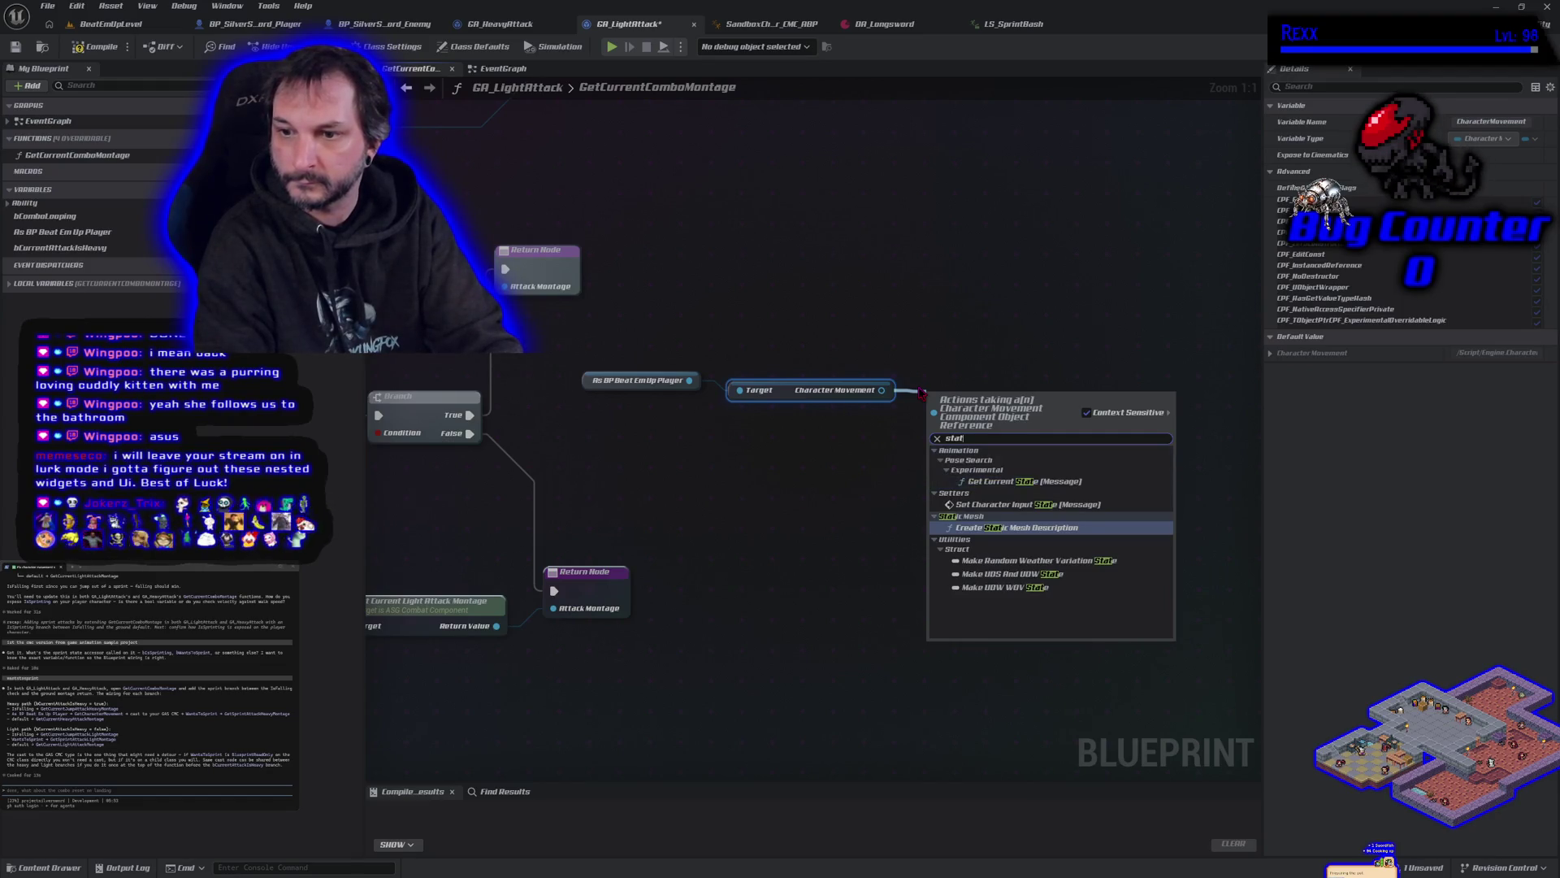
{"action": "key", "text": "BackSpace"}
{"action": "key", "text": "BackSpace"}
{"action": "key", "text": "BackSpace"}
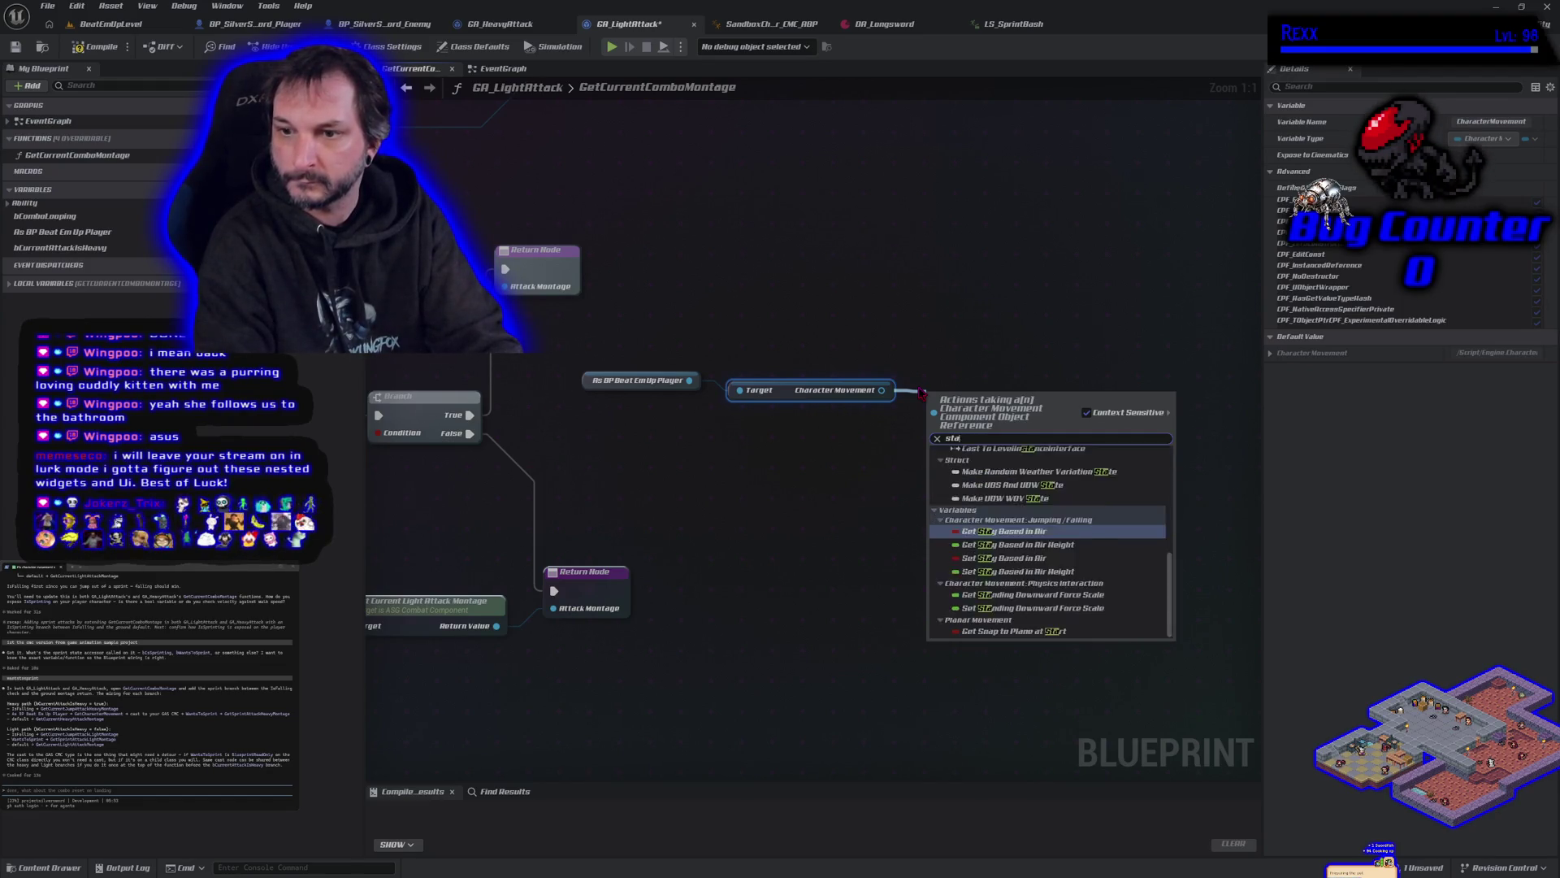
{"action": "type", "text": "sprint"}
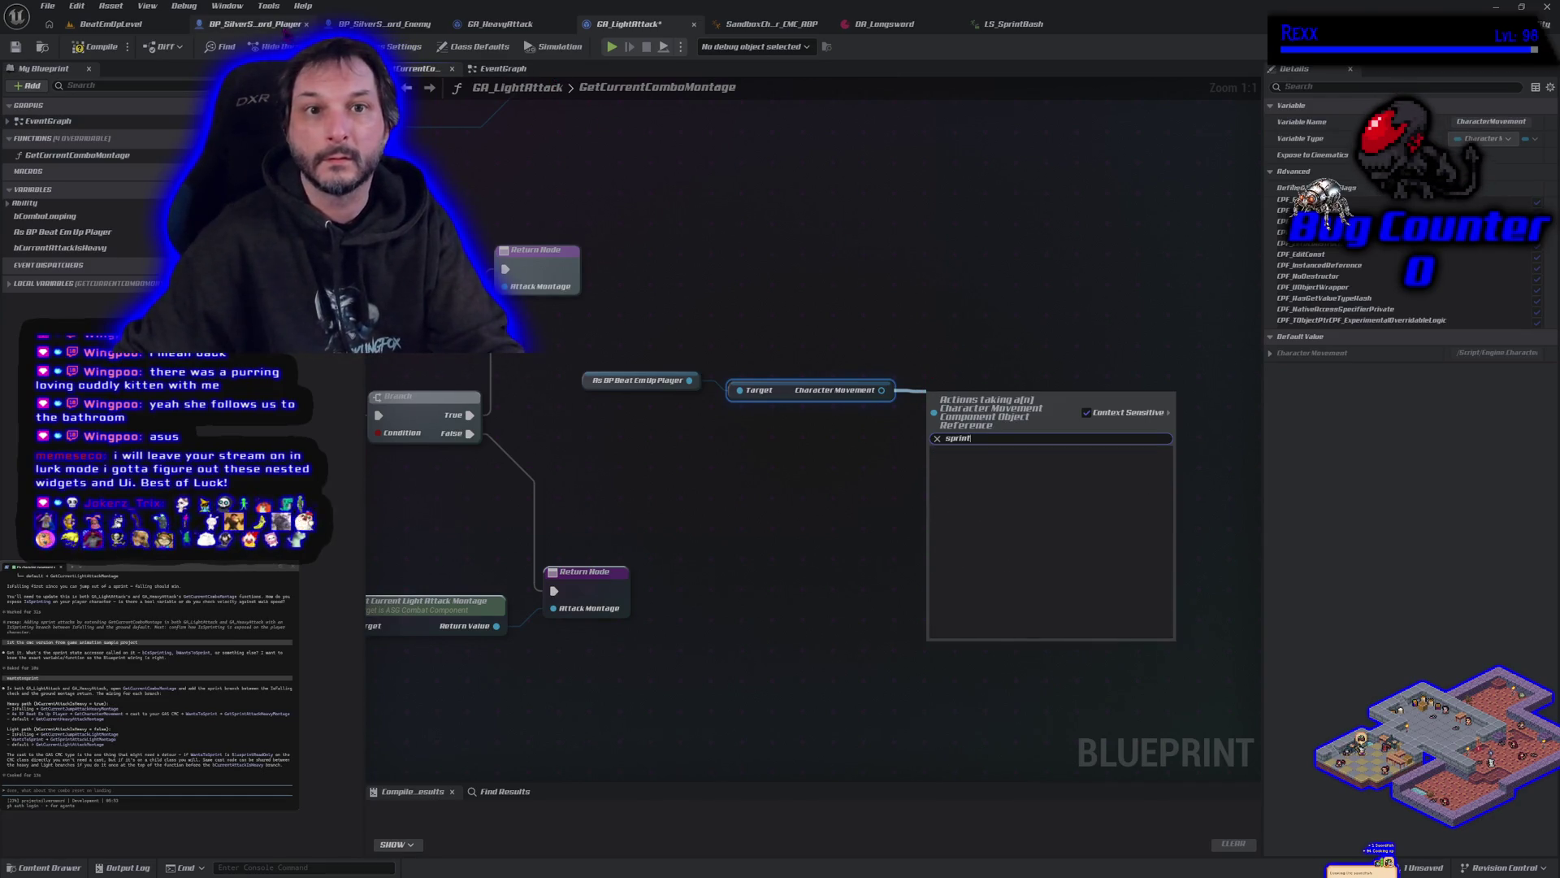
{"action": "left_click", "coordinate": [258, 26]}
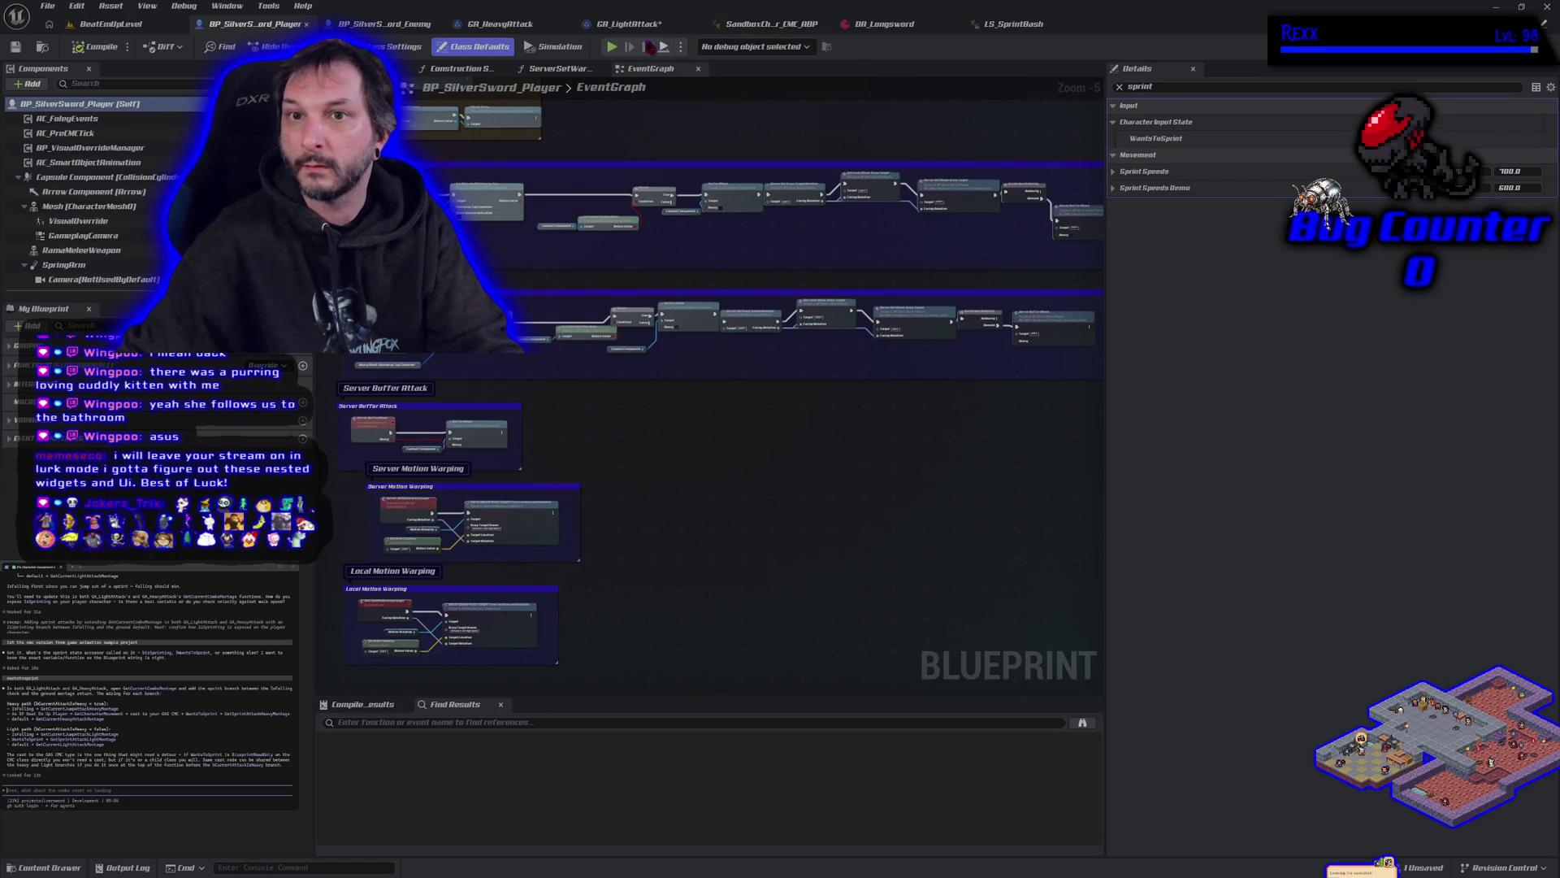
Step: Back in GA_LightAttack, add a Get Current State node from Character Movement, then delete it
{"action": "left_click", "coordinate": [628, 25]}
{"action": "left_click_drag", "start_coordinate": [881, 391], "coordinate": [926, 391]}
{"action": "type", "text": "get input s"}
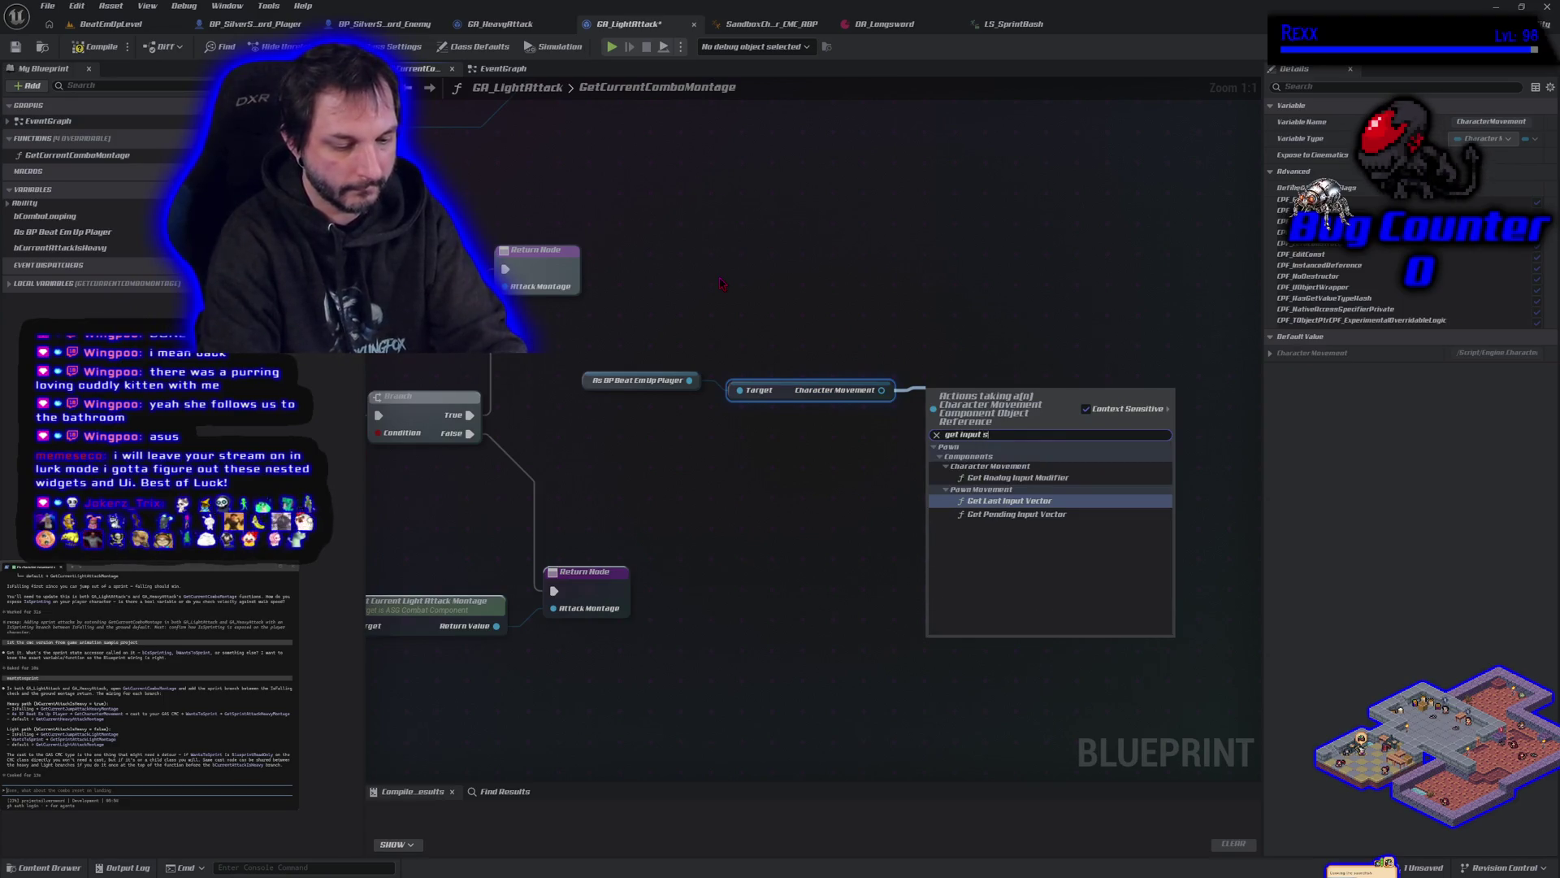
{"action": "type", "text": "tate"}
{"action": "key", "text": "BackSpace"}
{"action": "key", "text": "BackSpace"}
{"action": "key", "text": "BackSpace"}
{"action": "type", "text": "state"}
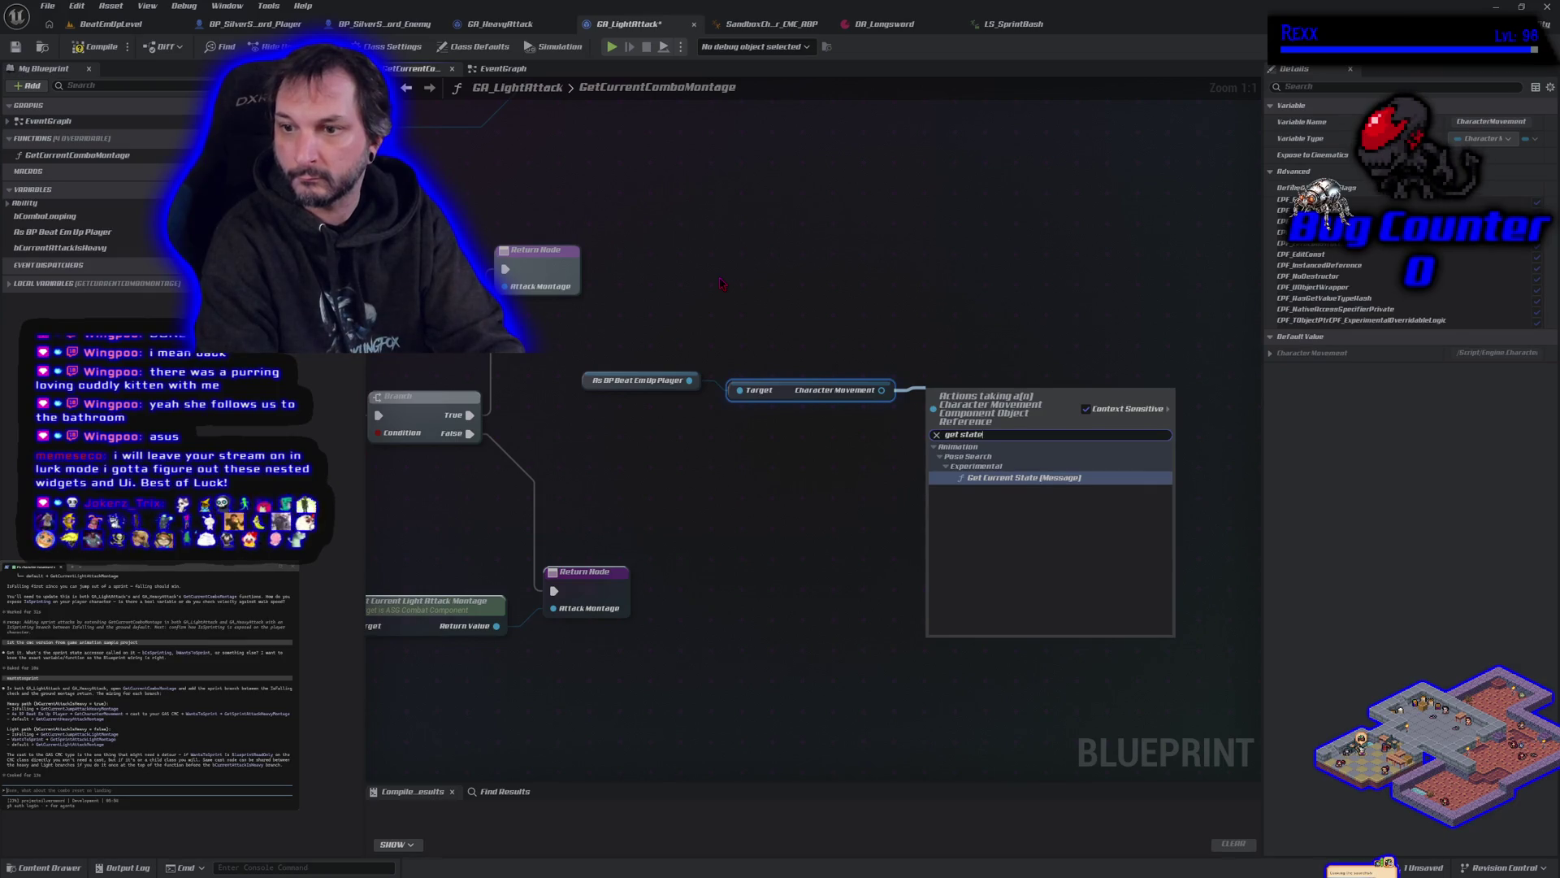
{"action": "key", "text": "Return"}
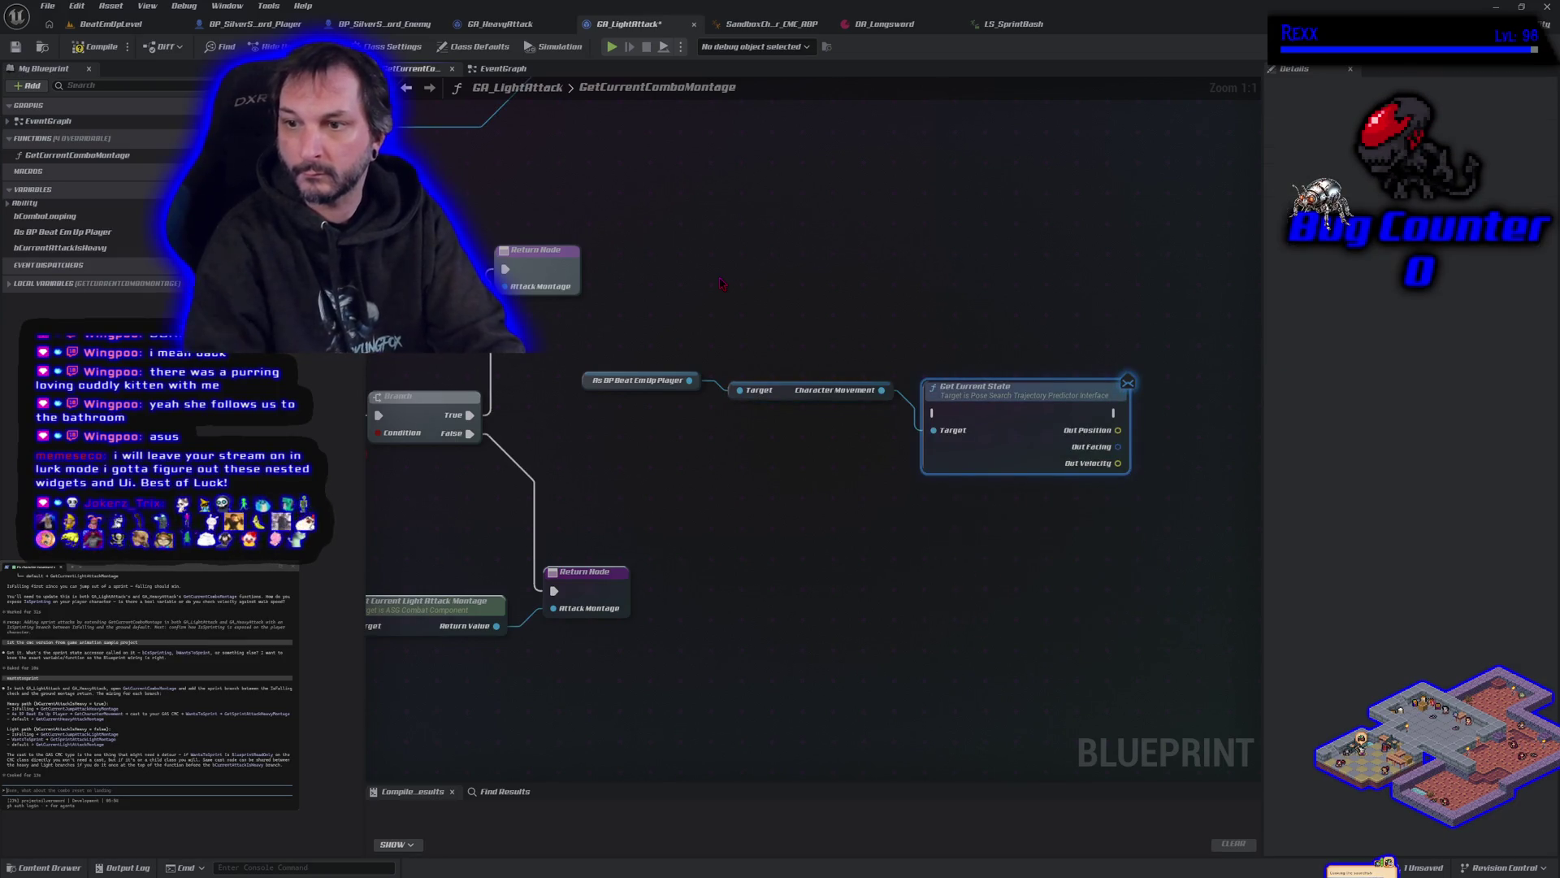
{"action": "left_click", "coordinate": [1039, 592]}
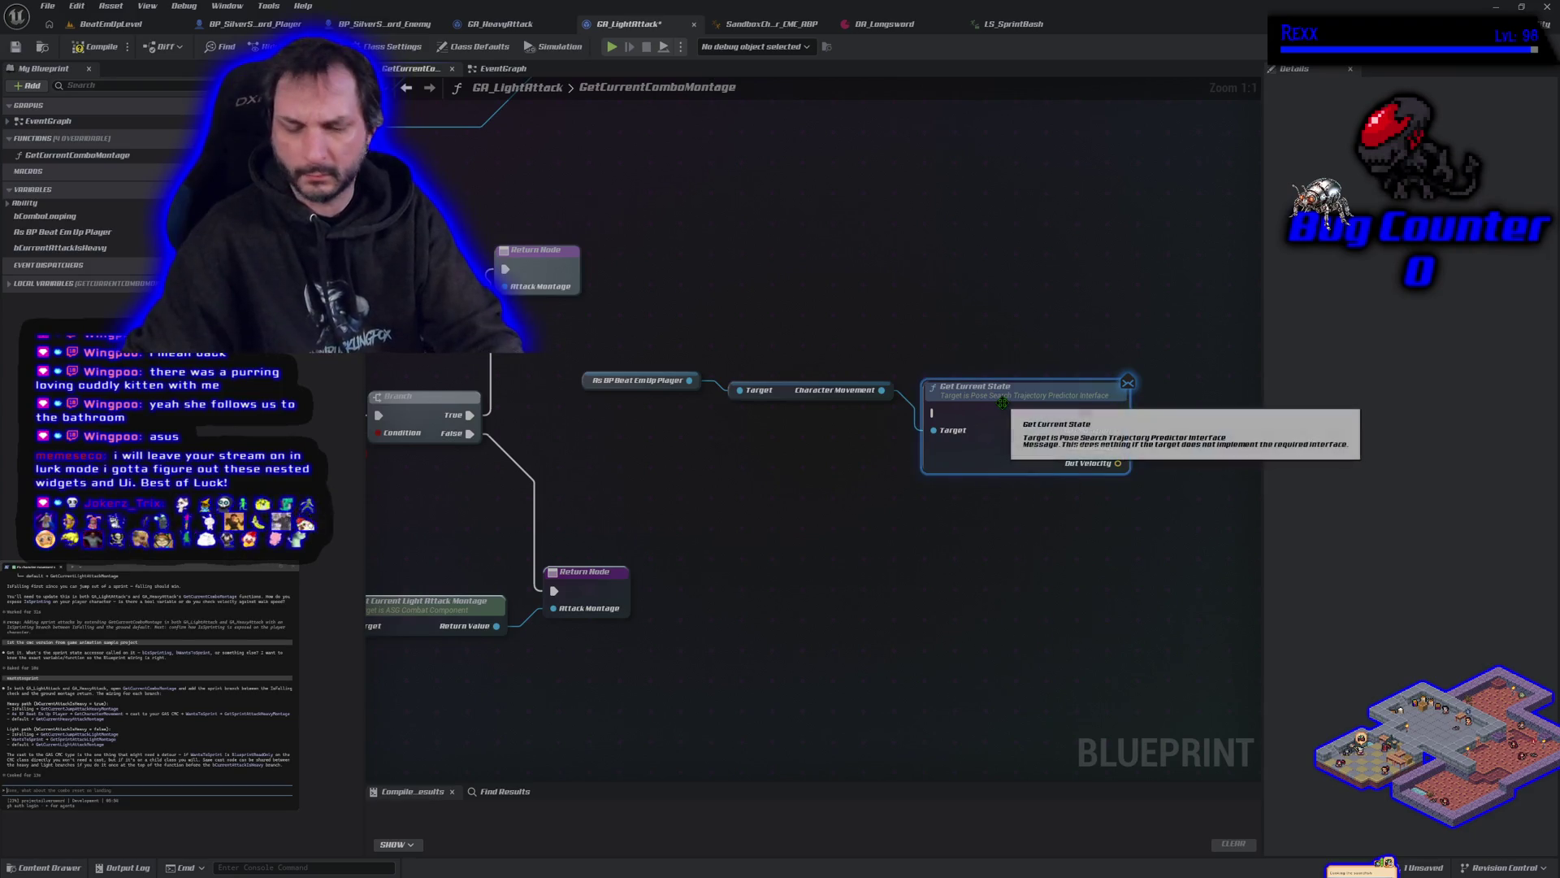
{"action": "left_click", "coordinate": [975, 389]}
{"action": "key", "text": "Delete"}
Step: Search Character Movement for 'get inp' without success, then list the cast player reference's actions instead
{"action": "left_click_drag", "start_coordinate": [881, 390], "coordinate": [920, 391]}
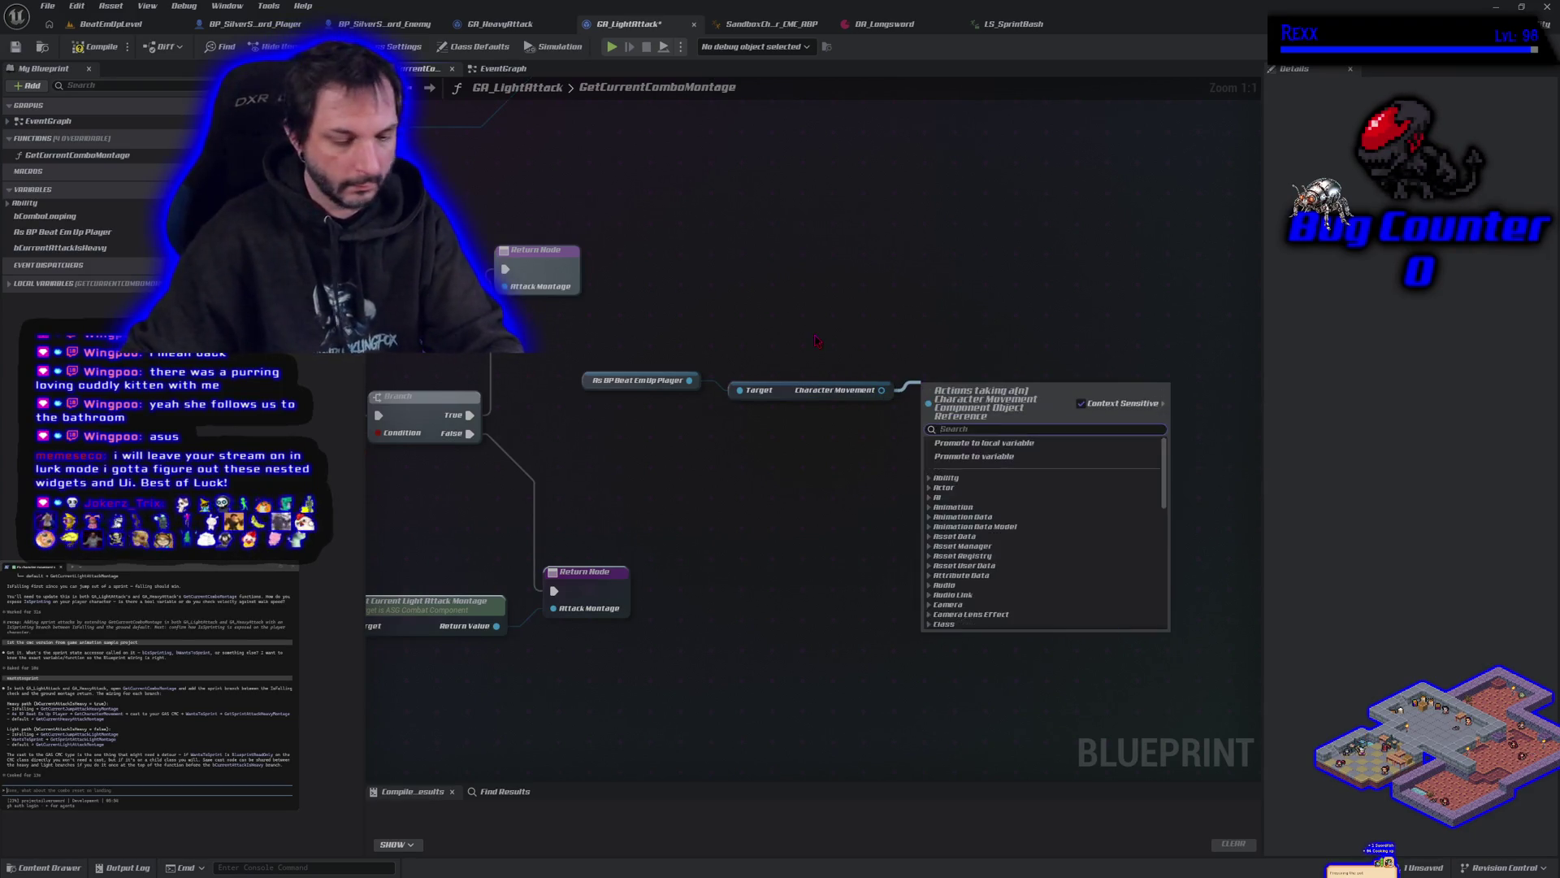
{"action": "type", "text": "get inp"}
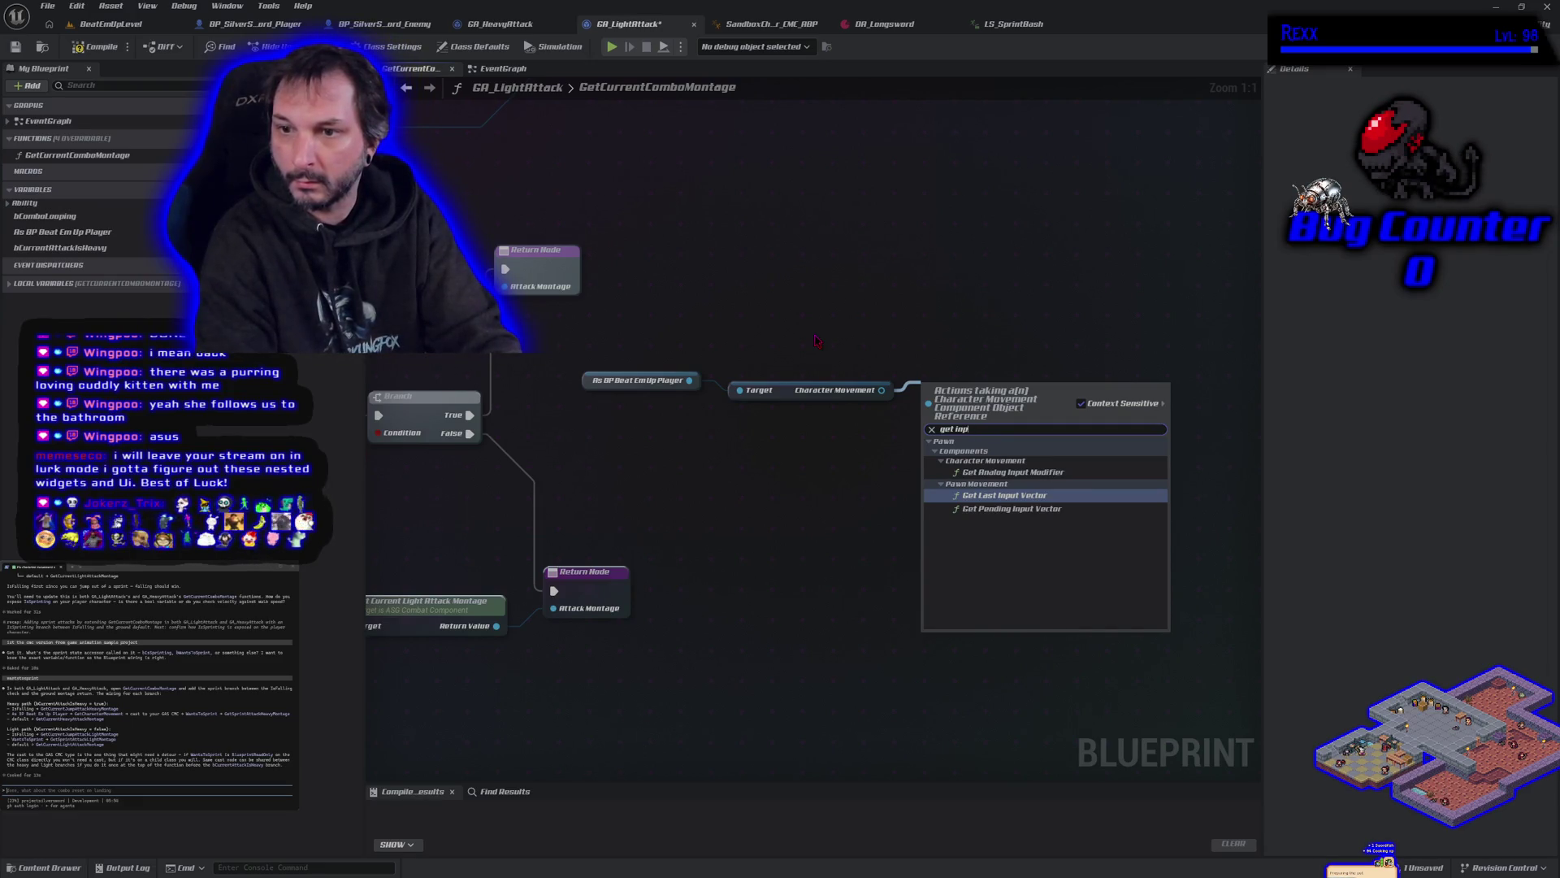
{"action": "key", "text": "BackSpace"}
{"action": "key", "text": "BackSpace"}
{"action": "key", "text": "BackSpace"}
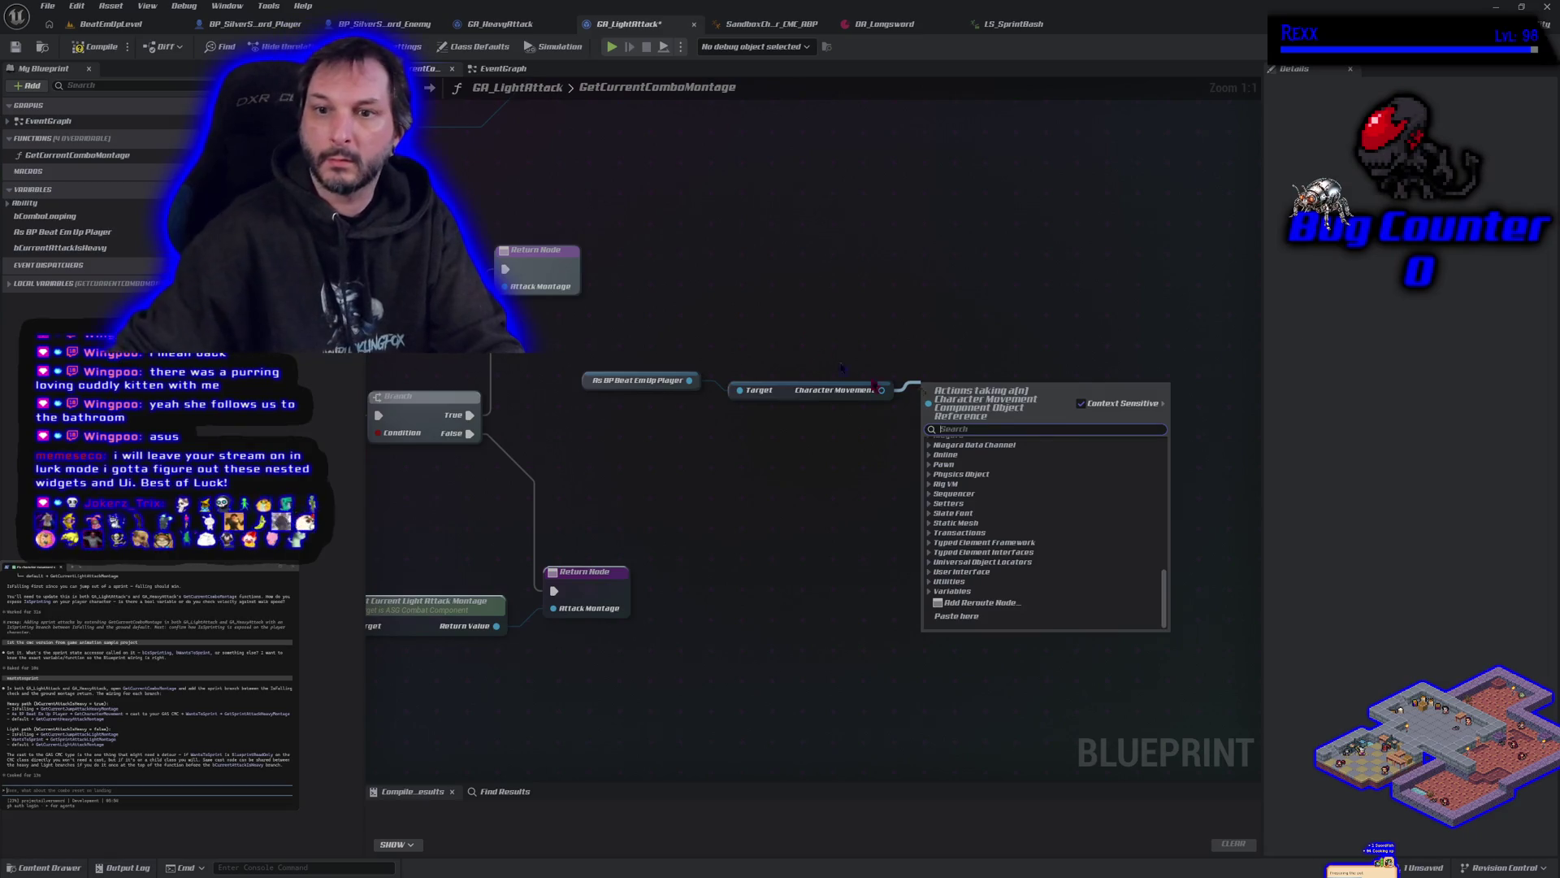
{"action": "key", "text": "Escape"}
{"action": "left_click_drag", "start_coordinate": [689, 380], "coordinate": [736, 300]}
Step: Add a Get Character Input State node from the player reference and inspect its default fields
{"action": "type", "text": "get stat"}
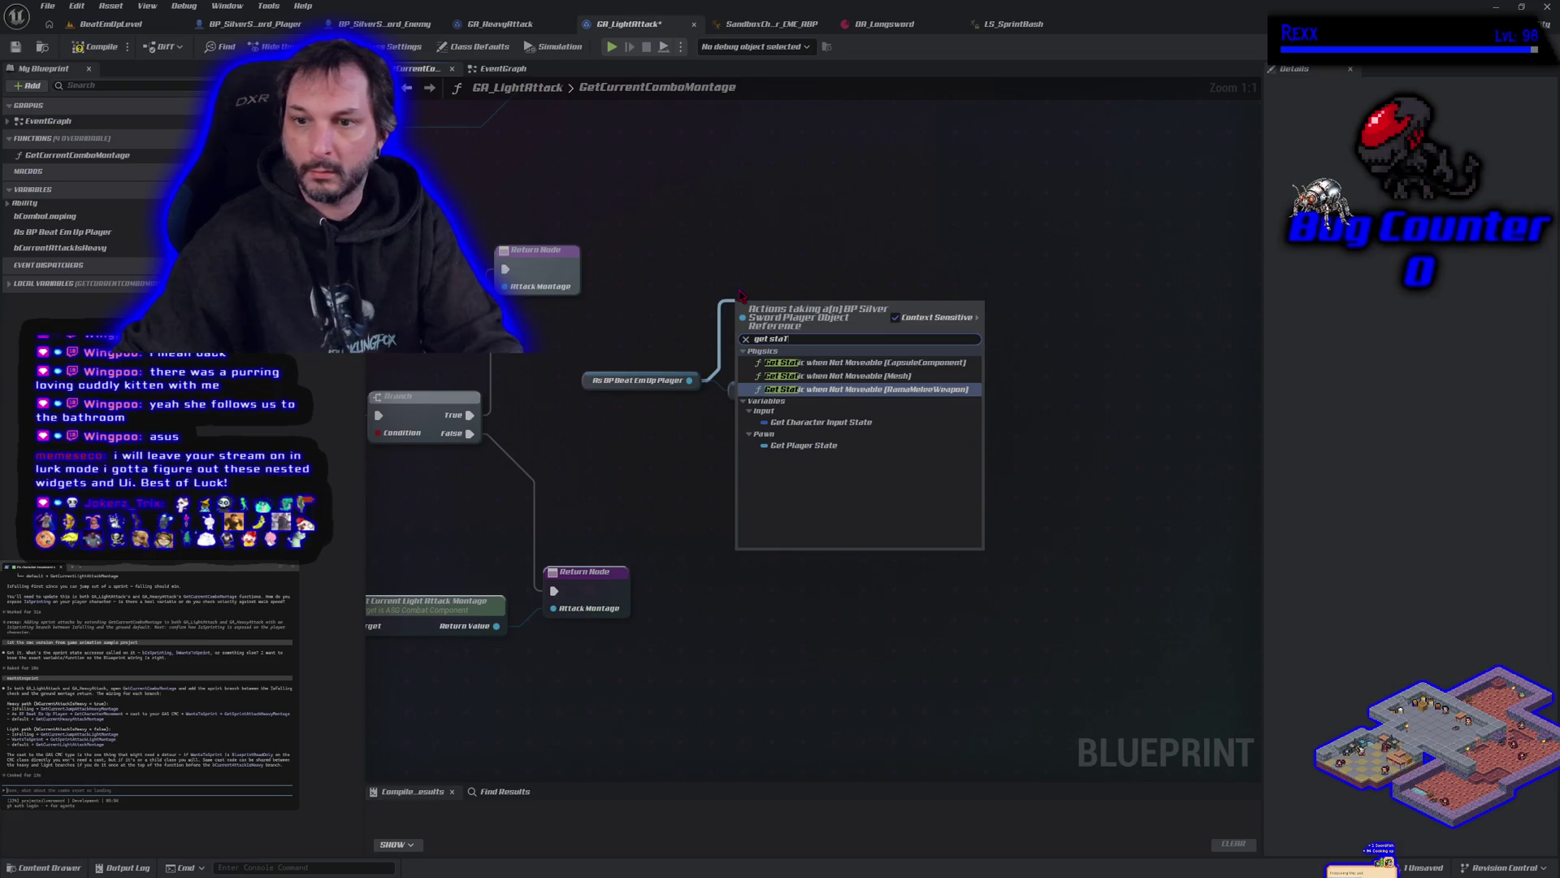
{"action": "left_click", "coordinate": [845, 422]}
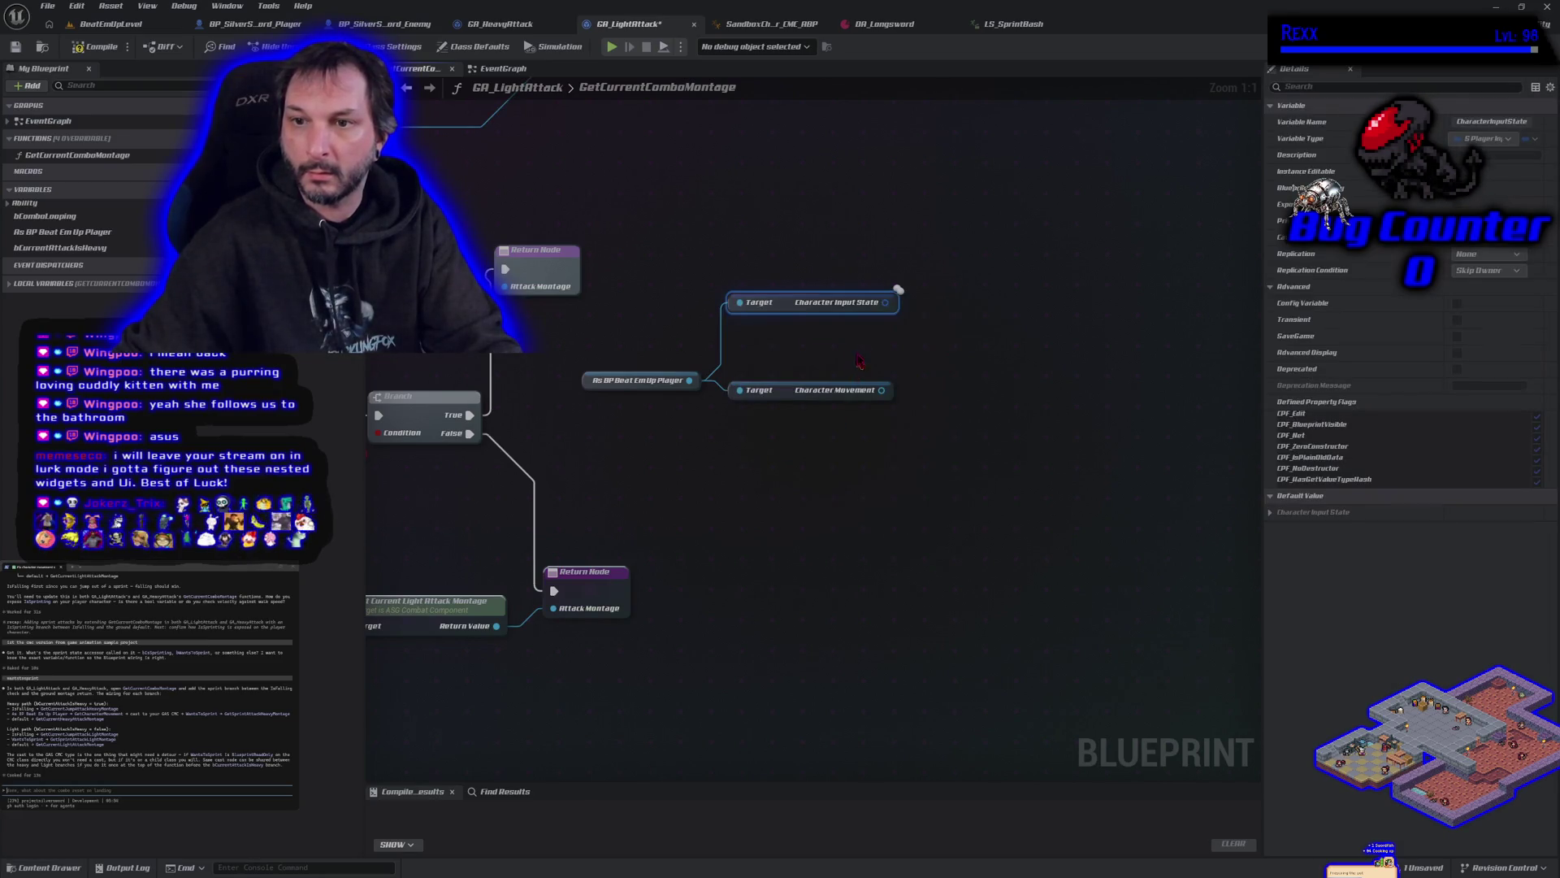
{"action": "left_click_drag", "start_coordinate": [885, 302], "coordinate": [945, 317]}
{"action": "left_click", "coordinate": [1278, 521]}
{"action": "left_click", "coordinate": [1271, 513]}
Step: Break it into a Break S Player Input State node, hiding Aim, Walk and Strafe pins
{"action": "mouse_move", "coordinate": [892, 303]}
{"action": "left_mouse_down"}
{"action": "mouse_move", "coordinate": [934, 316]}
{"action": "mouse_move", "coordinate": [925, 296]}
{"action": "left_mouse_up"}
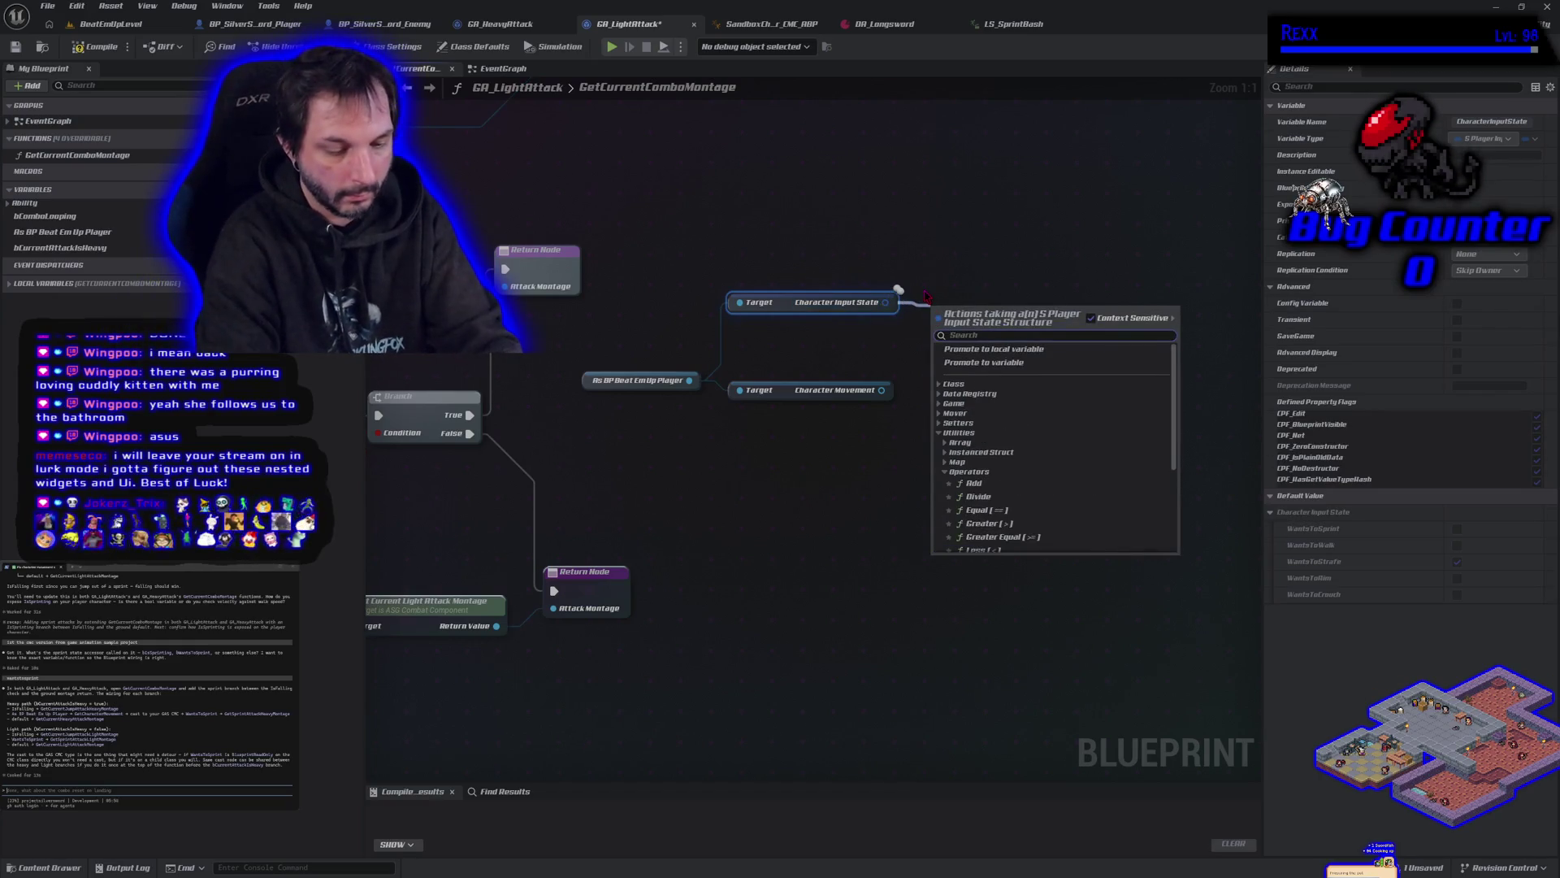
{"action": "type", "text": "break"}
{"action": "key", "text": "Return"}
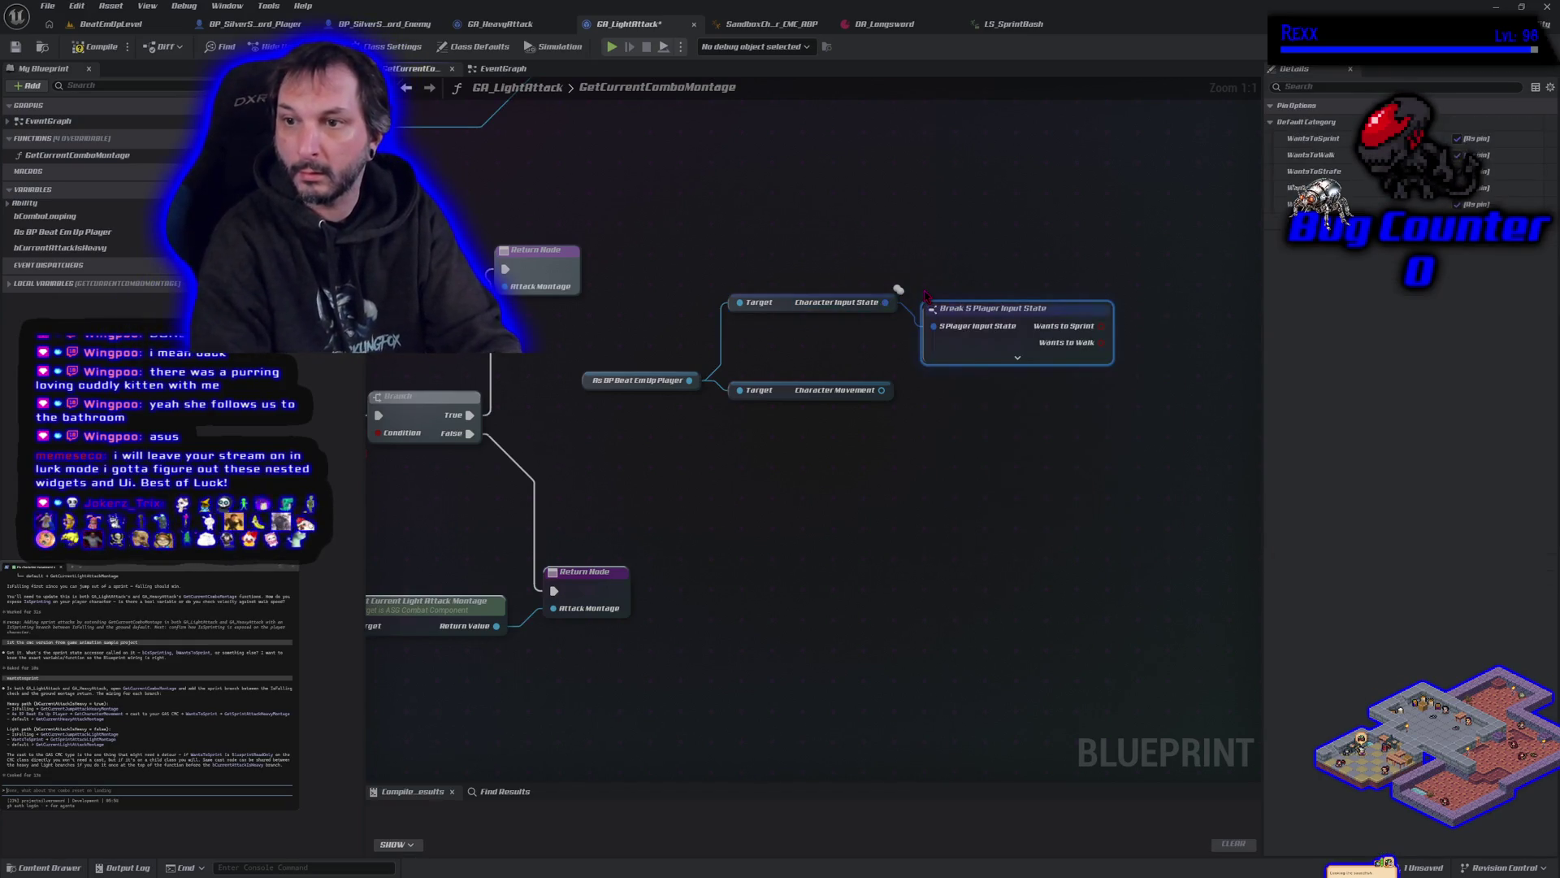
{"action": "left_click", "coordinate": [1018, 358]}
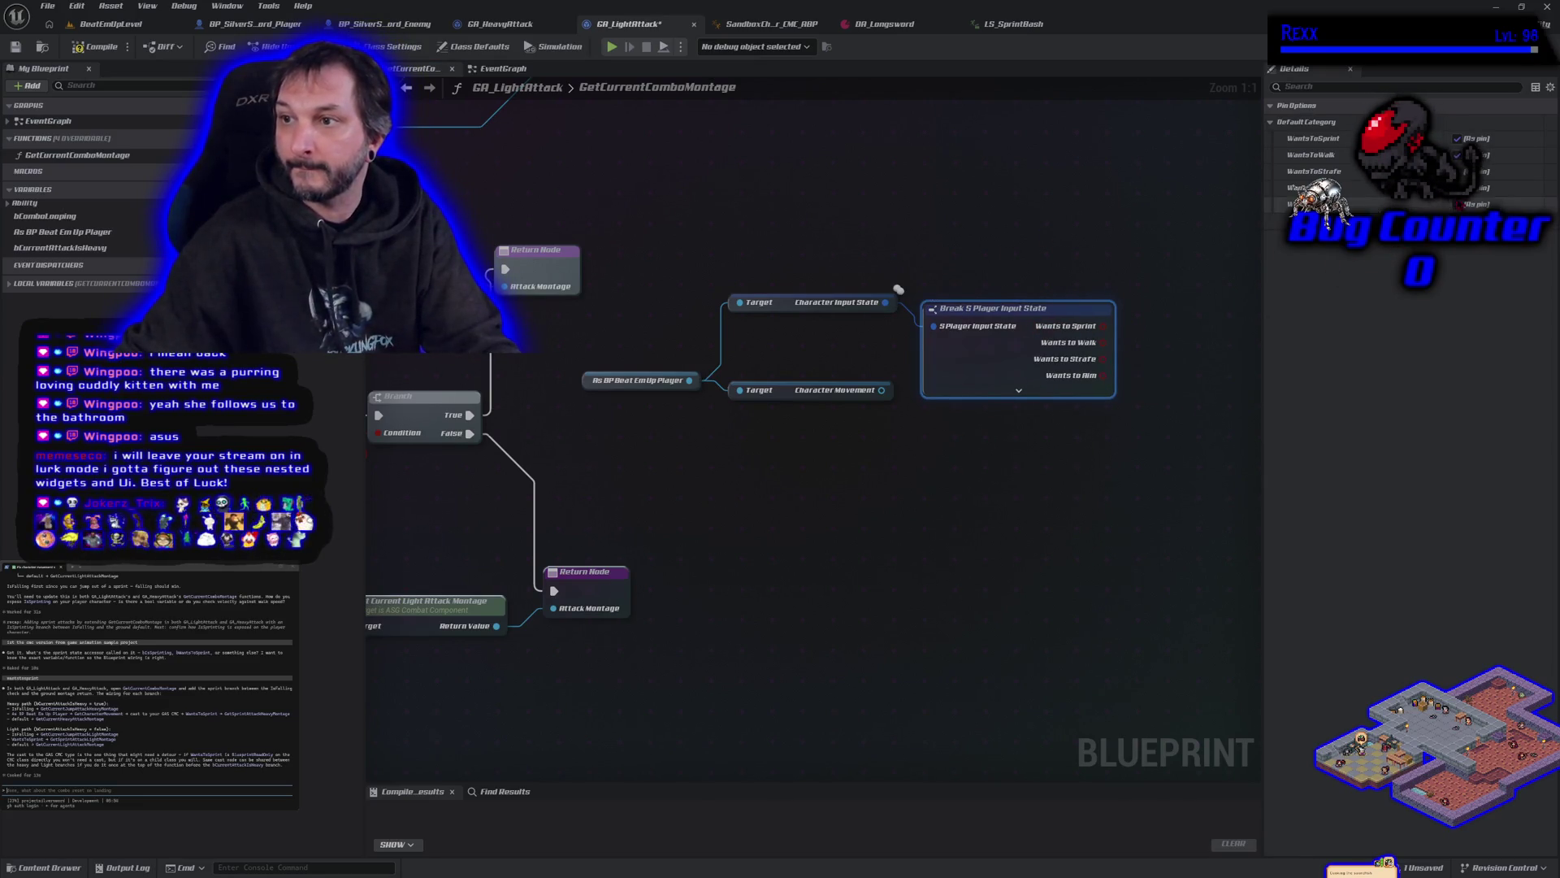
{"action": "left_click", "coordinate": [1457, 188]}
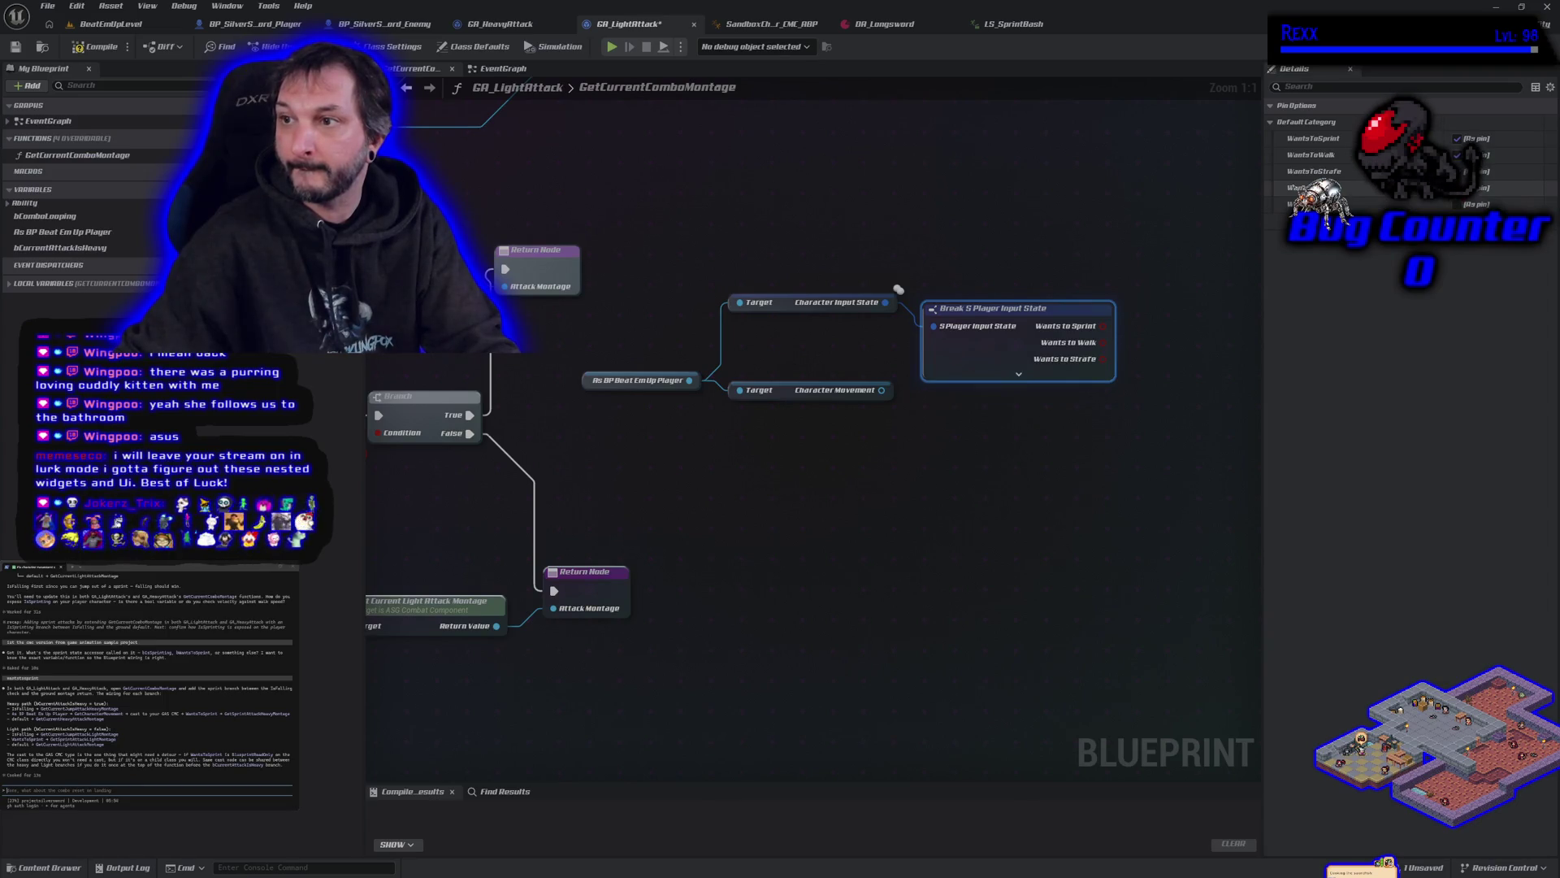
{"action": "left_click", "coordinate": [1457, 154]}
{"action": "left_click", "coordinate": [1457, 171]}
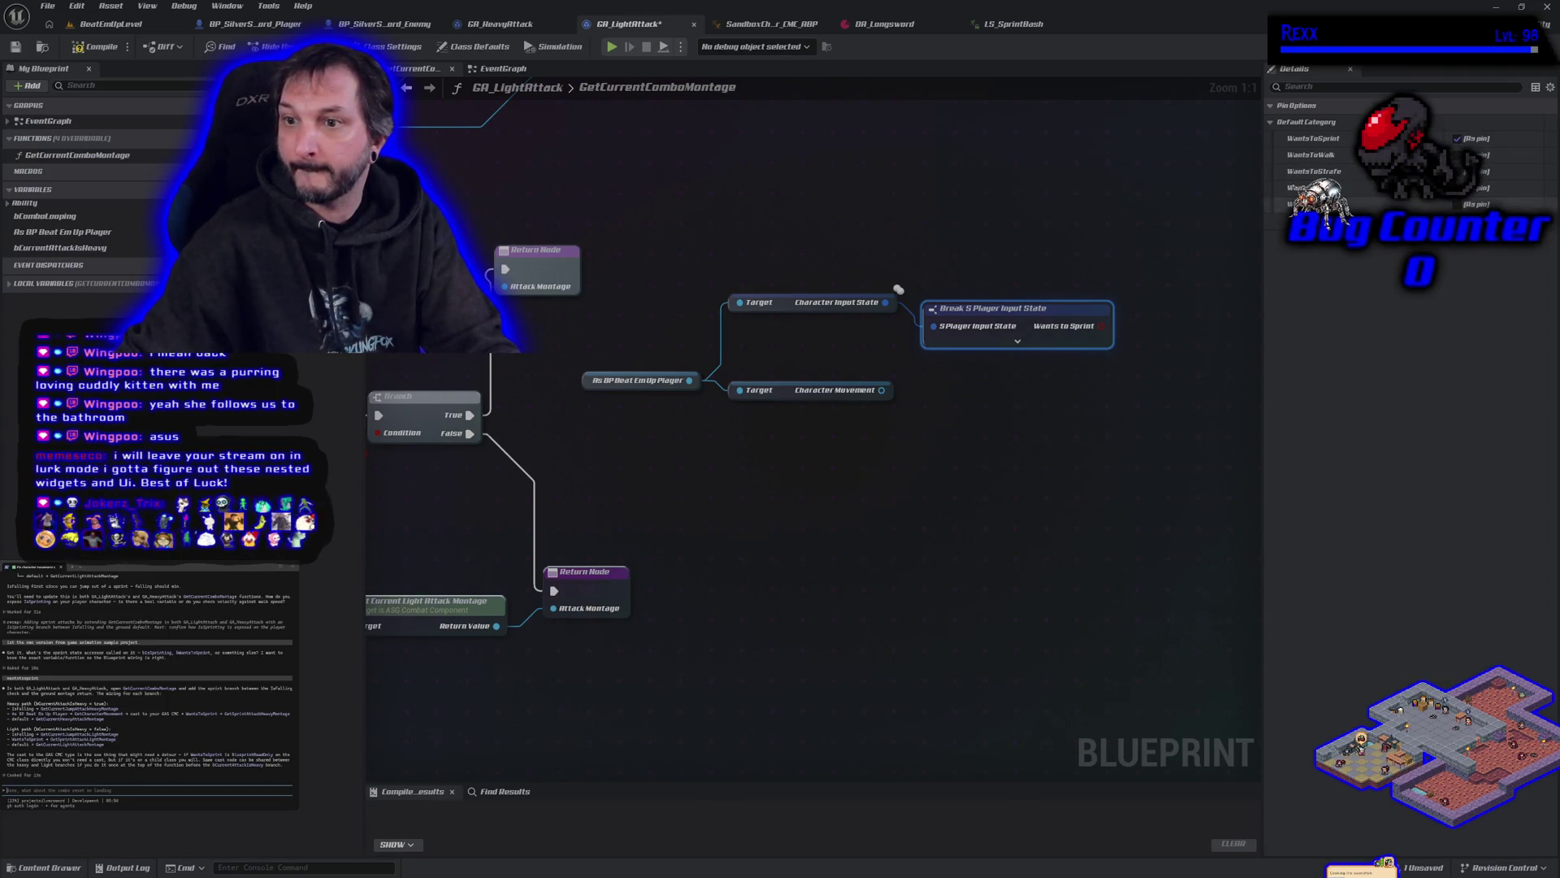
{"action": "left_click", "coordinate": [813, 390]}
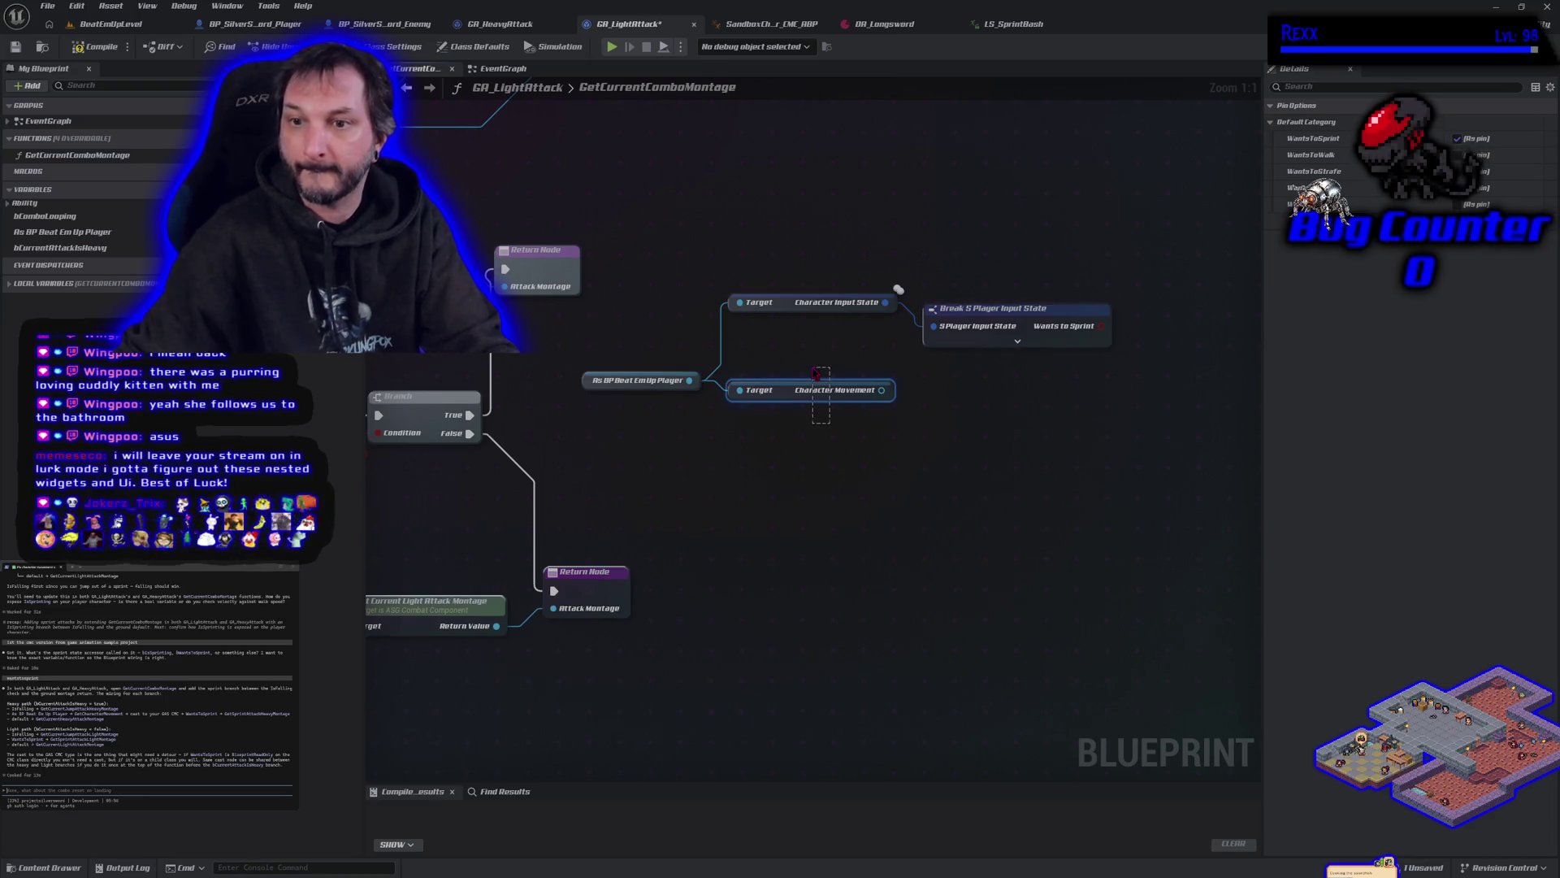
Step: Delete the Character Movement getter and line up the input state getter and break node after the player cast
{"action": "key", "text": "Delete"}
{"action": "left_click_drag", "start_coordinate": [791, 306], "coordinate": [770, 384]}
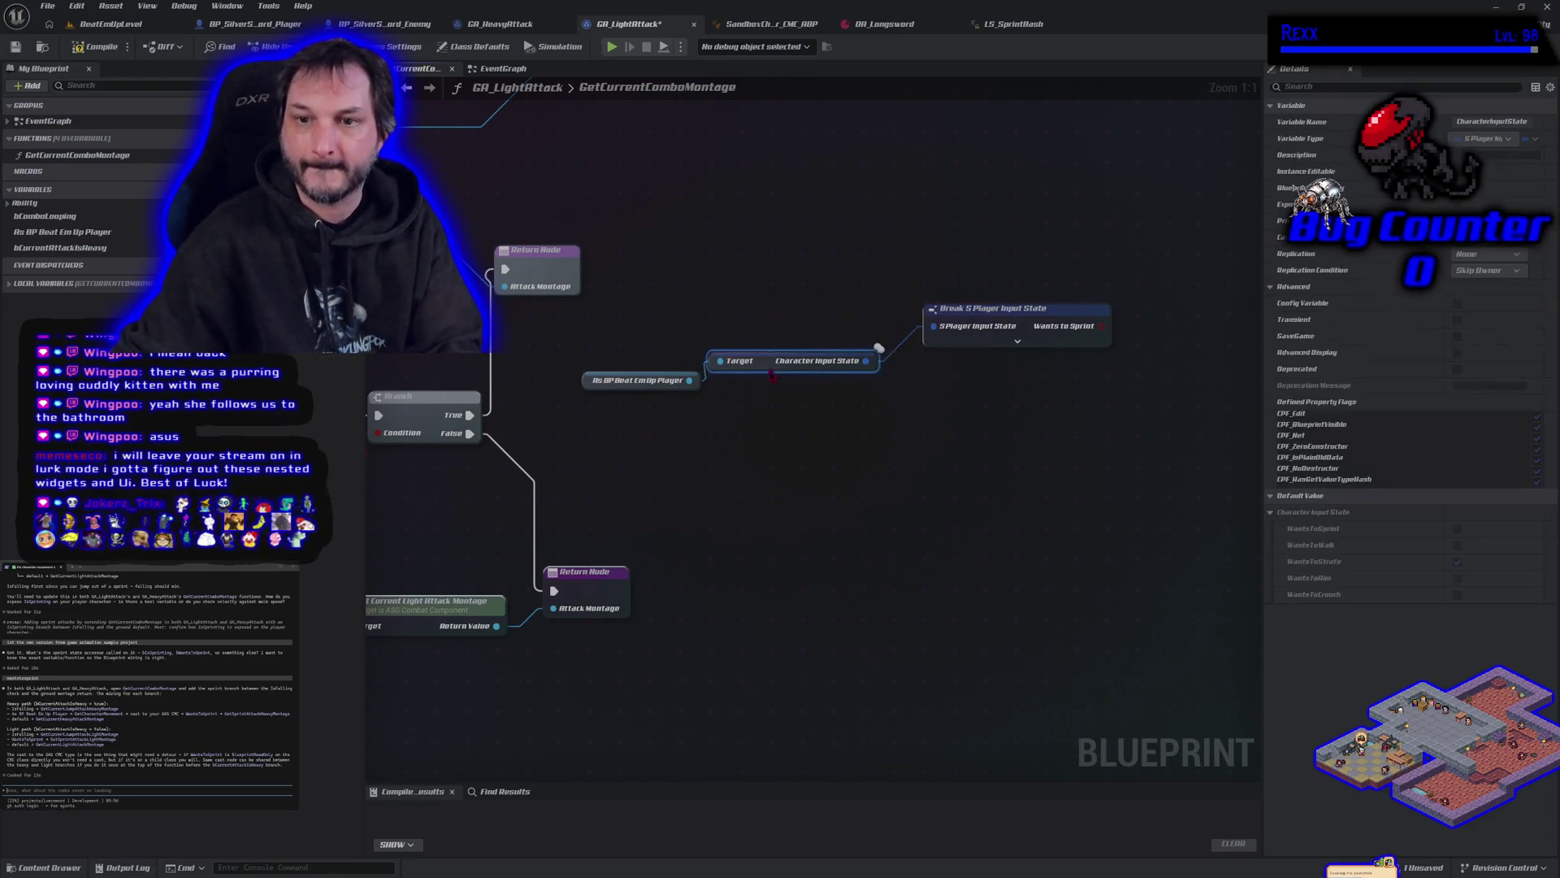
{"action": "left_click_drag", "start_coordinate": [999, 319], "coordinate": [969, 377]}
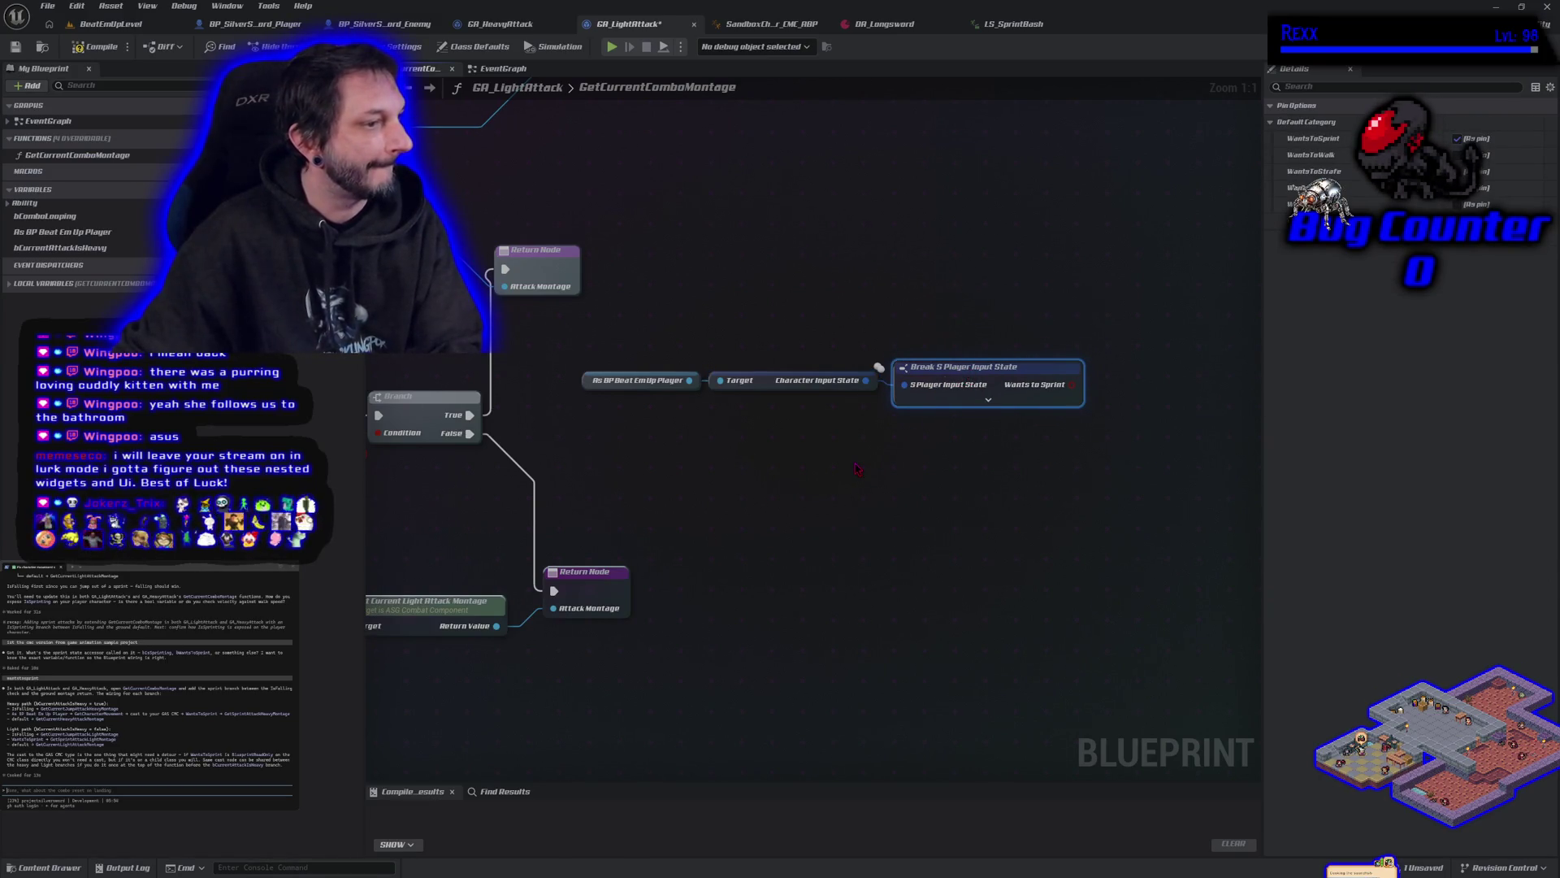
{"action": "scroll", "coordinate": [855, 469], "scroll_direction": "down", "scroll_amount": 2}
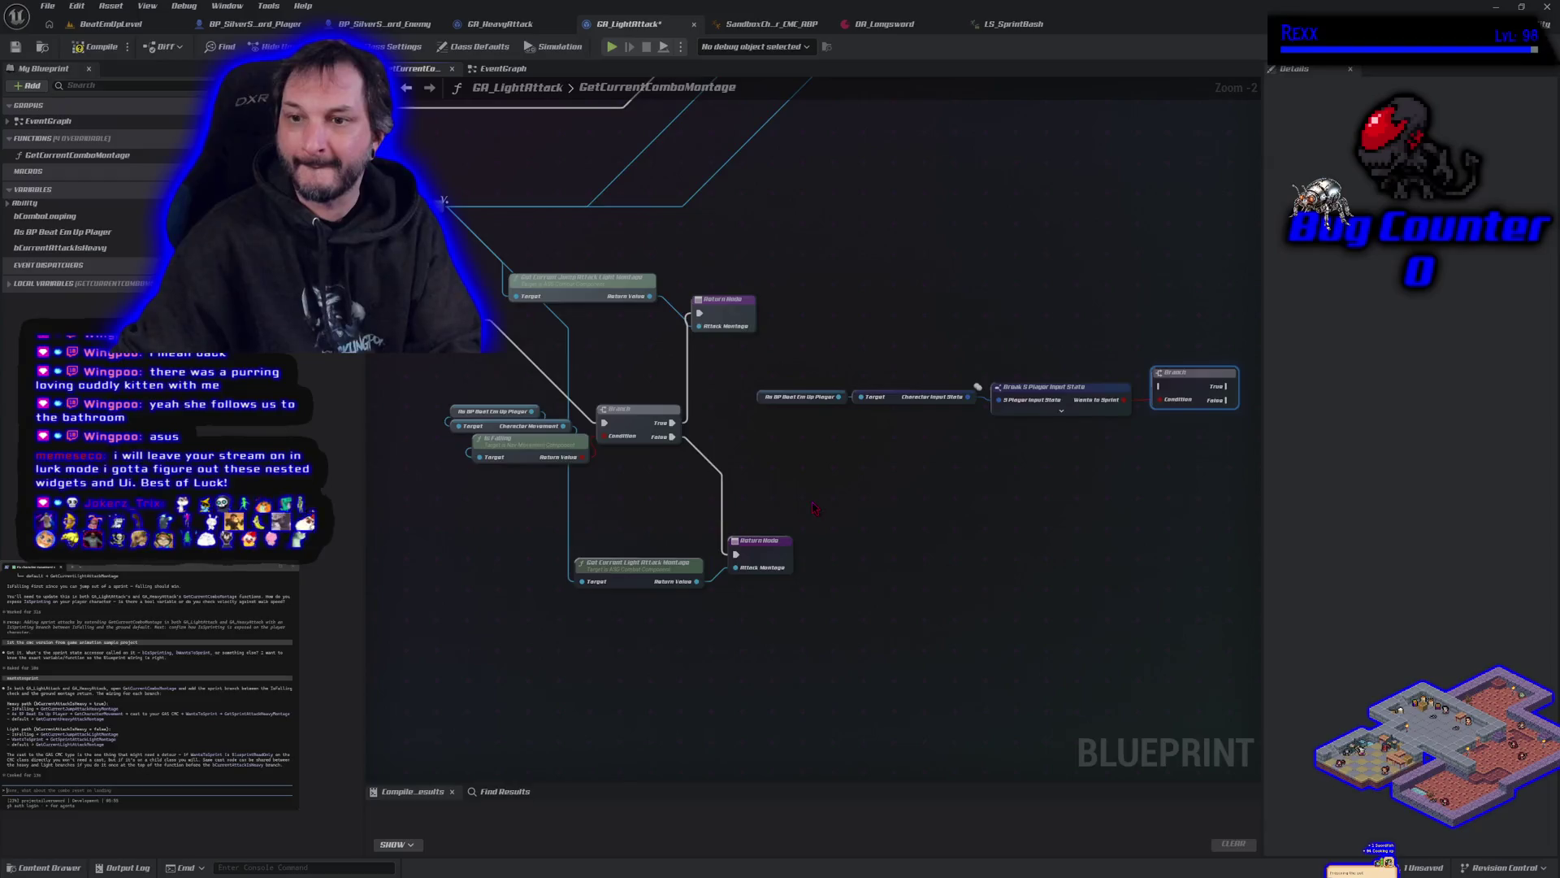
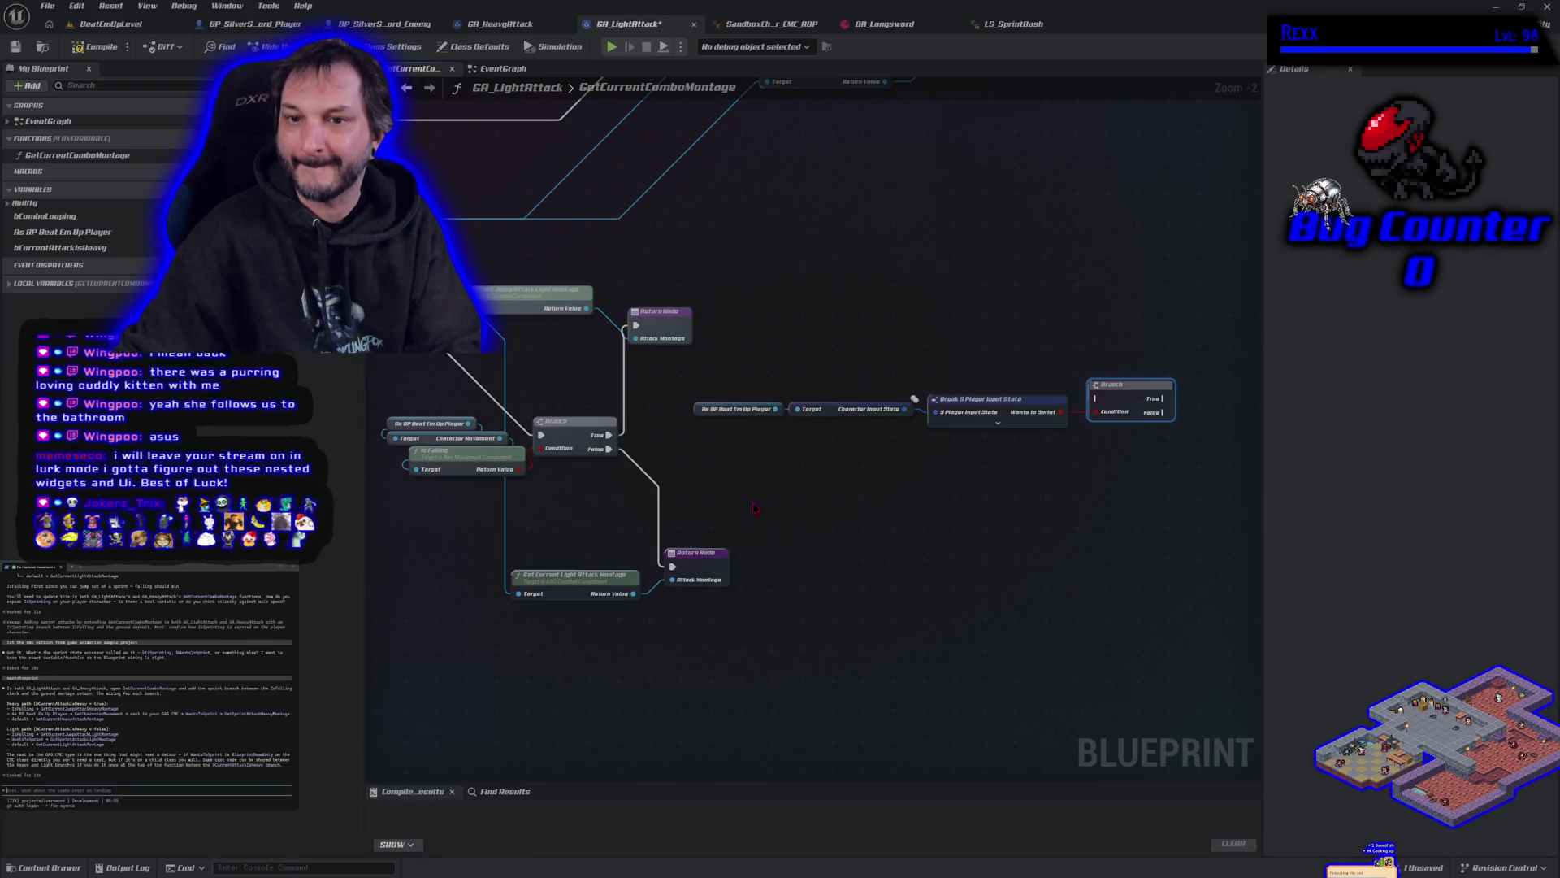
Step: Collapse the player, Character Input State, Break and Branch nodes into a collapsed graph named IsSprinting
{"action": "left_click_drag", "start_coordinate": [732, 361], "coordinate": [1085, 480]}
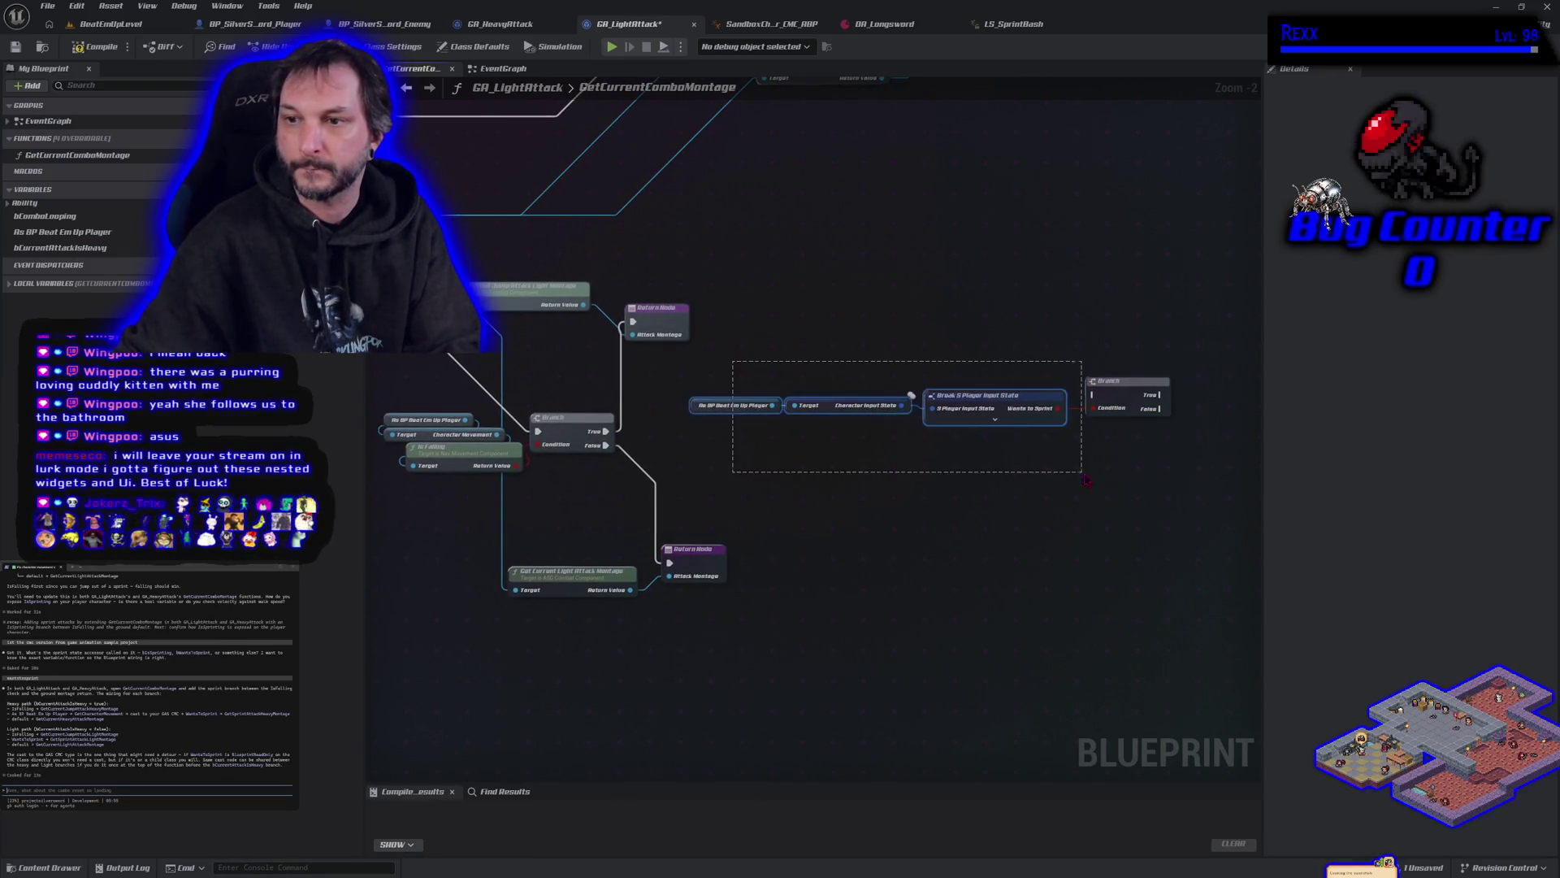
{"action": "mouse_move", "coordinate": [804, 480]}
{"action": "left_mouse_down"}
{"action": "mouse_move", "coordinate": [968, 517]}
{"action": "mouse_move", "coordinate": [835, 499]}
{"action": "left_mouse_up"}
{"action": "right_click", "coordinate": [1133, 417]}
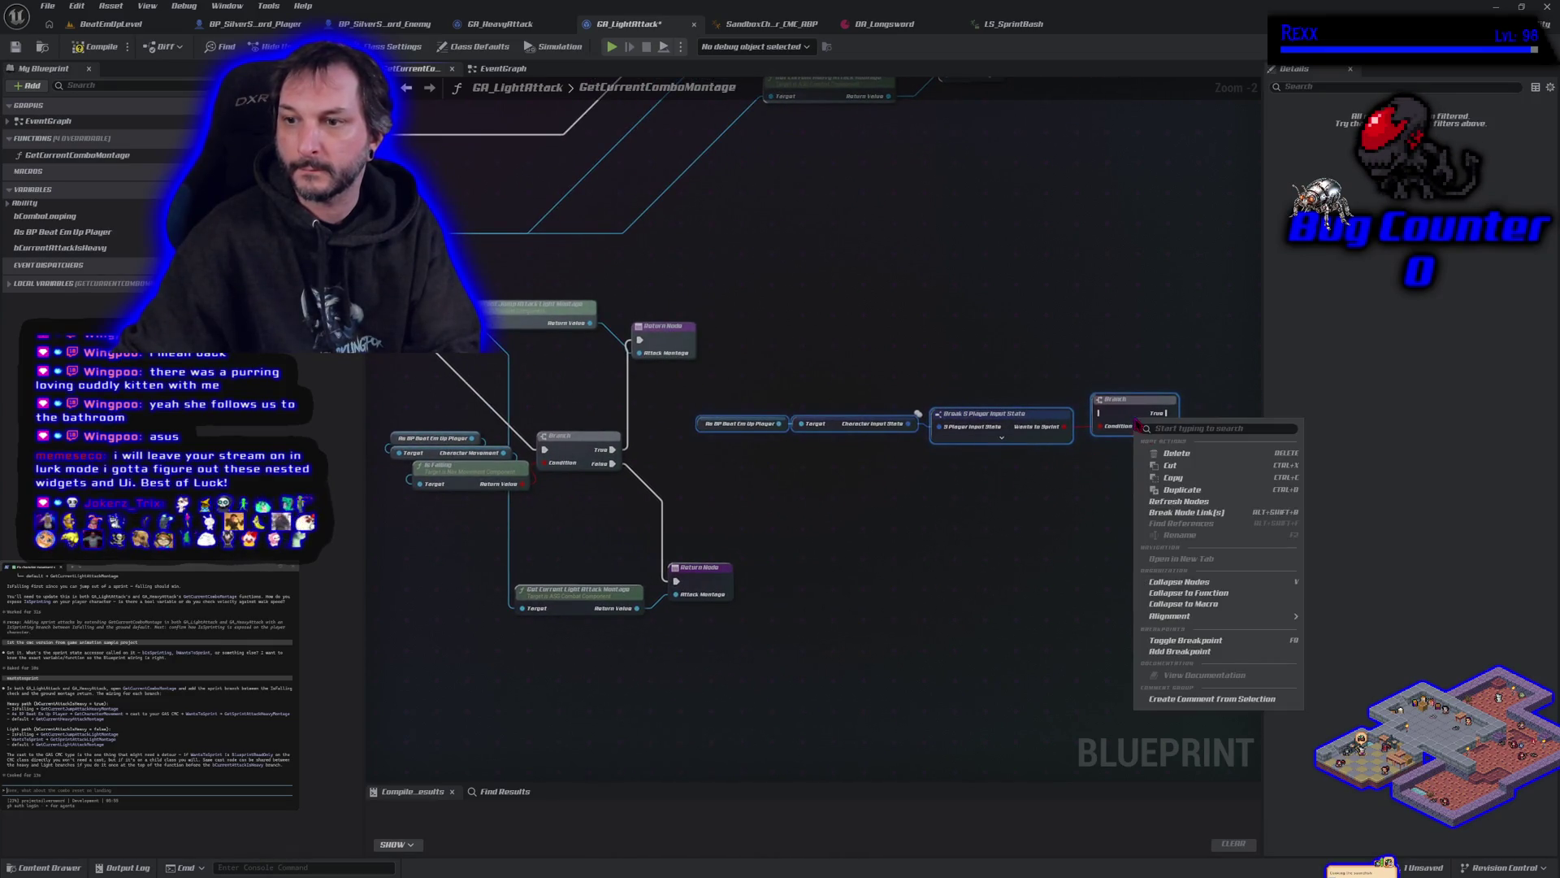
{"action": "left_click", "coordinate": [1205, 585]}
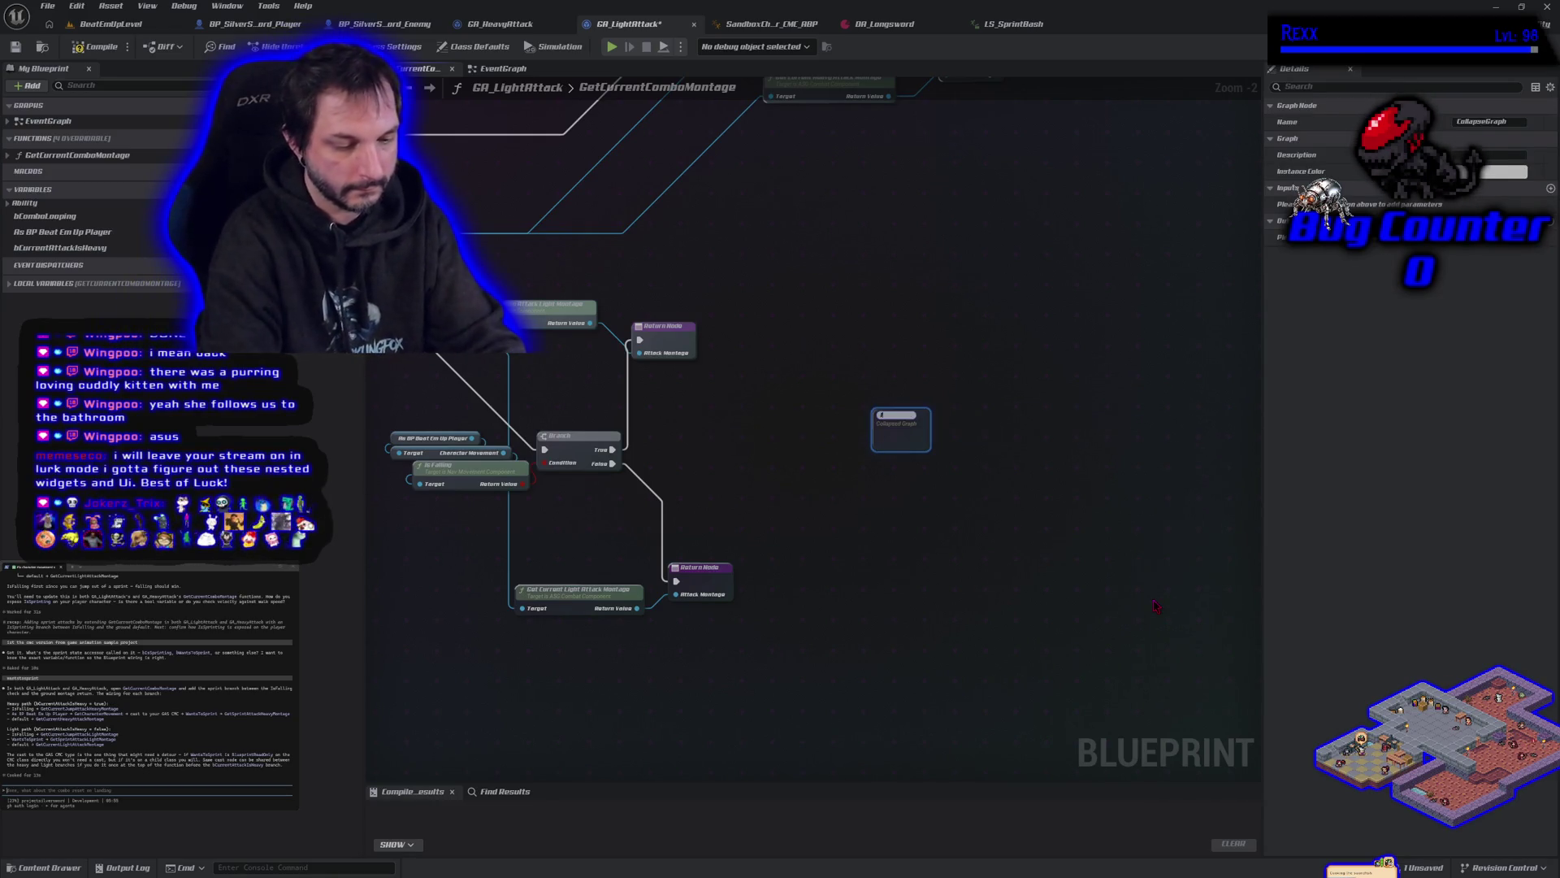
{"action": "type", "text": "IsSprinting"}
{"action": "key", "text": "Return"}
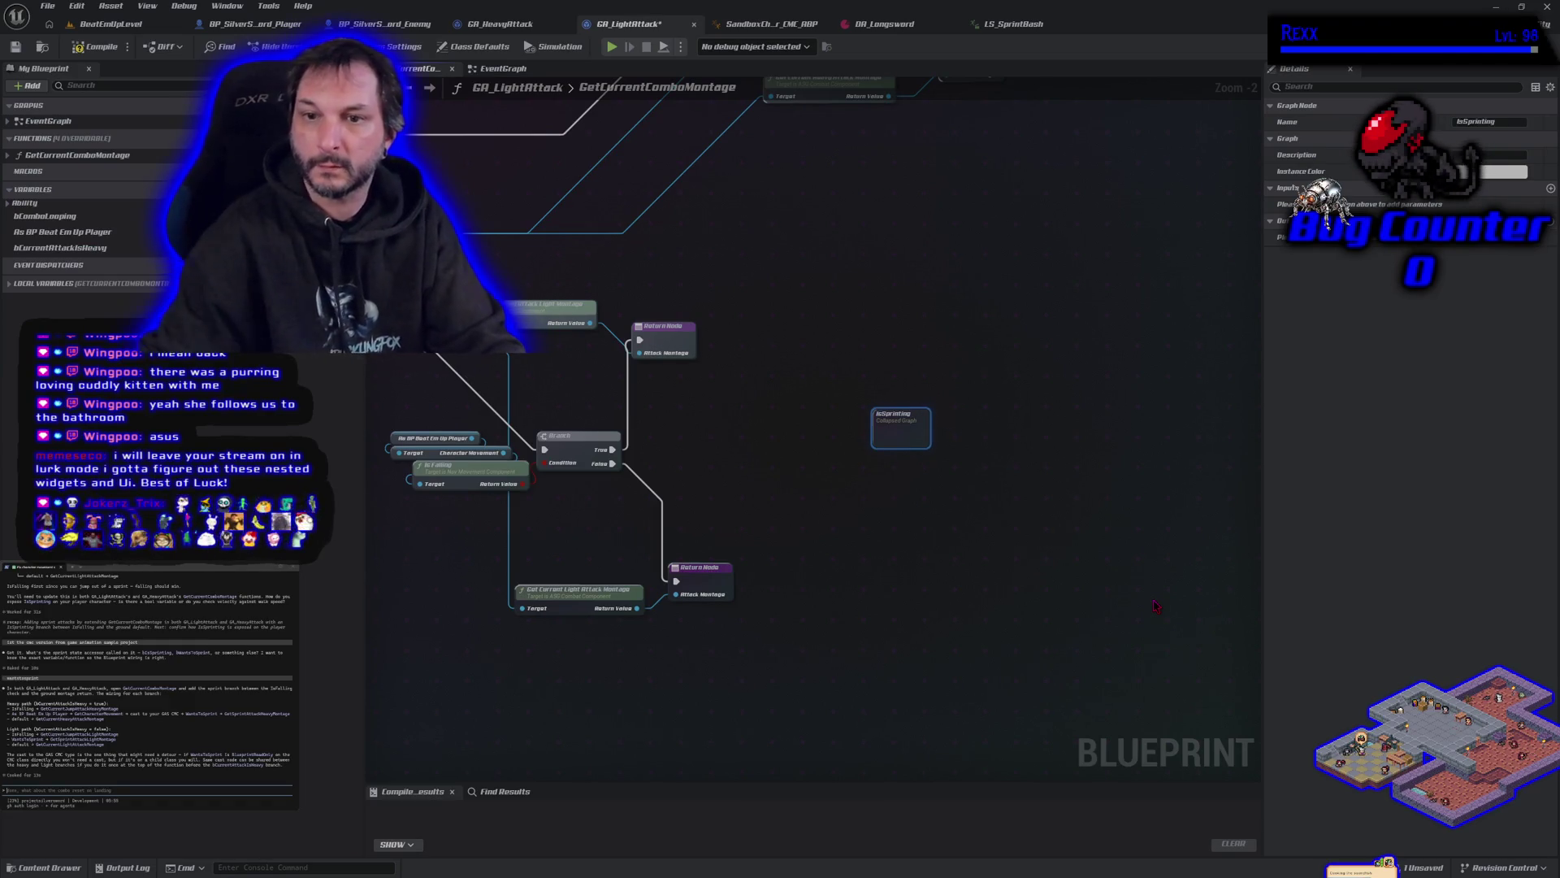
Step: Inside IsSprinting, wire Inputs into the Branch, route True and False to separate outputs, and compile
{"action": "double_click", "coordinate": [900, 428]}
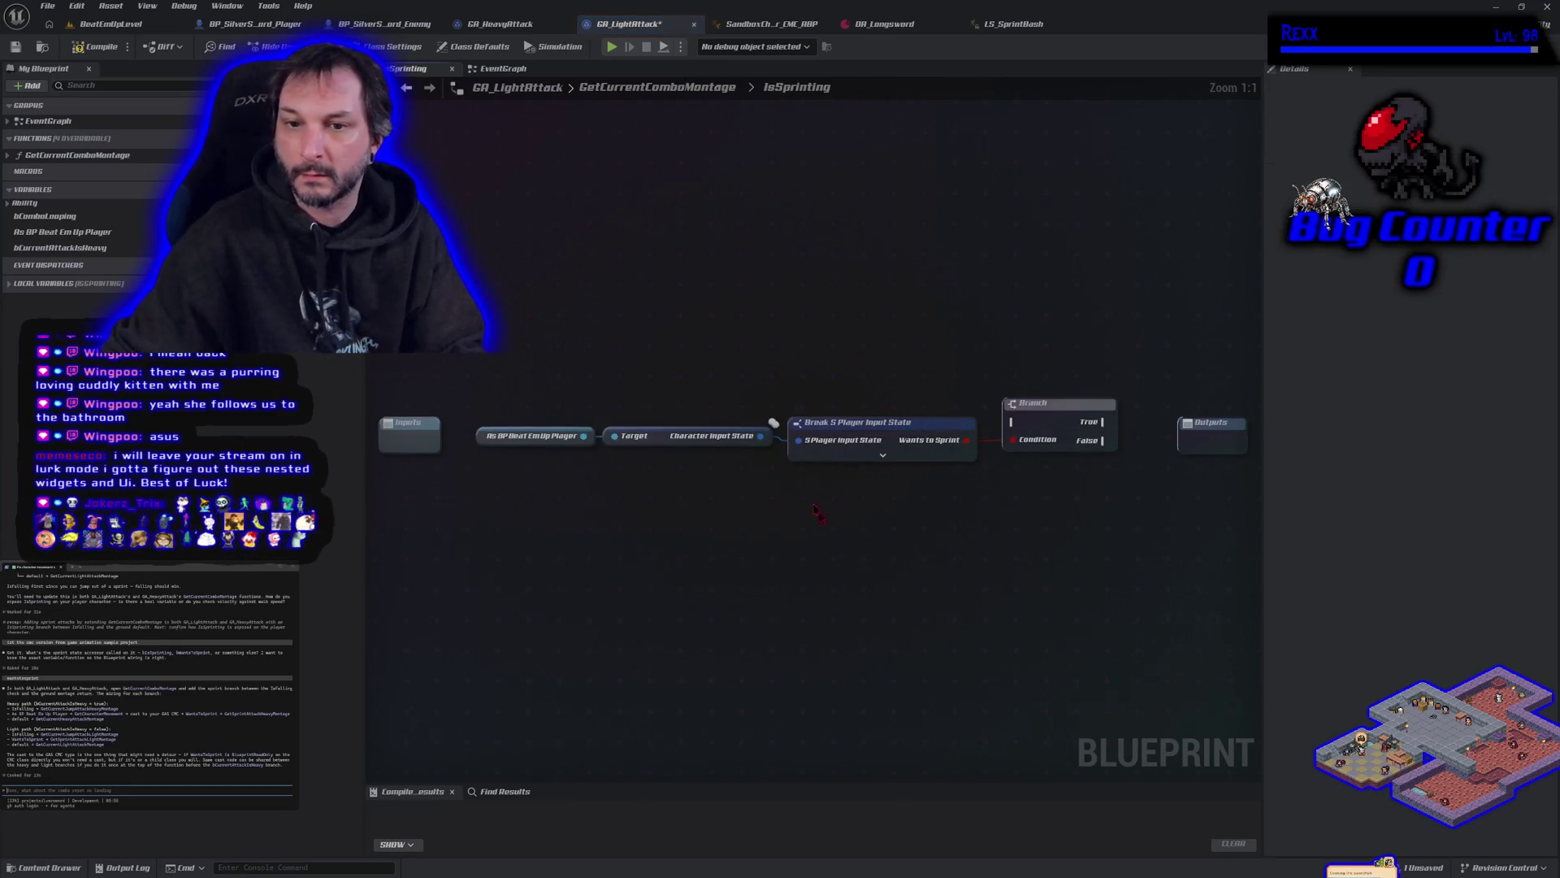
{"action": "left_click_drag", "start_coordinate": [1001, 444], "coordinate": [399, 460]}
{"action": "left_click_drag", "start_coordinate": [399, 434], "coordinate": [405, 416]}
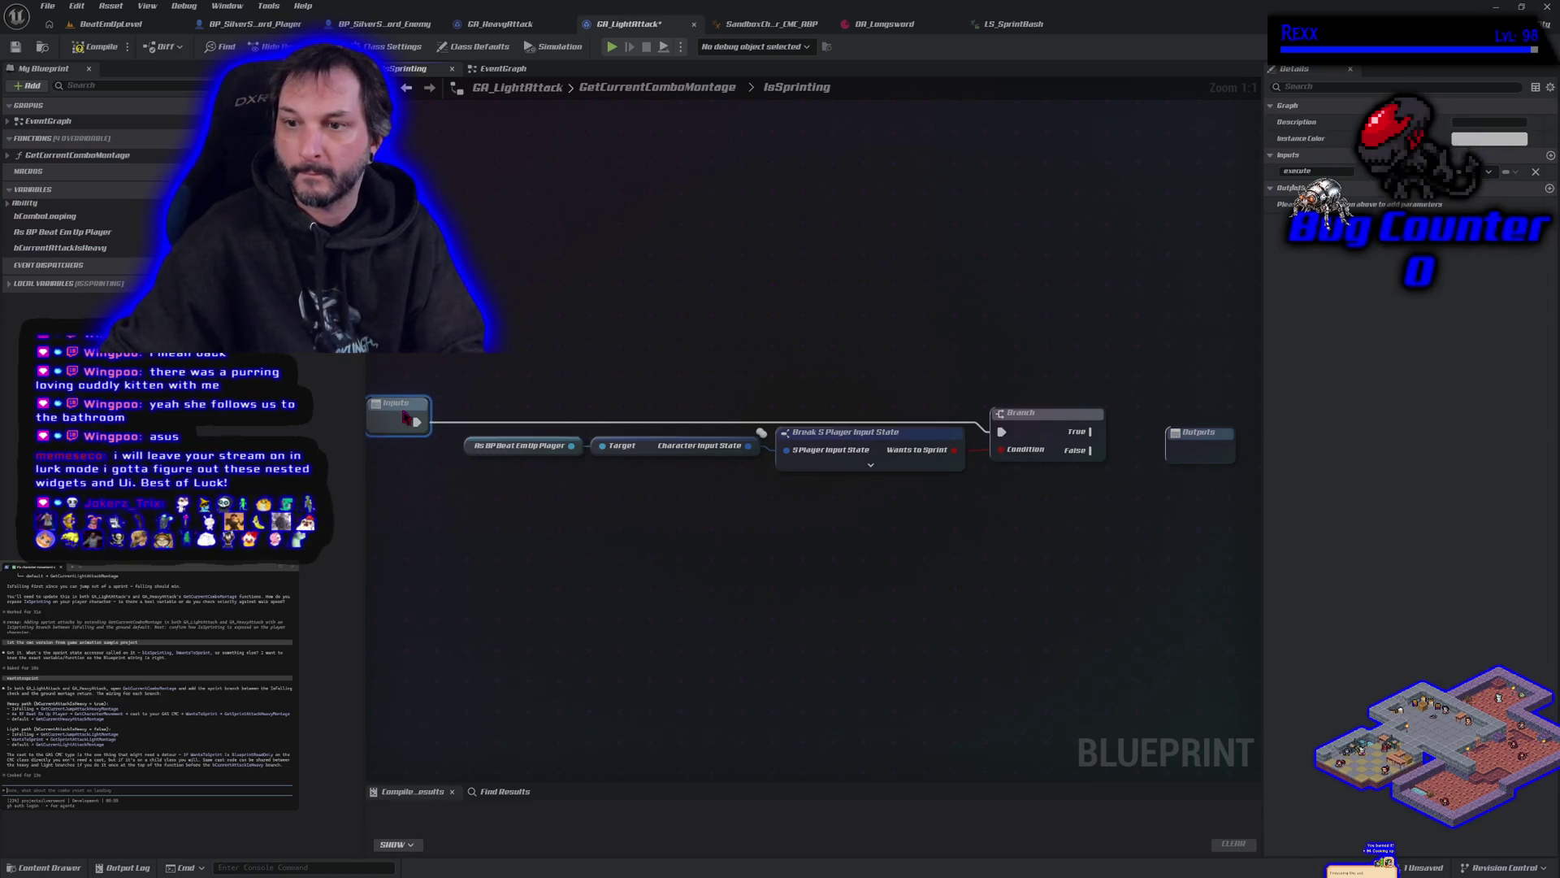
{"action": "left_click_drag", "start_coordinate": [1093, 432], "coordinate": [1203, 453]}
{"action": "mouse_move", "coordinate": [1089, 452]}
{"action": "left_mouse_down"}
{"action": "mouse_move", "coordinate": [1216, 477]}
{"action": "mouse_move", "coordinate": [1206, 465]}
{"action": "left_mouse_up"}
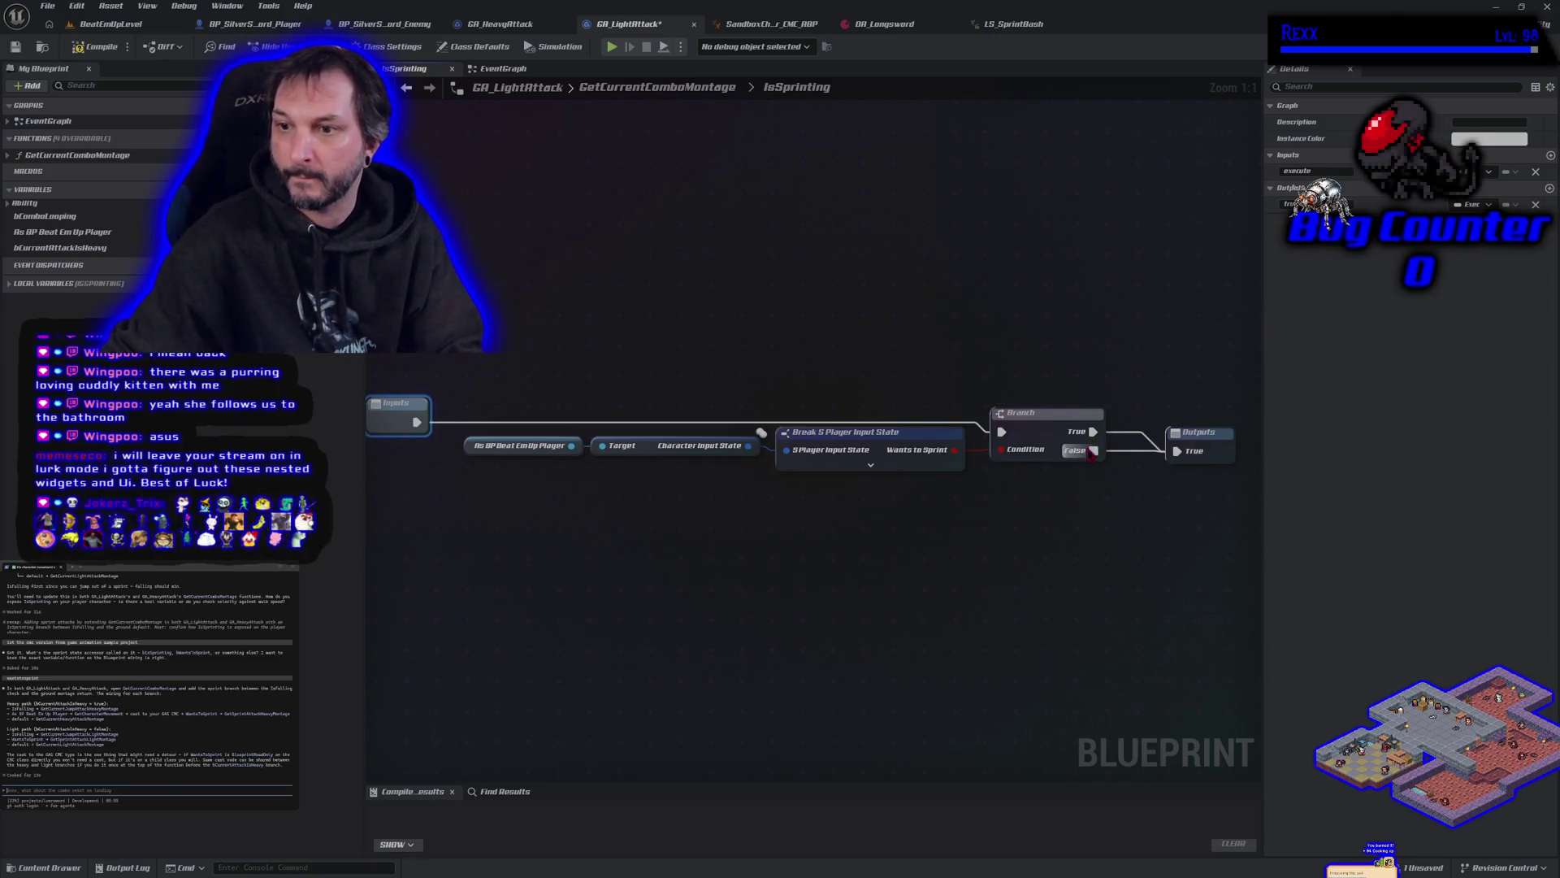
{"action": "mouse_move", "coordinate": [1093, 451]}
{"action": "left_mouse_down"}
{"action": "mouse_move", "coordinate": [1223, 475]}
{"action": "mouse_move", "coordinate": [1227, 455]}
{"action": "mouse_move", "coordinate": [1182, 415]}
{"action": "left_mouse_up"}
{"action": "left_click", "coordinate": [92, 49]}
Step: Look over the attack nodes in the EventGraph, alternating with the IsSprinting graph
{"action": "left_click", "coordinate": [498, 71]}
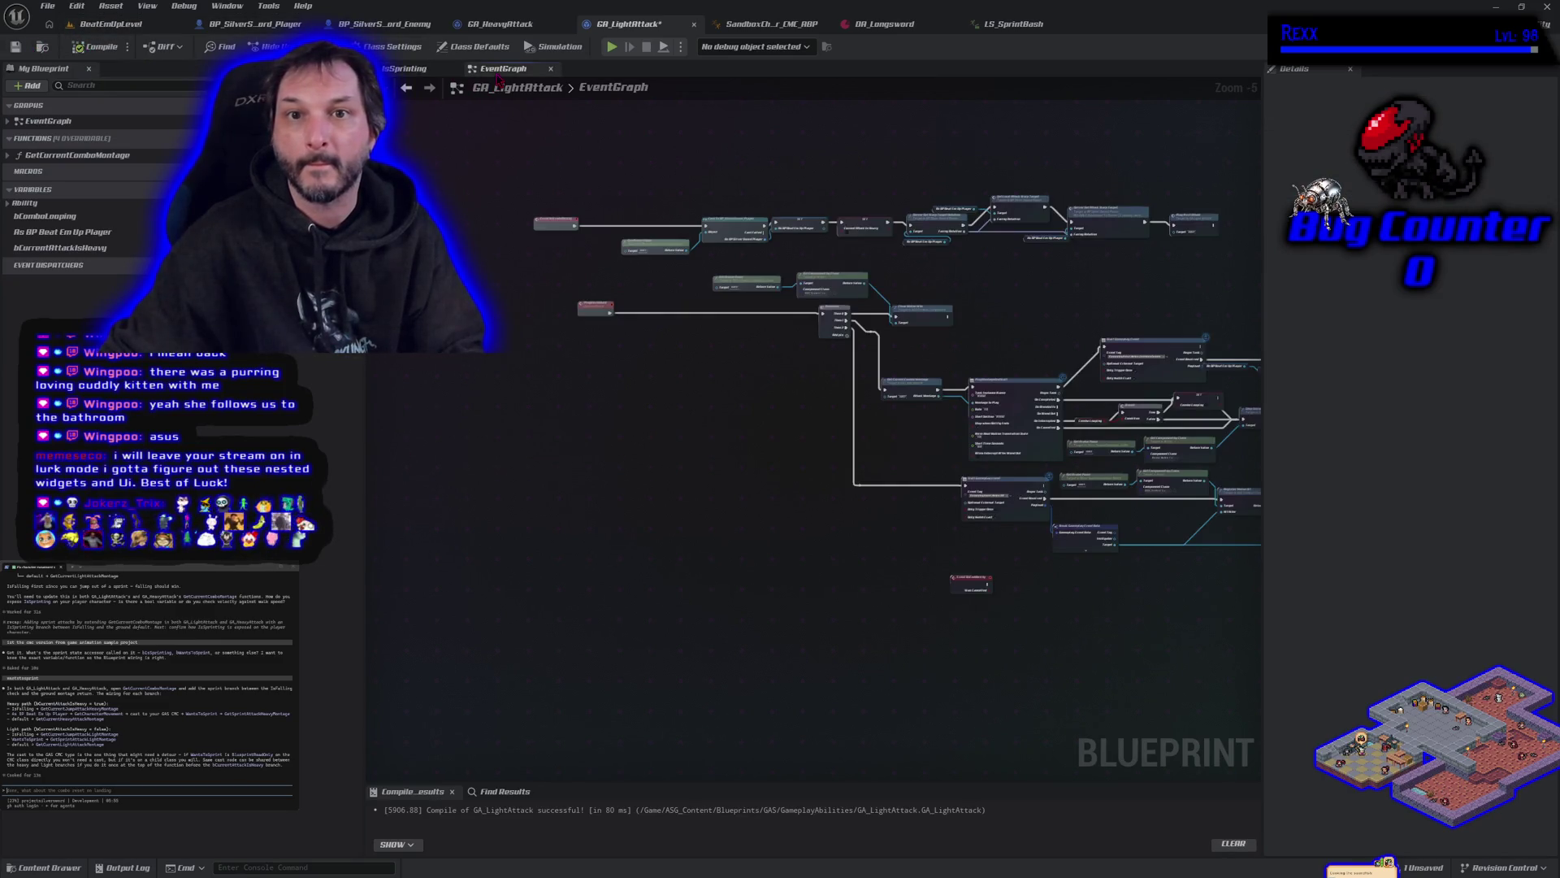
{"action": "scroll", "coordinate": [877, 609], "scroll_direction": "up", "scroll_amount": 2}
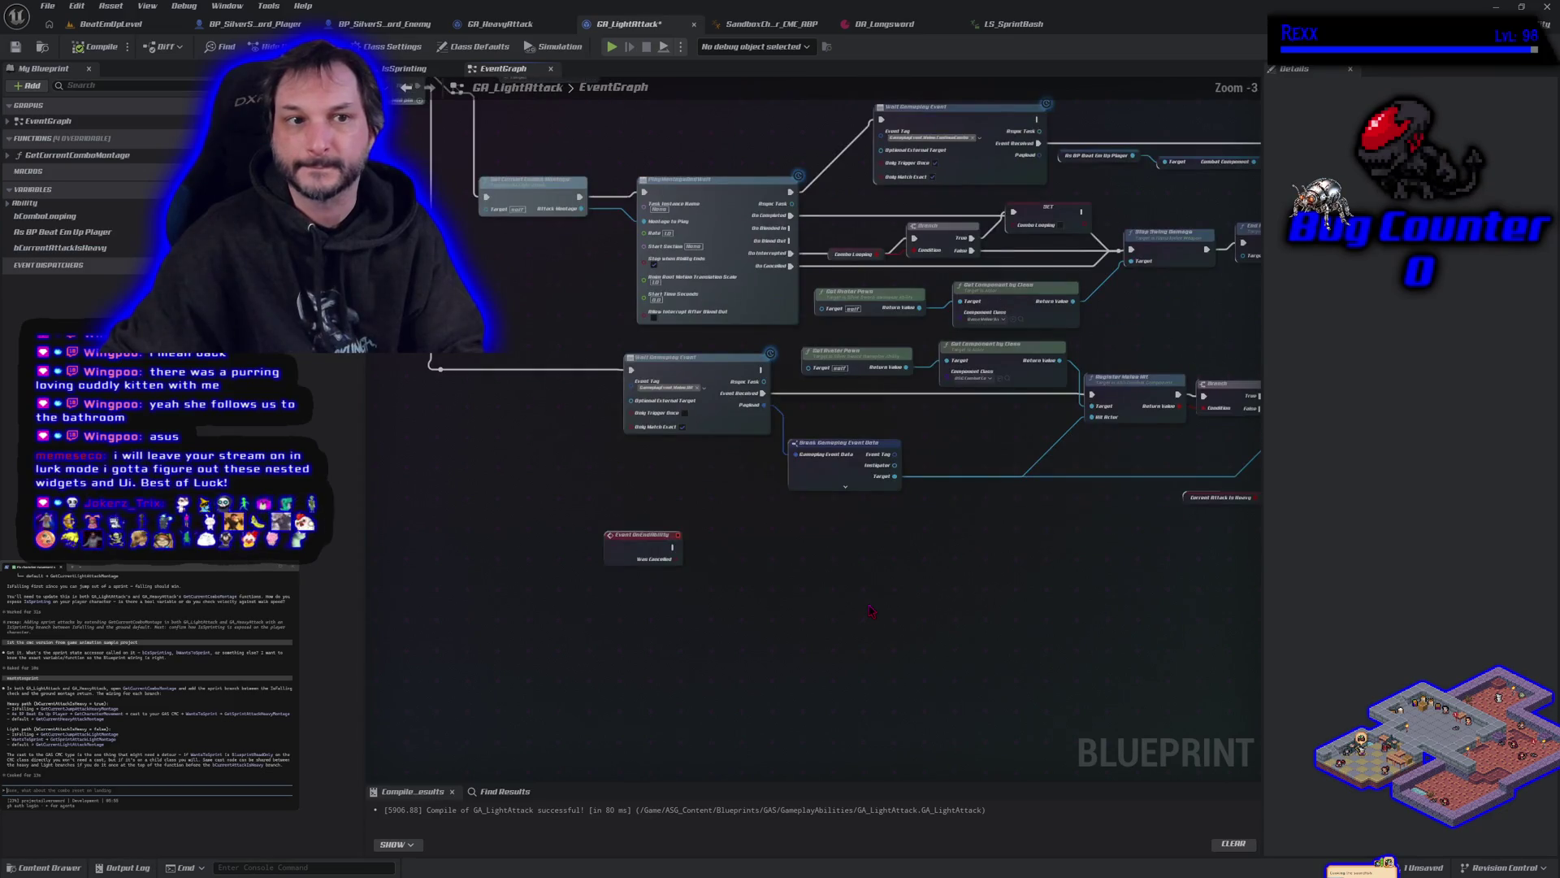
{"action": "mouse_move", "coordinate": [770, 601]}
{"action": "left_mouse_down"}
{"action": "mouse_move", "coordinate": [515, 637]}
{"action": "mouse_move", "coordinate": [585, 672]}
{"action": "mouse_move", "coordinate": [846, 656]}
{"action": "mouse_move", "coordinate": [488, 731]}
{"action": "mouse_move", "coordinate": [627, 742]}
{"action": "mouse_move", "coordinate": [905, 693]}
{"action": "left_mouse_up"}
{"action": "left_click", "coordinate": [410, 69]}
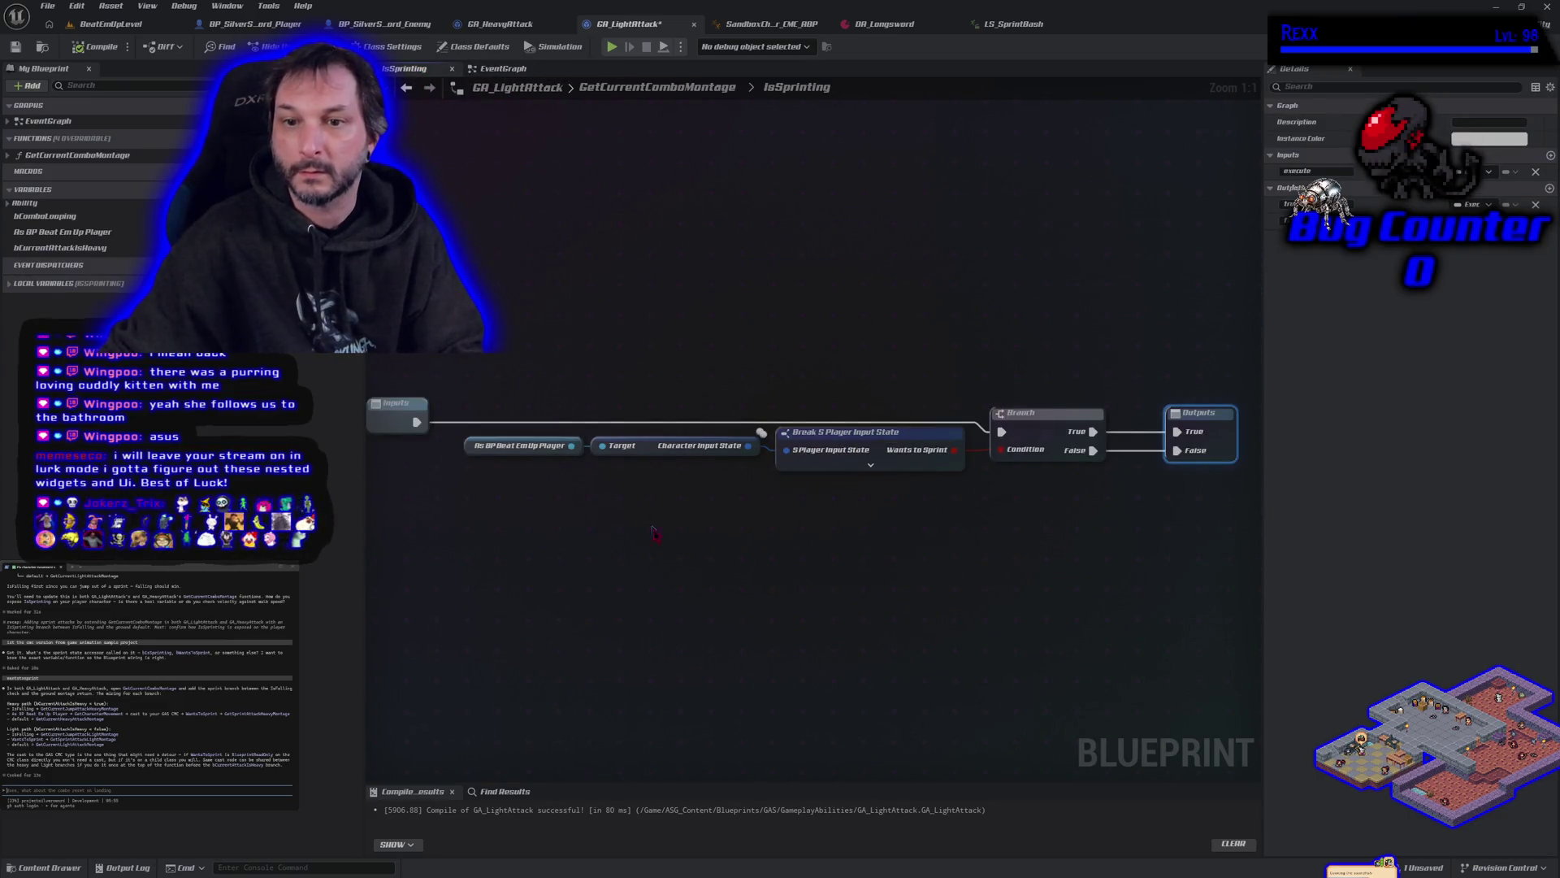
{"action": "left_click", "coordinate": [504, 69]}
{"action": "mouse_move", "coordinate": [841, 653]}
{"action": "left_mouse_down"}
{"action": "mouse_move", "coordinate": [655, 612]}
{"action": "mouse_move", "coordinate": [677, 612]}
{"action": "left_mouse_up"}
{"action": "scroll", "coordinate": [677, 611], "scroll_direction": "down", "scroll_amount": 1}
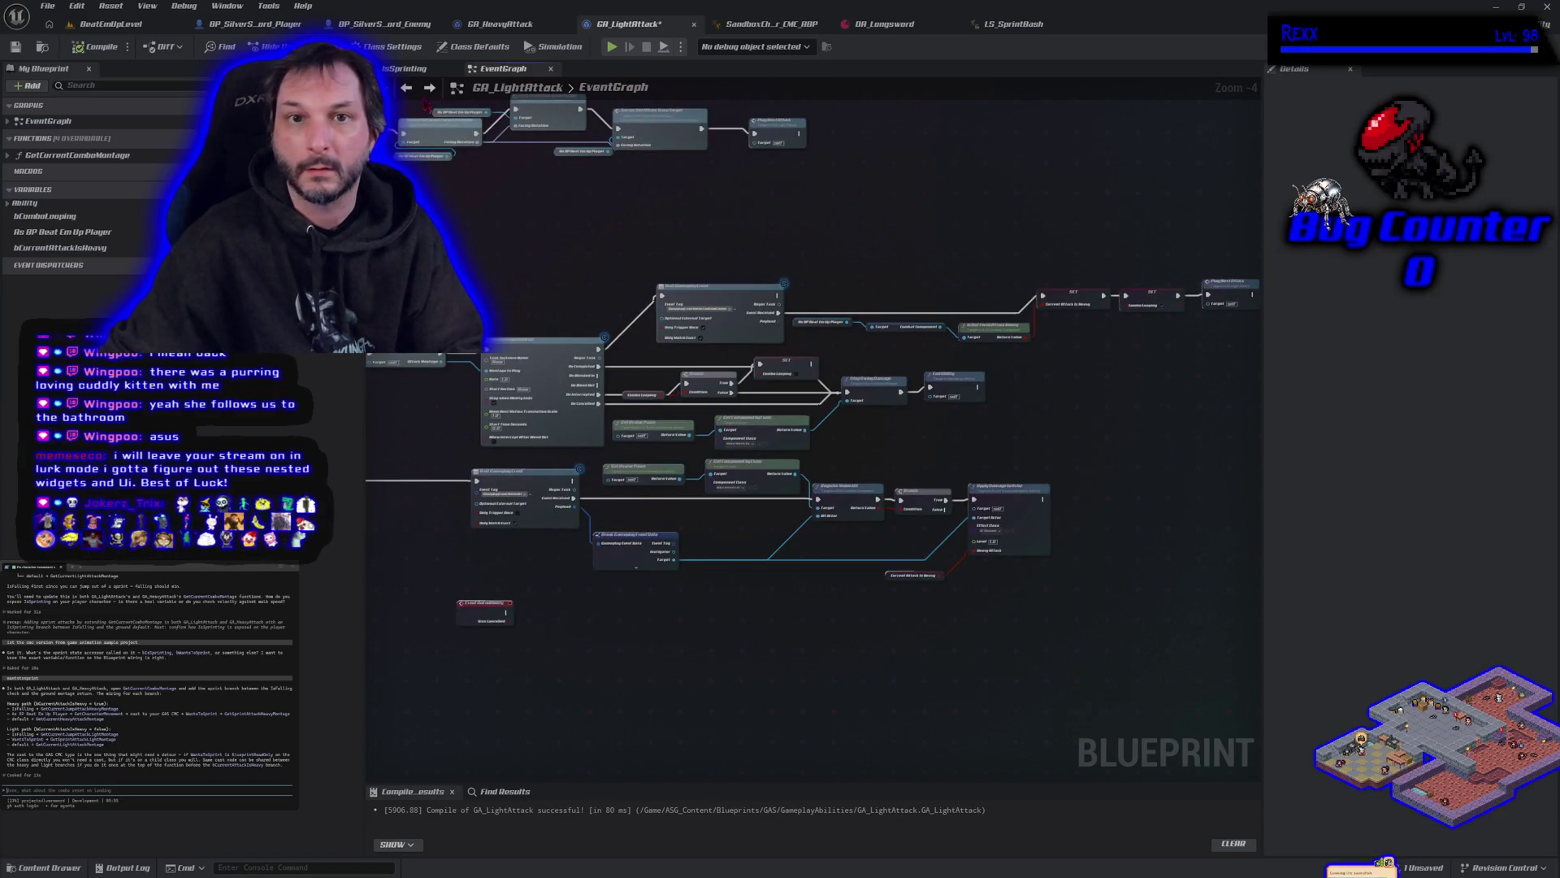
{"action": "left_click", "coordinate": [406, 70]}
{"action": "left_click", "coordinate": [407, 90]}
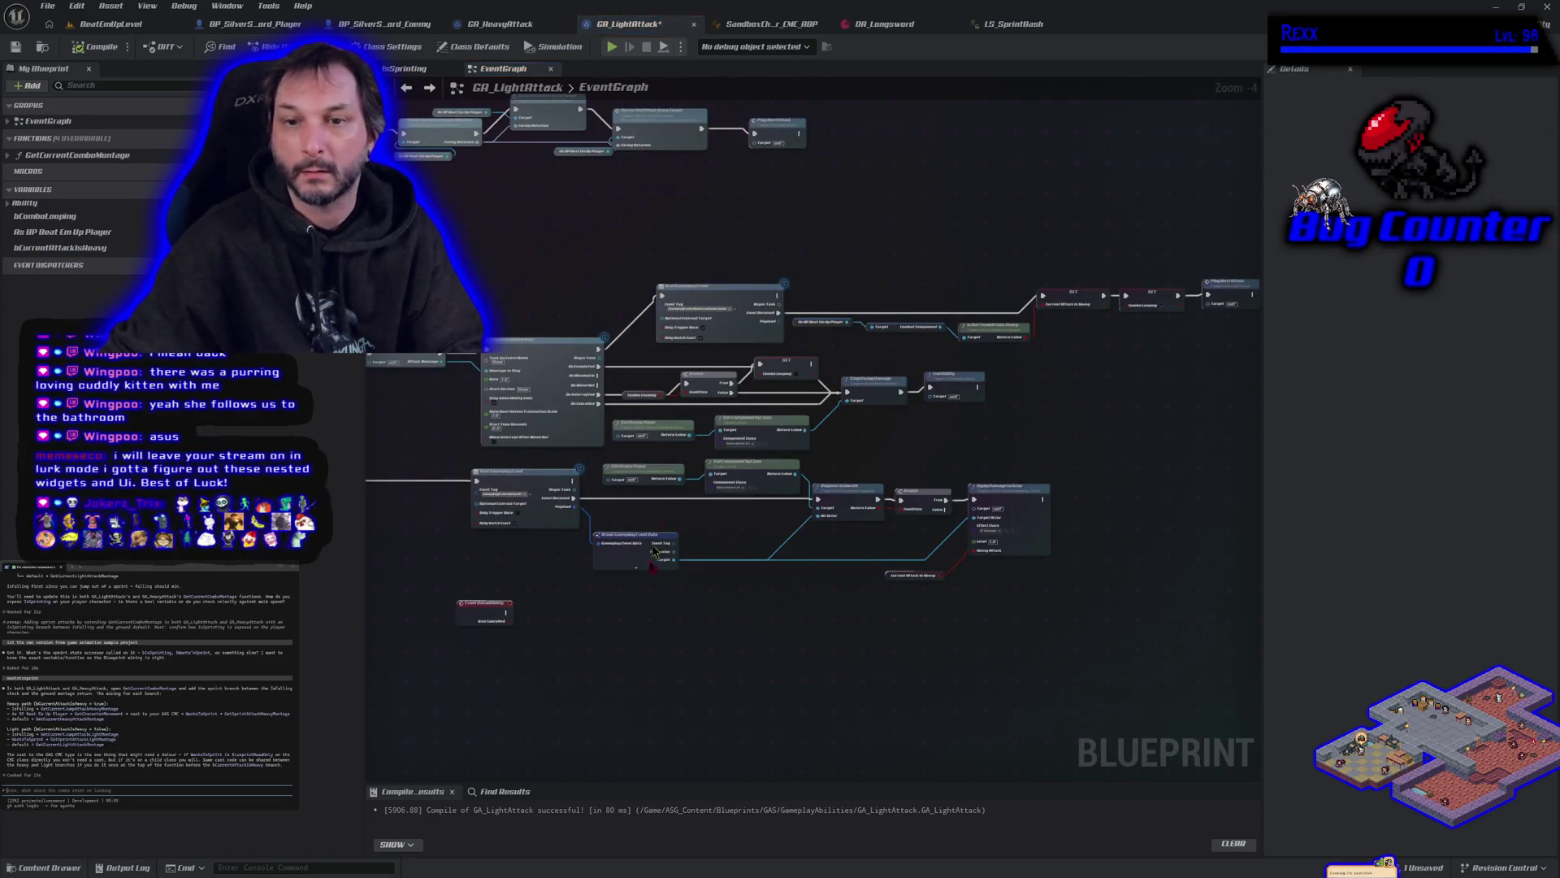
{"action": "mouse_move", "coordinate": [674, 663]}
{"action": "left_mouse_down"}
{"action": "mouse_move", "coordinate": [826, 644]}
{"action": "mouse_move", "coordinate": [622, 632]}
{"action": "mouse_move", "coordinate": [655, 749]}
{"action": "mouse_move", "coordinate": [1087, 668]}
{"action": "mouse_move", "coordinate": [773, 665]}
{"action": "mouse_move", "coordinate": [579, 691]}
{"action": "left_mouse_up"}
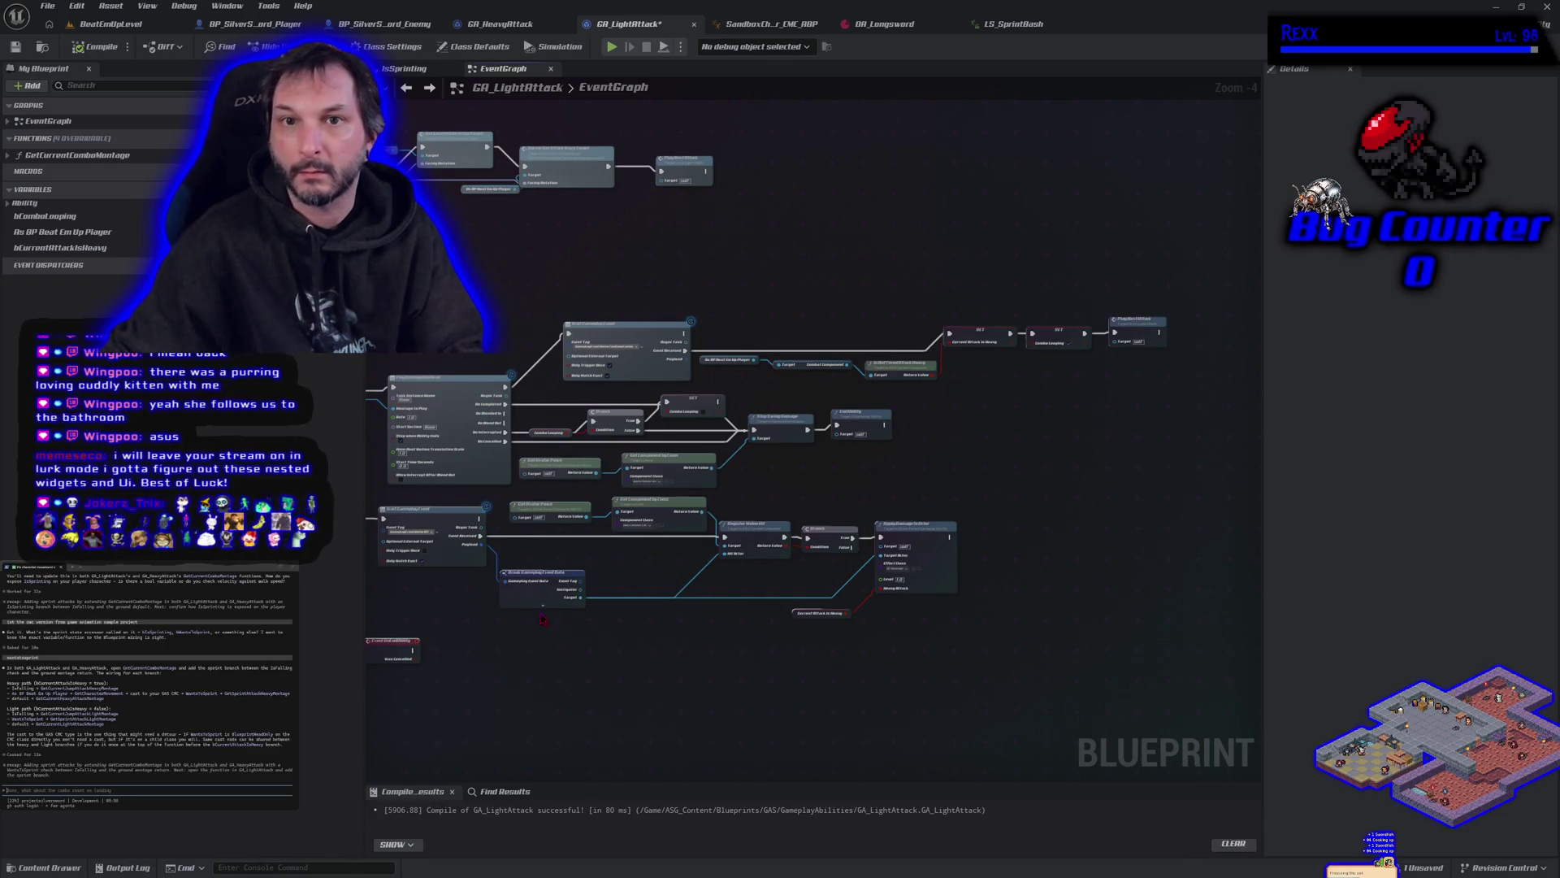
{"action": "left_click", "coordinate": [410, 70]}
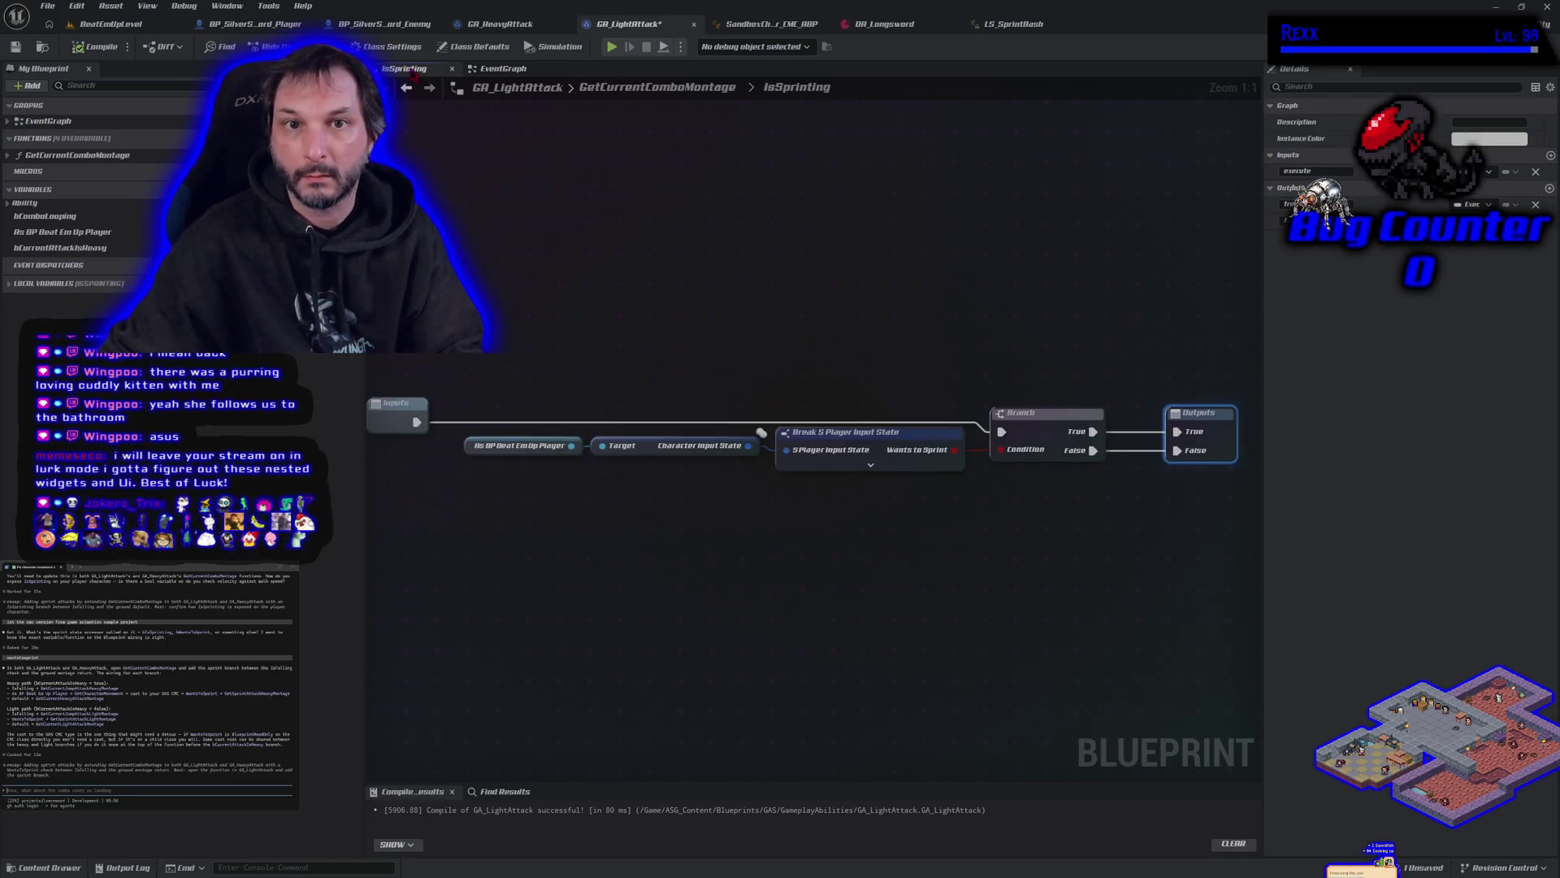
Step: In GetCurrentComboMontage, undo the IsSprinting collapse to restore the original sprint-check nodes
{"action": "double_click", "coordinate": [118, 156]}
{"action": "mouse_move", "coordinate": [1153, 572]}
{"action": "left_mouse_down"}
{"action": "mouse_move", "coordinate": [934, 529]}
{"action": "mouse_move", "coordinate": [953, 534]}
{"action": "left_mouse_up"}
{"action": "left_click", "coordinate": [941, 518]}
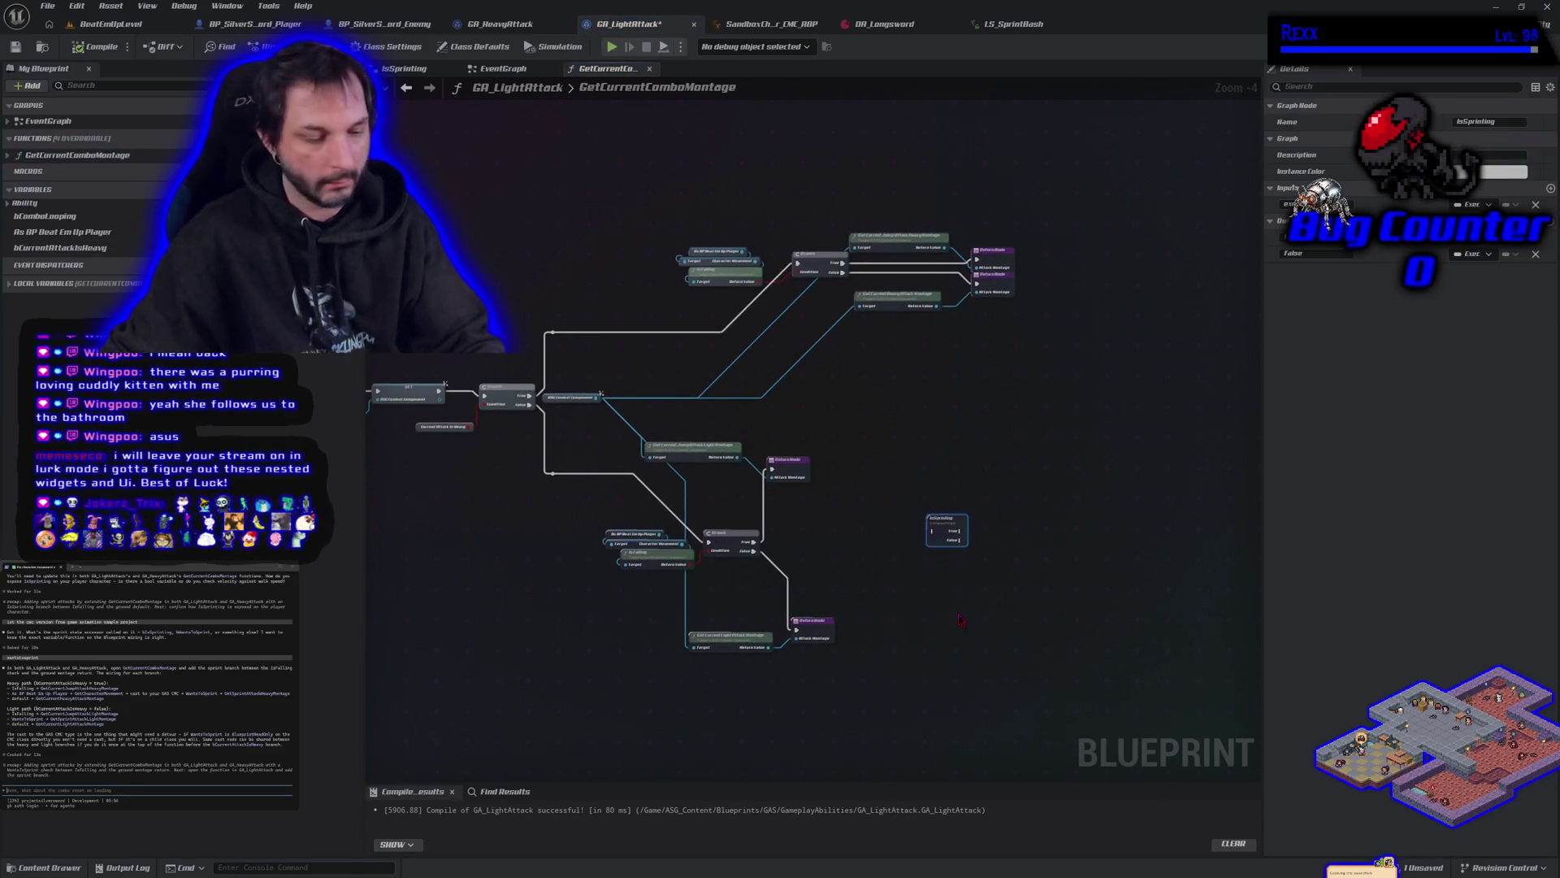
{"action": "key", "text": "ctrl+z"}
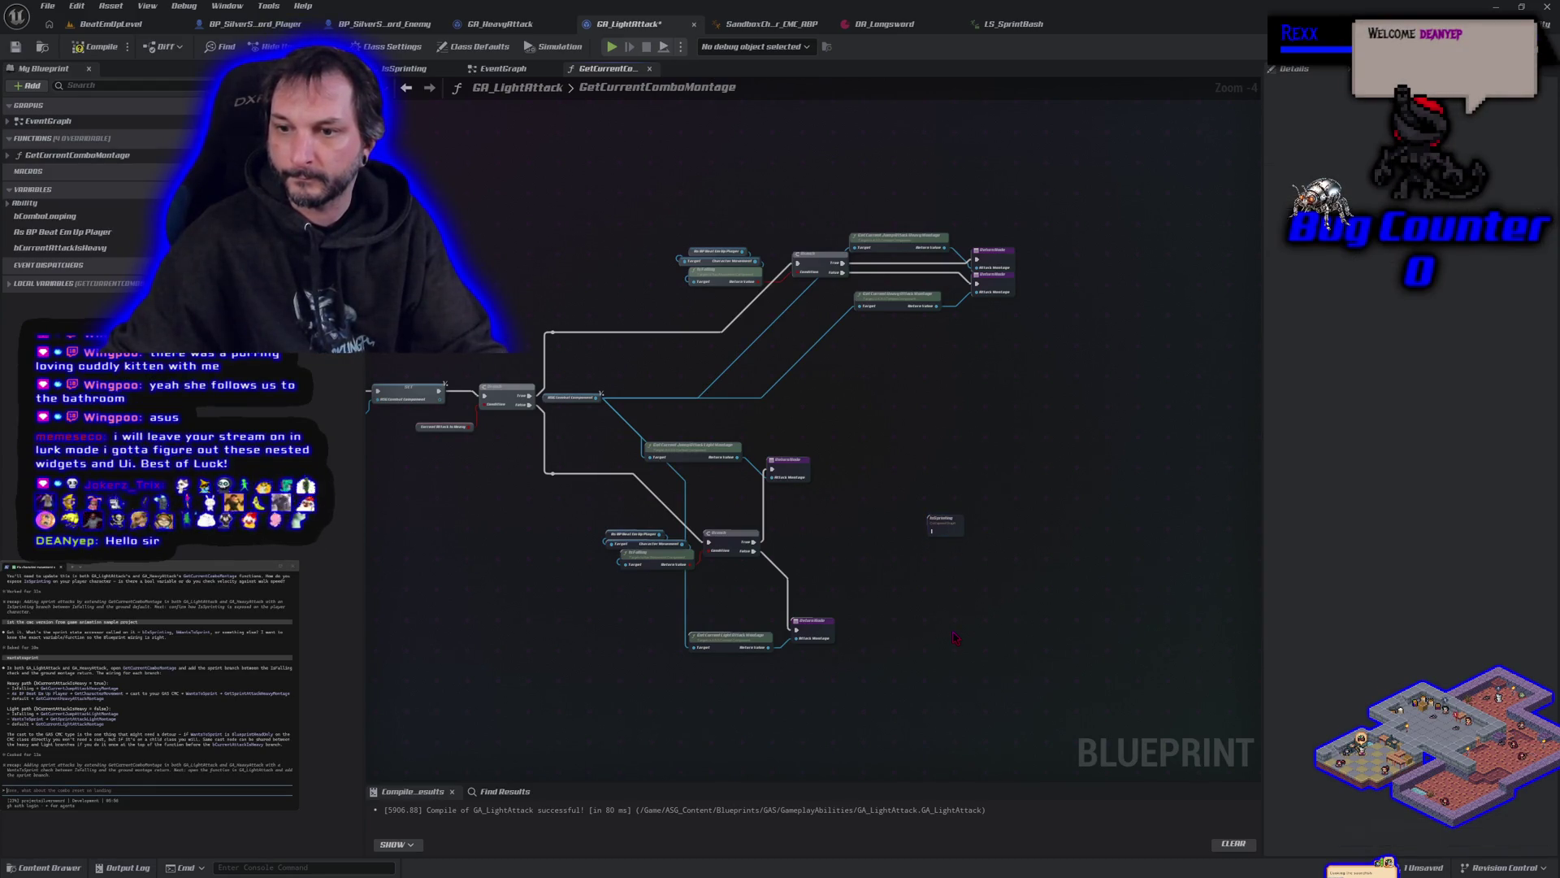
{"action": "key", "text": "ctrl+z"}
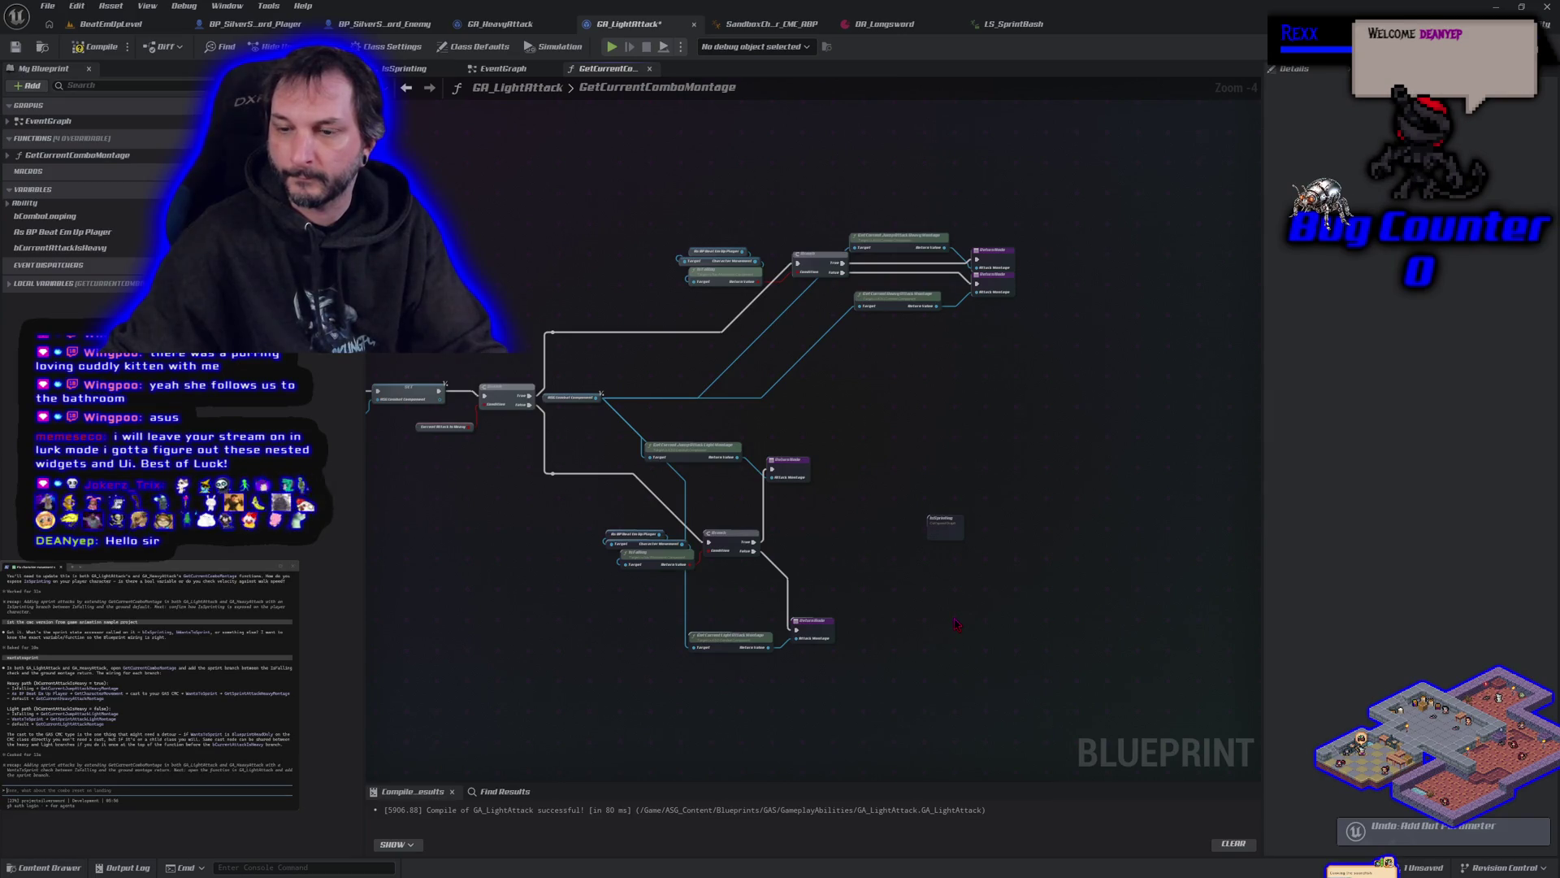
{"action": "key", "text": "ctrl+z"}
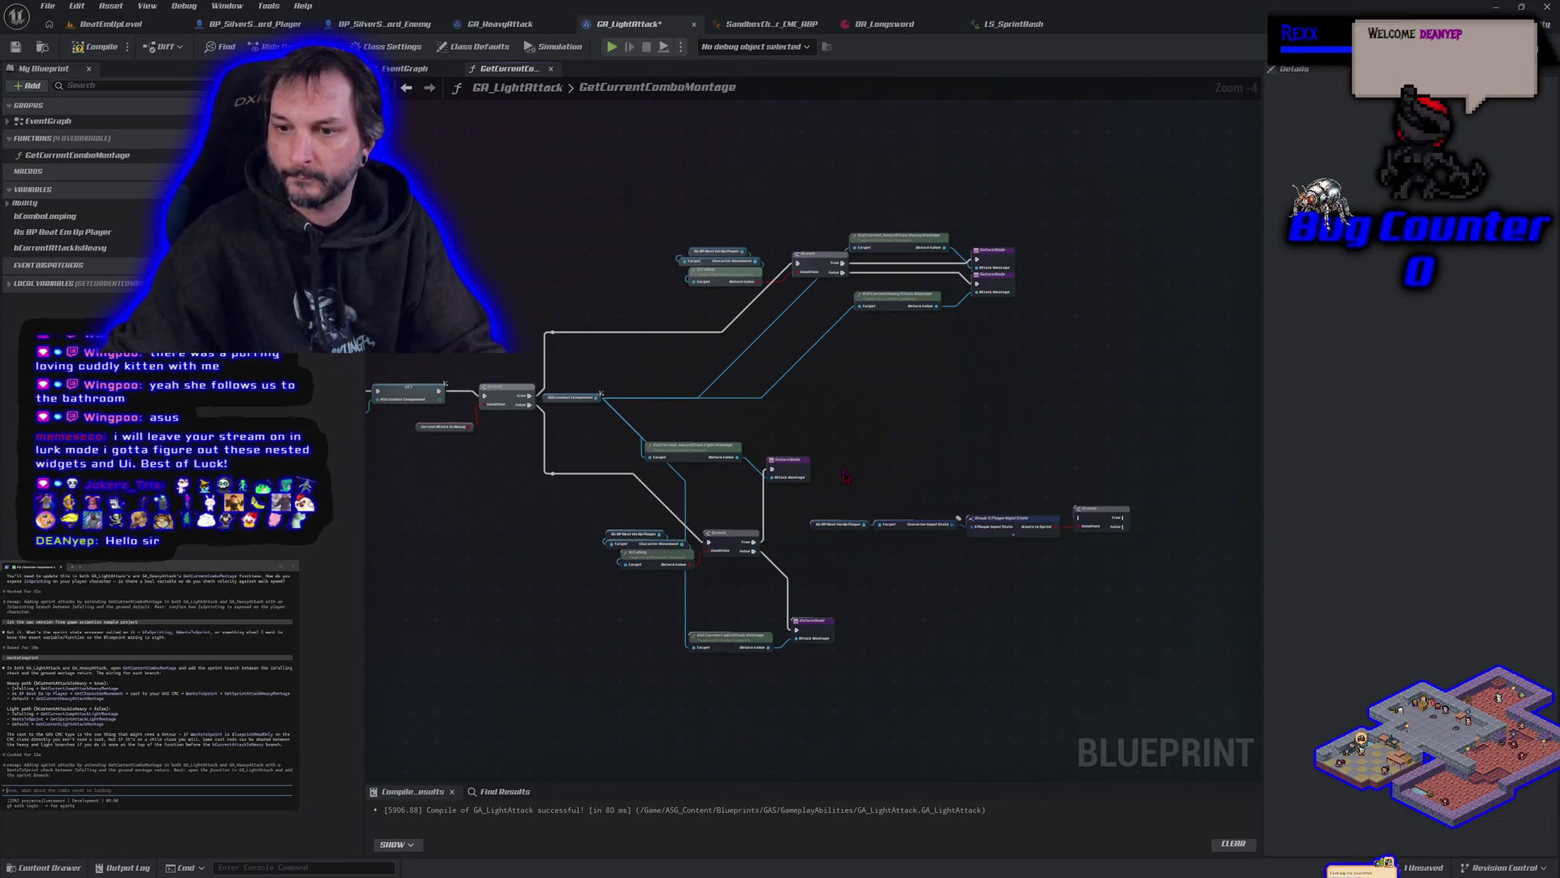
Step: Collapse the sprint-check nodes into a new function named IsSprinting and position its call node
{"action": "right_click", "coordinate": [1103, 517]}
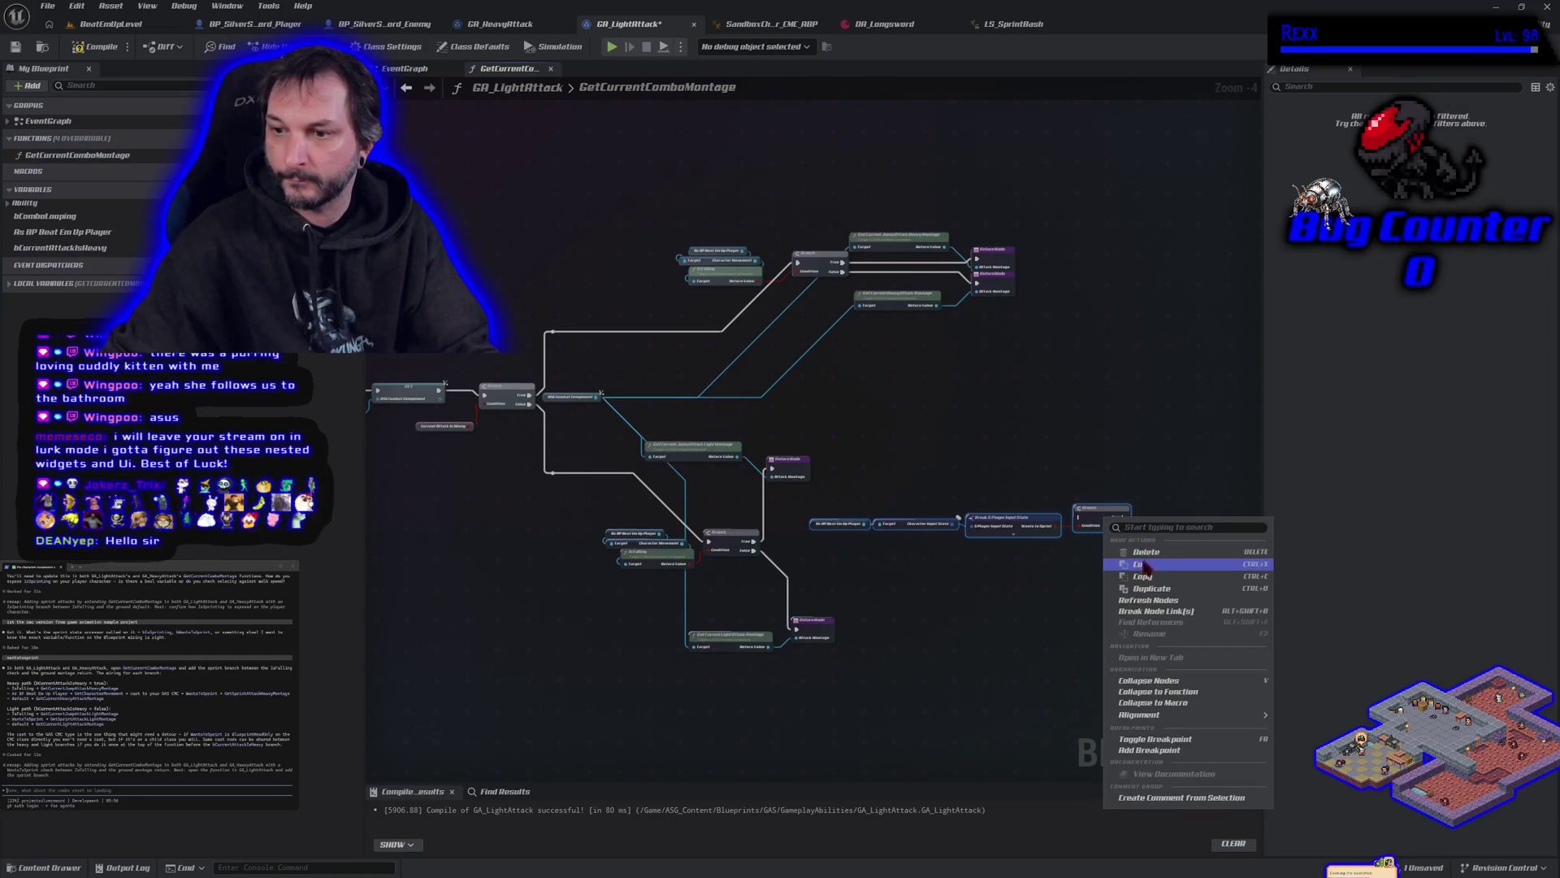
{"action": "left_click", "coordinate": [1158, 693]}
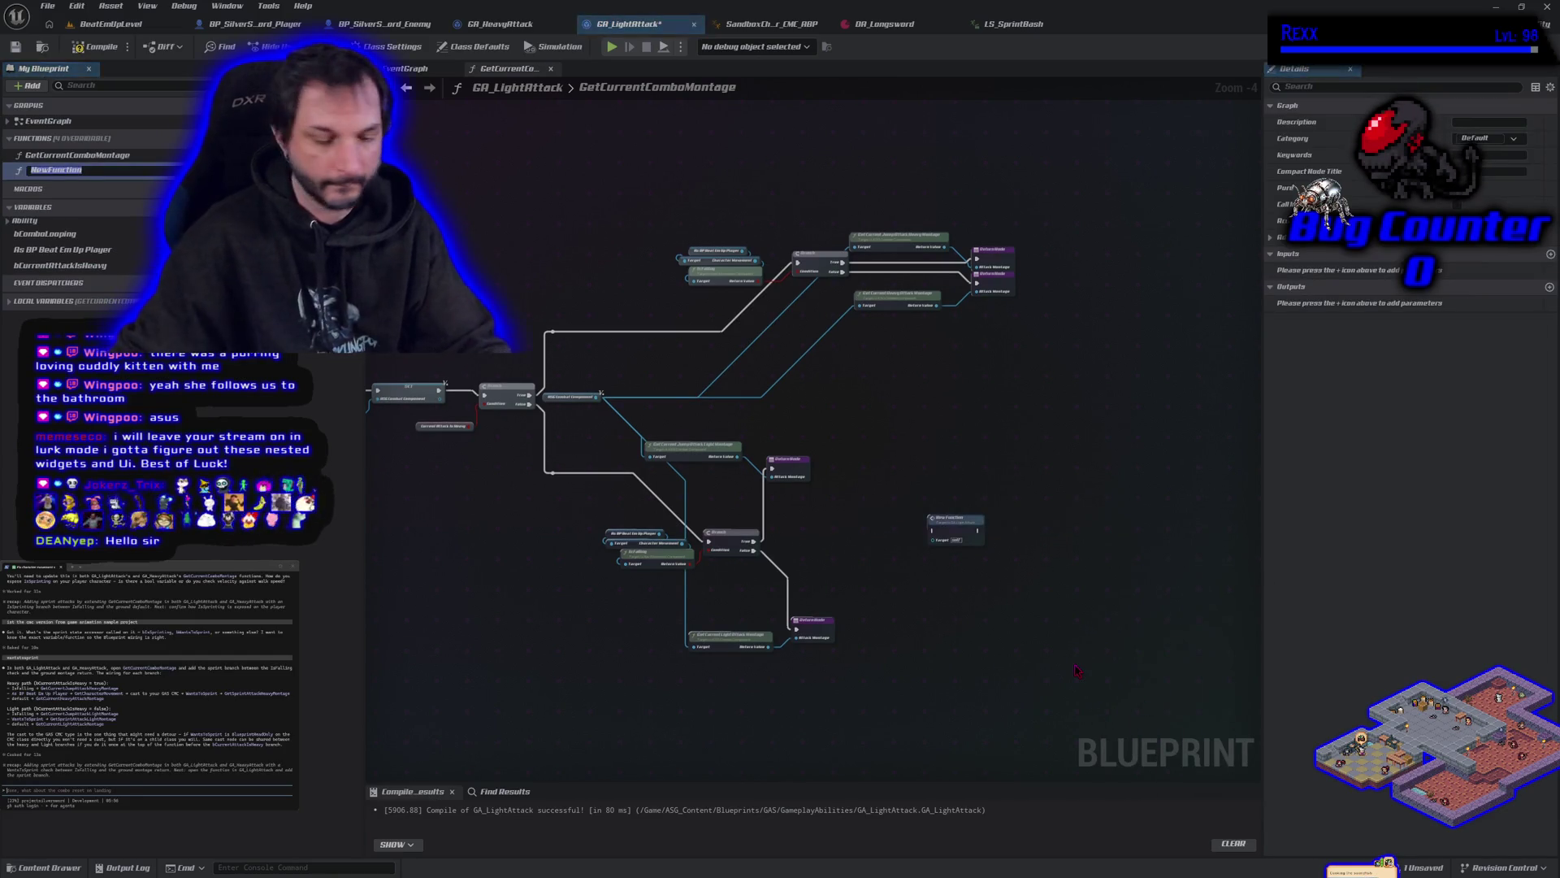
{"action": "type", "text": "IsSpr"}
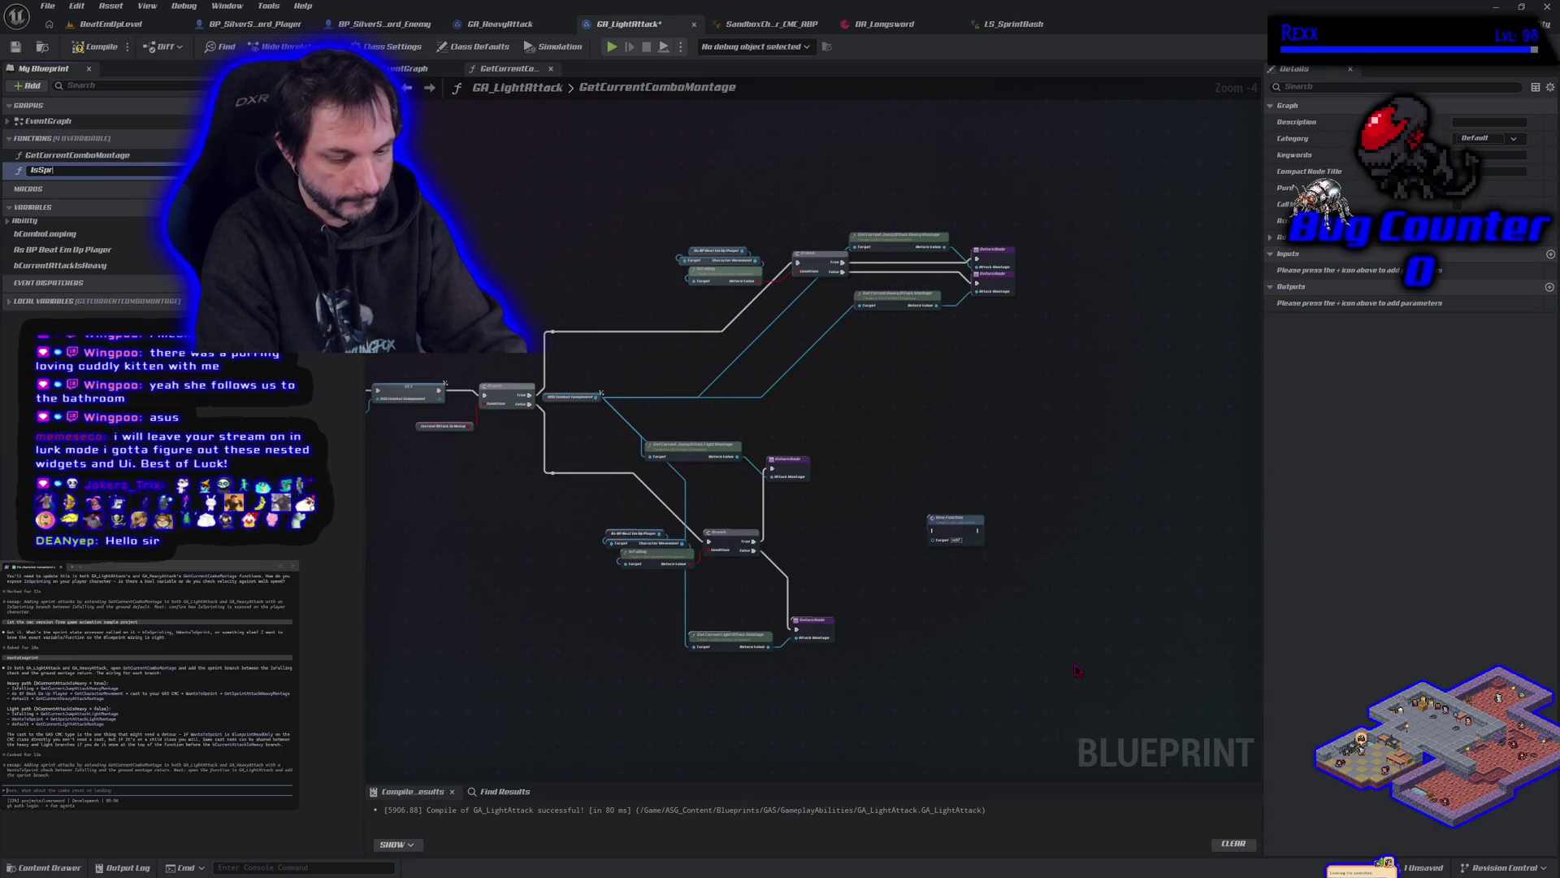
{"action": "key", "text": "Return"}
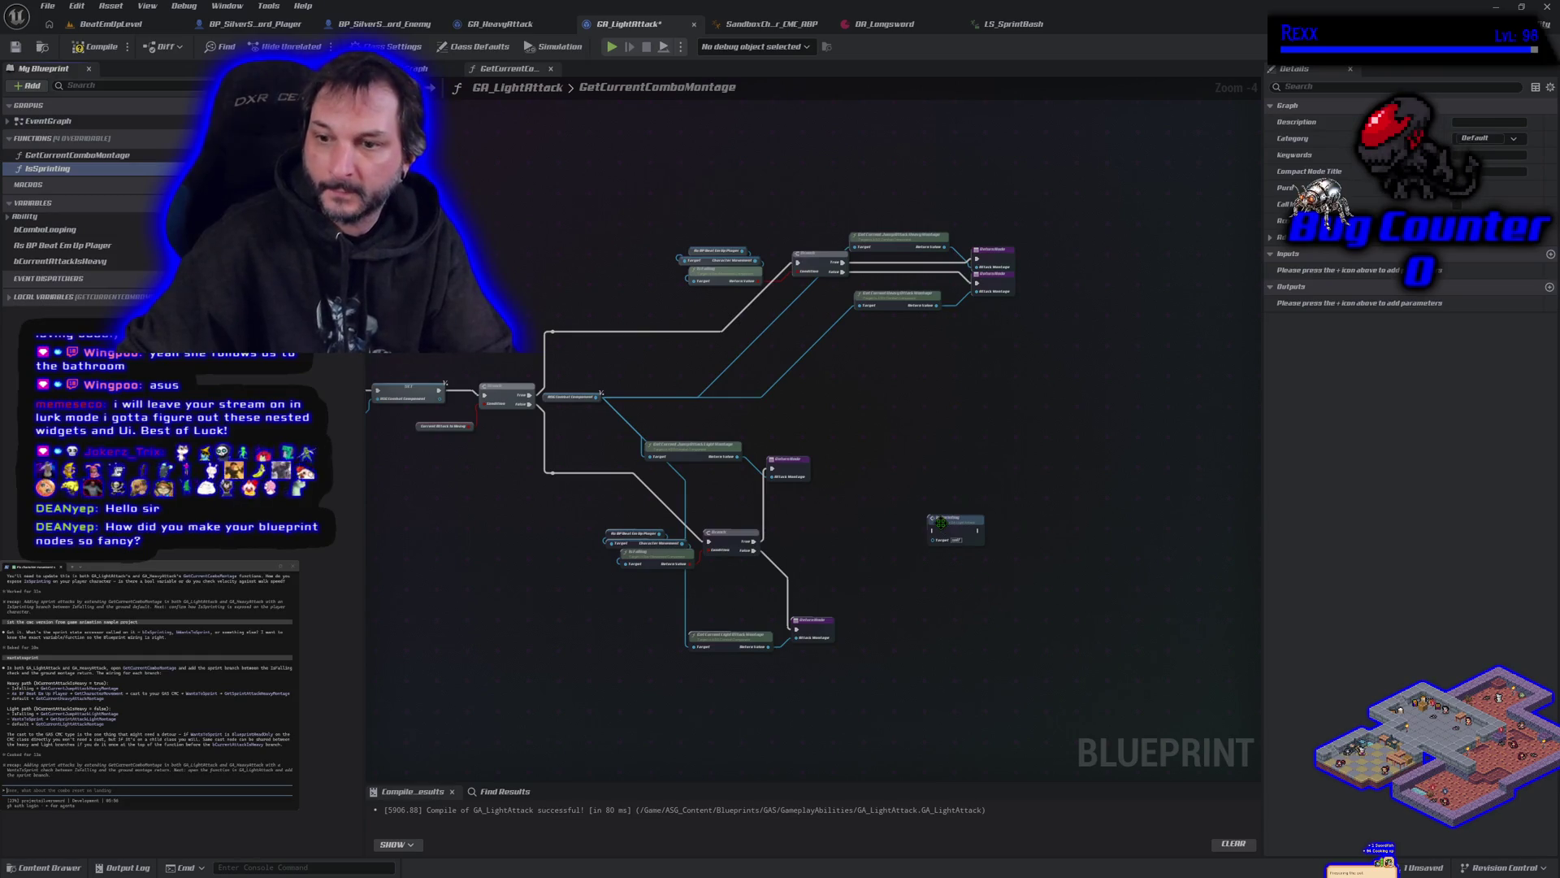
{"action": "scroll", "coordinate": [940, 520], "scroll_direction": "up", "scroll_amount": 2}
{"action": "left_click_drag", "start_coordinate": [940, 521], "coordinate": [833, 446]}
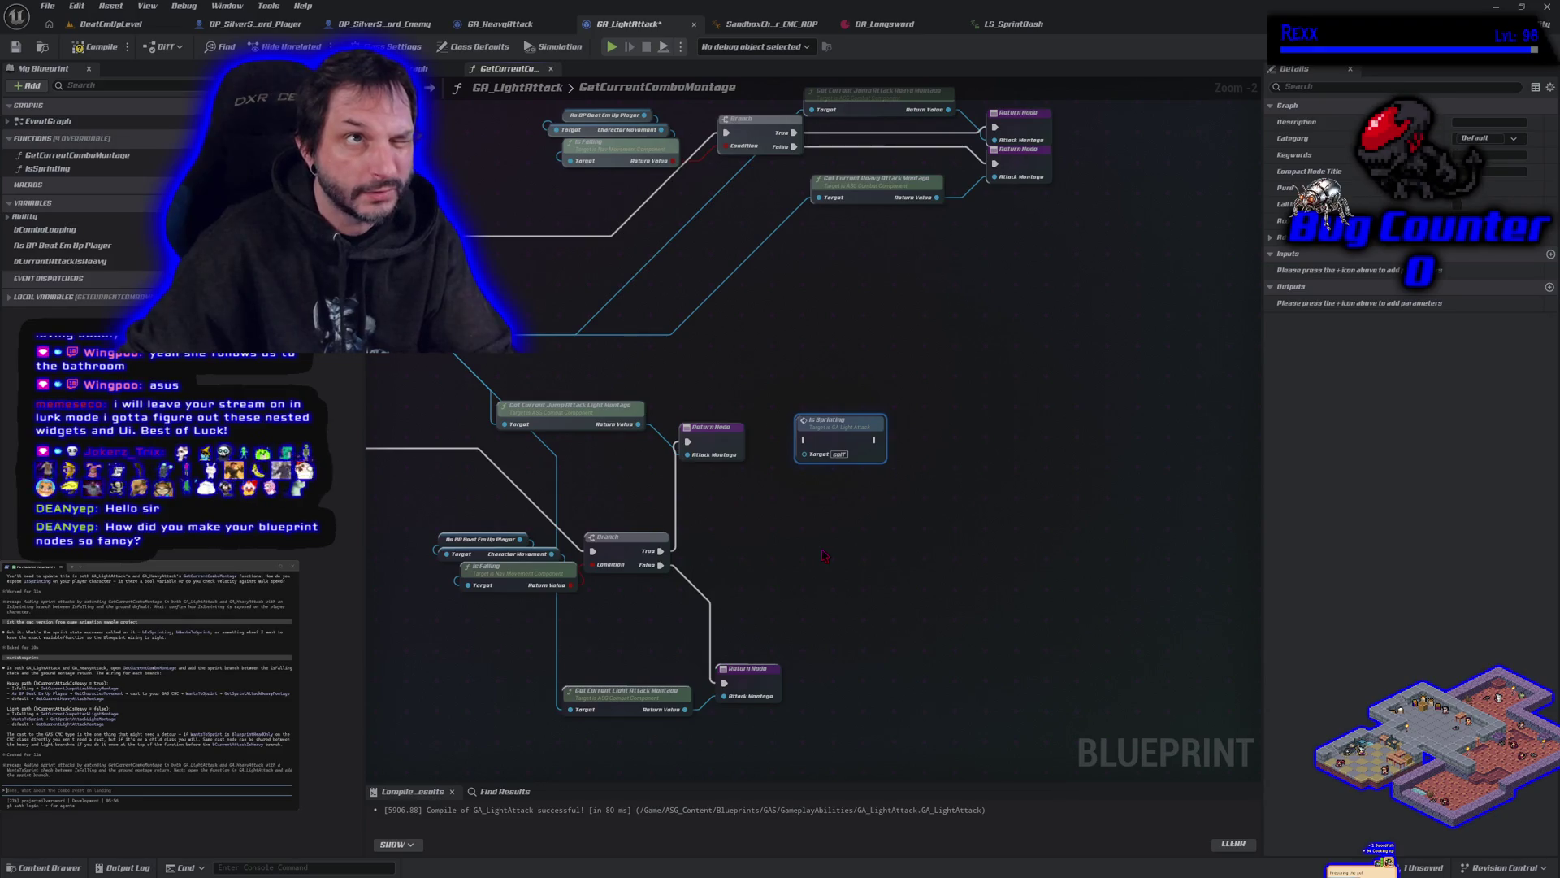
{"action": "mouse_move", "coordinate": [823, 555]}
{"action": "left_mouse_down"}
{"action": "mouse_move", "coordinate": [878, 566]}
{"action": "mouse_move", "coordinate": [968, 462]}
{"action": "left_mouse_up"}
{"action": "left_click_drag", "start_coordinate": [640, 433], "coordinate": [783, 530]}
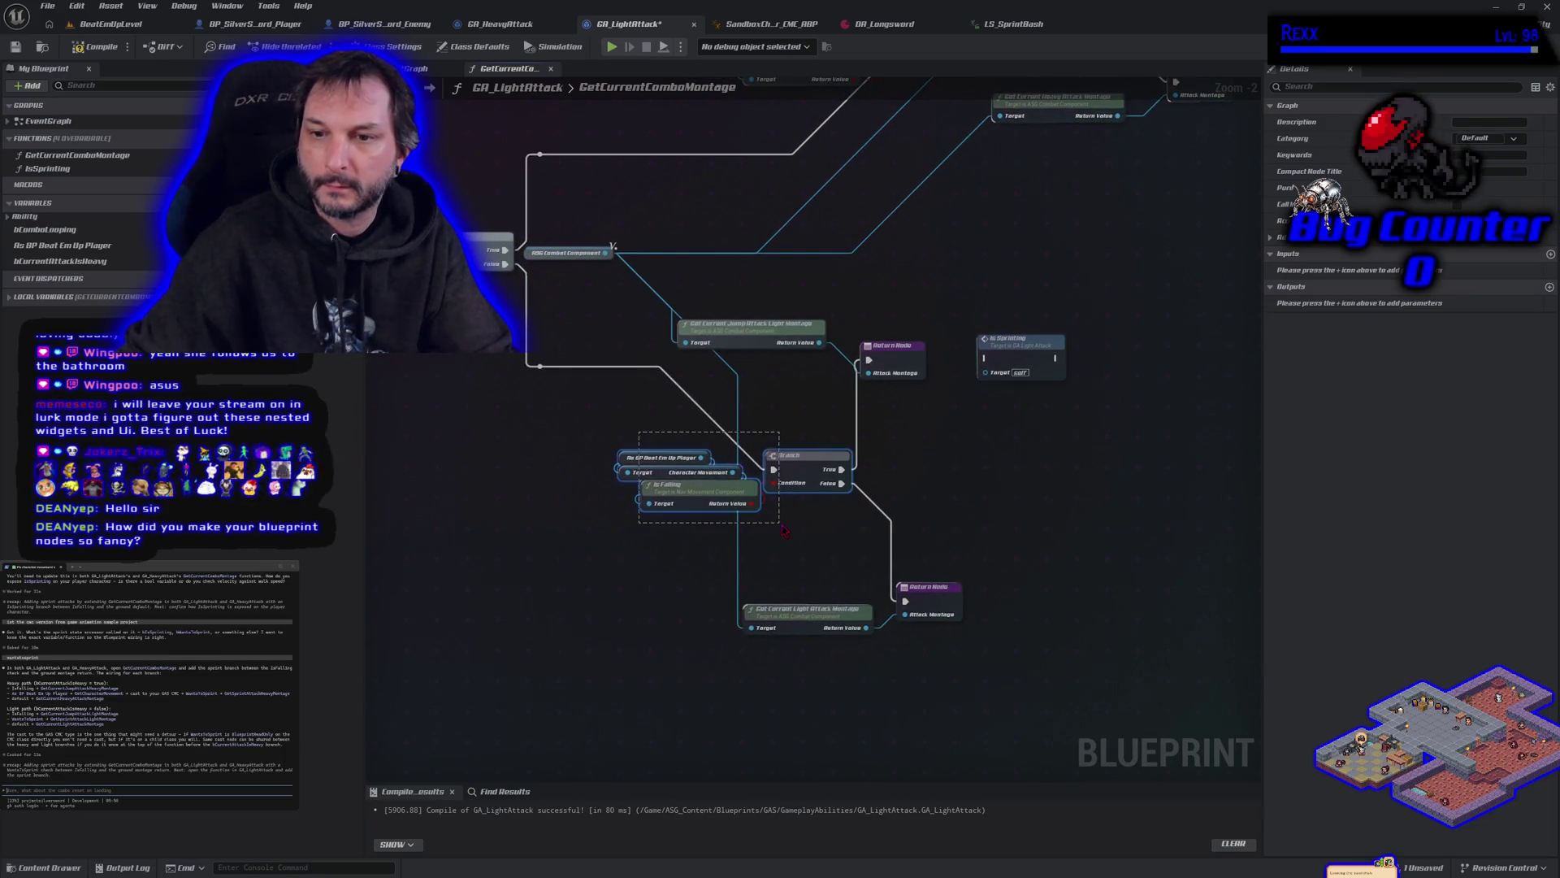
Step: In the IsSprinting function, add a Return Node wired from the Branch's True output
{"action": "right_click", "coordinate": [809, 461]}
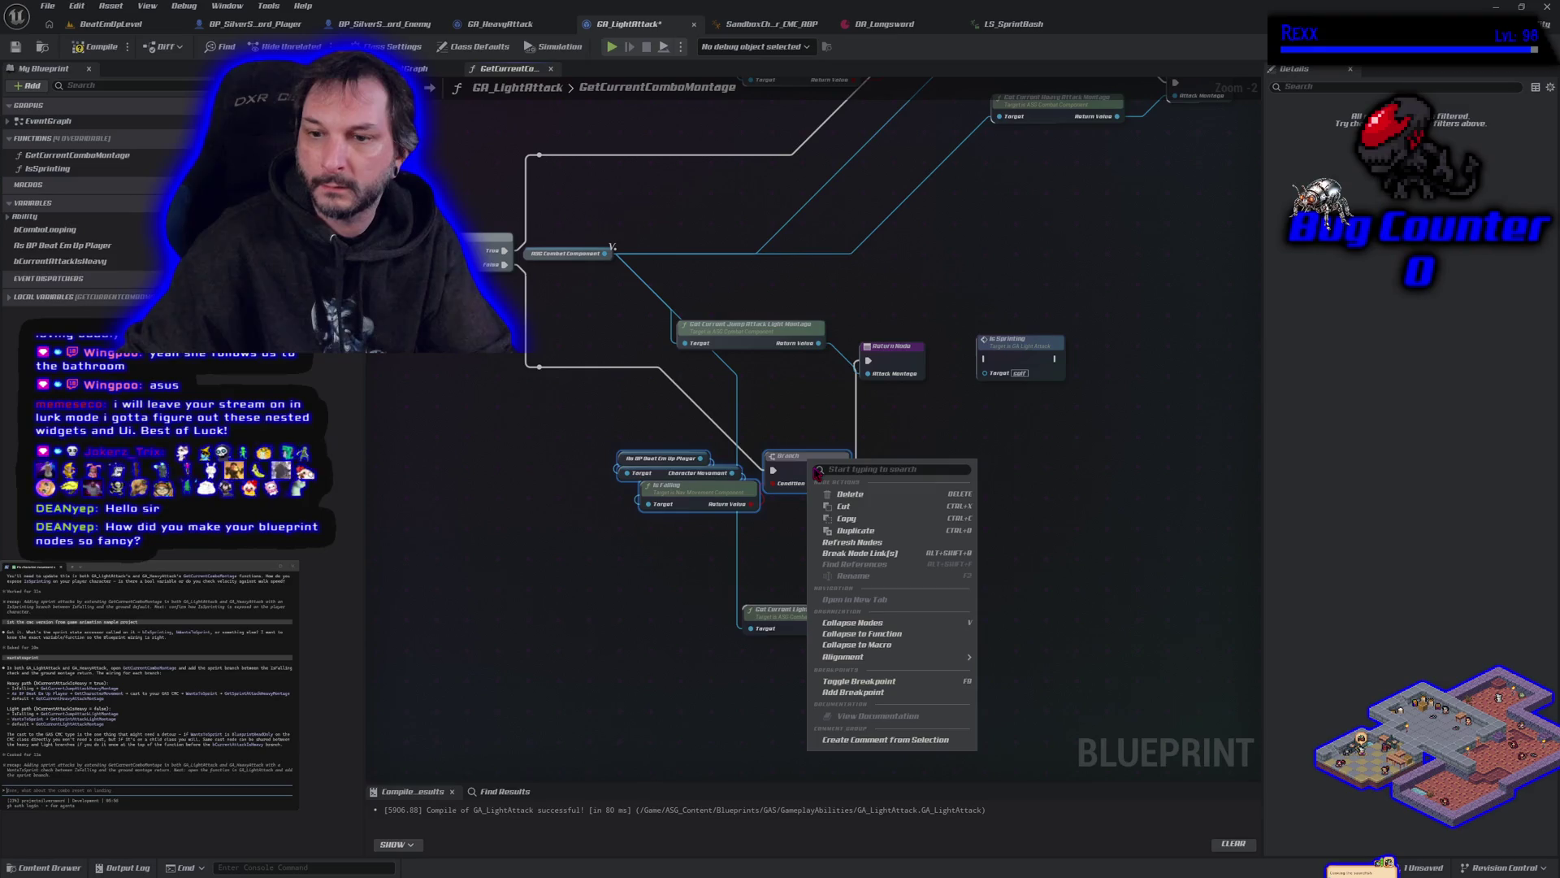
{"action": "double_click", "coordinate": [1029, 357]}
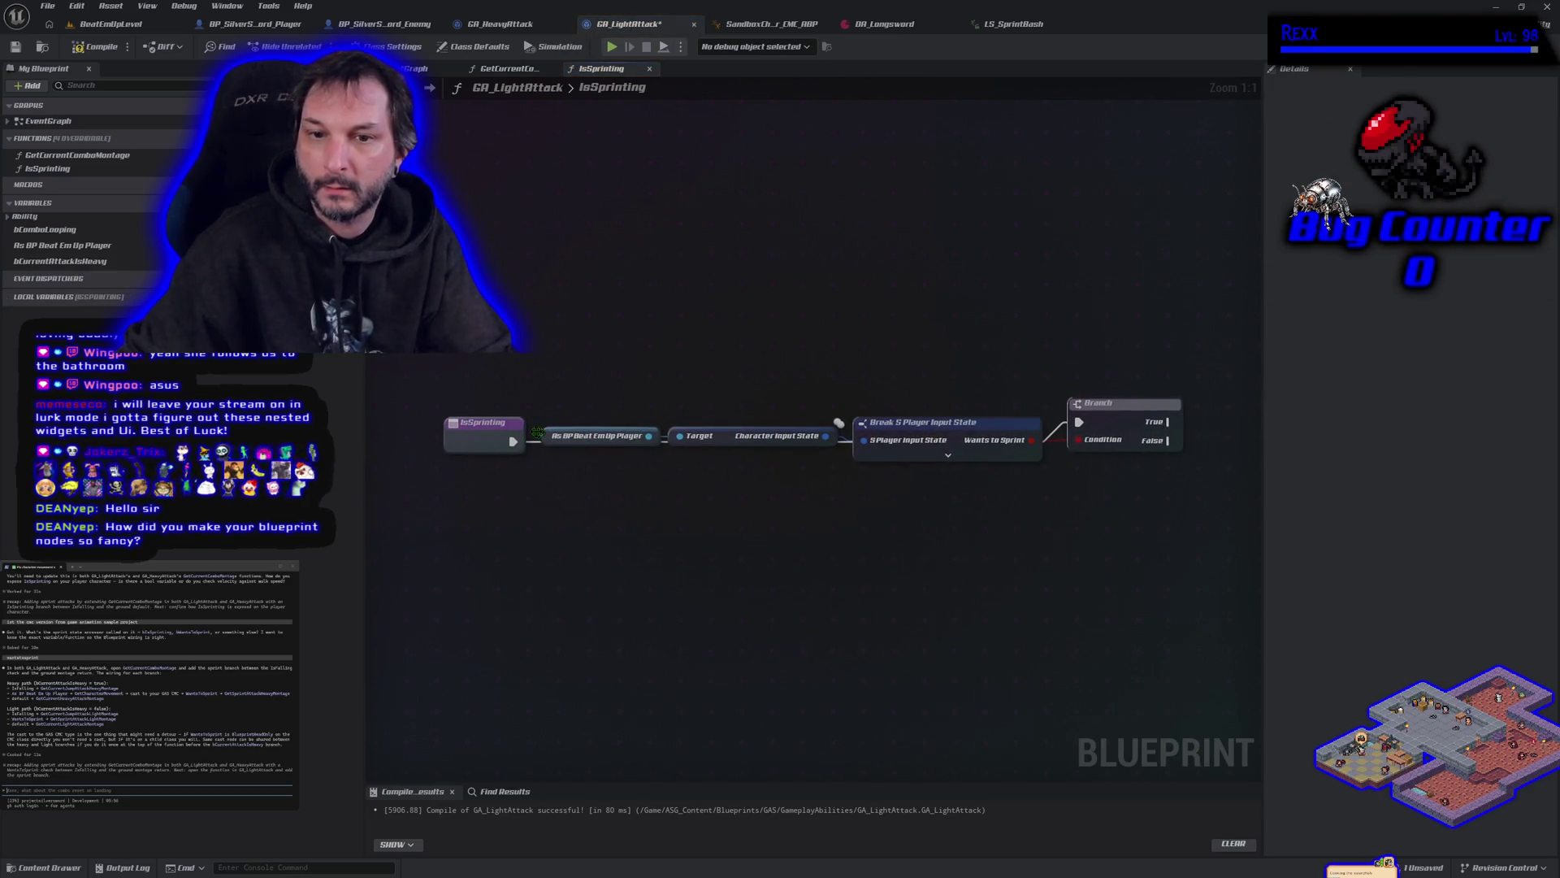
{"action": "left_click_drag", "start_coordinate": [447, 421], "coordinate": [455, 373]}
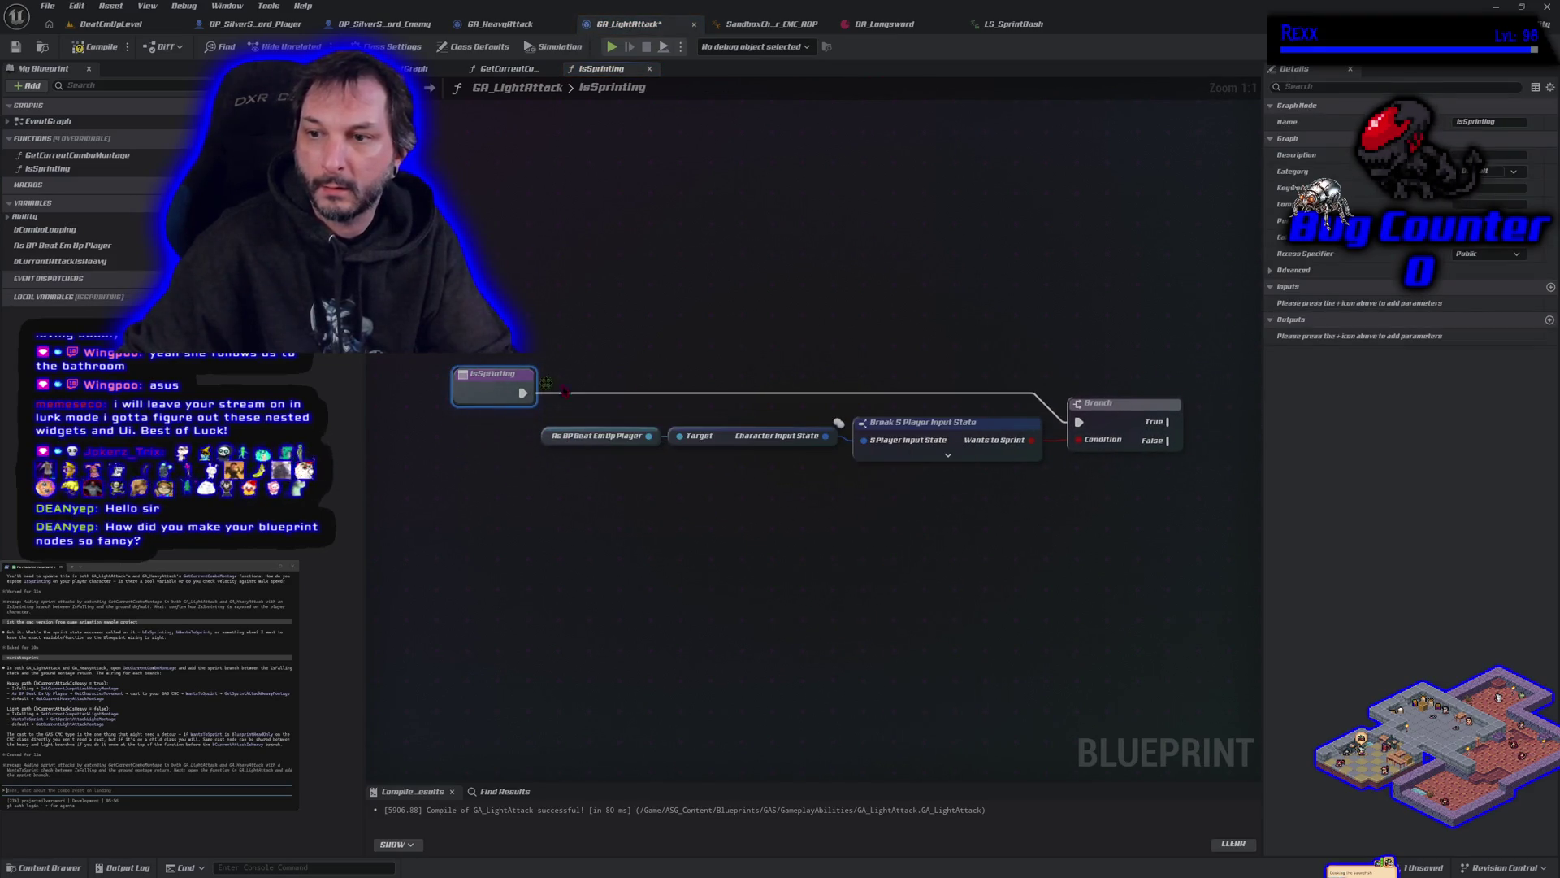
{"action": "mouse_move", "coordinate": [1135, 404]}
{"action": "left_mouse_down"}
{"action": "mouse_move", "coordinate": [1136, 384]}
{"action": "mouse_move", "coordinate": [865, 401]}
{"action": "left_mouse_up"}
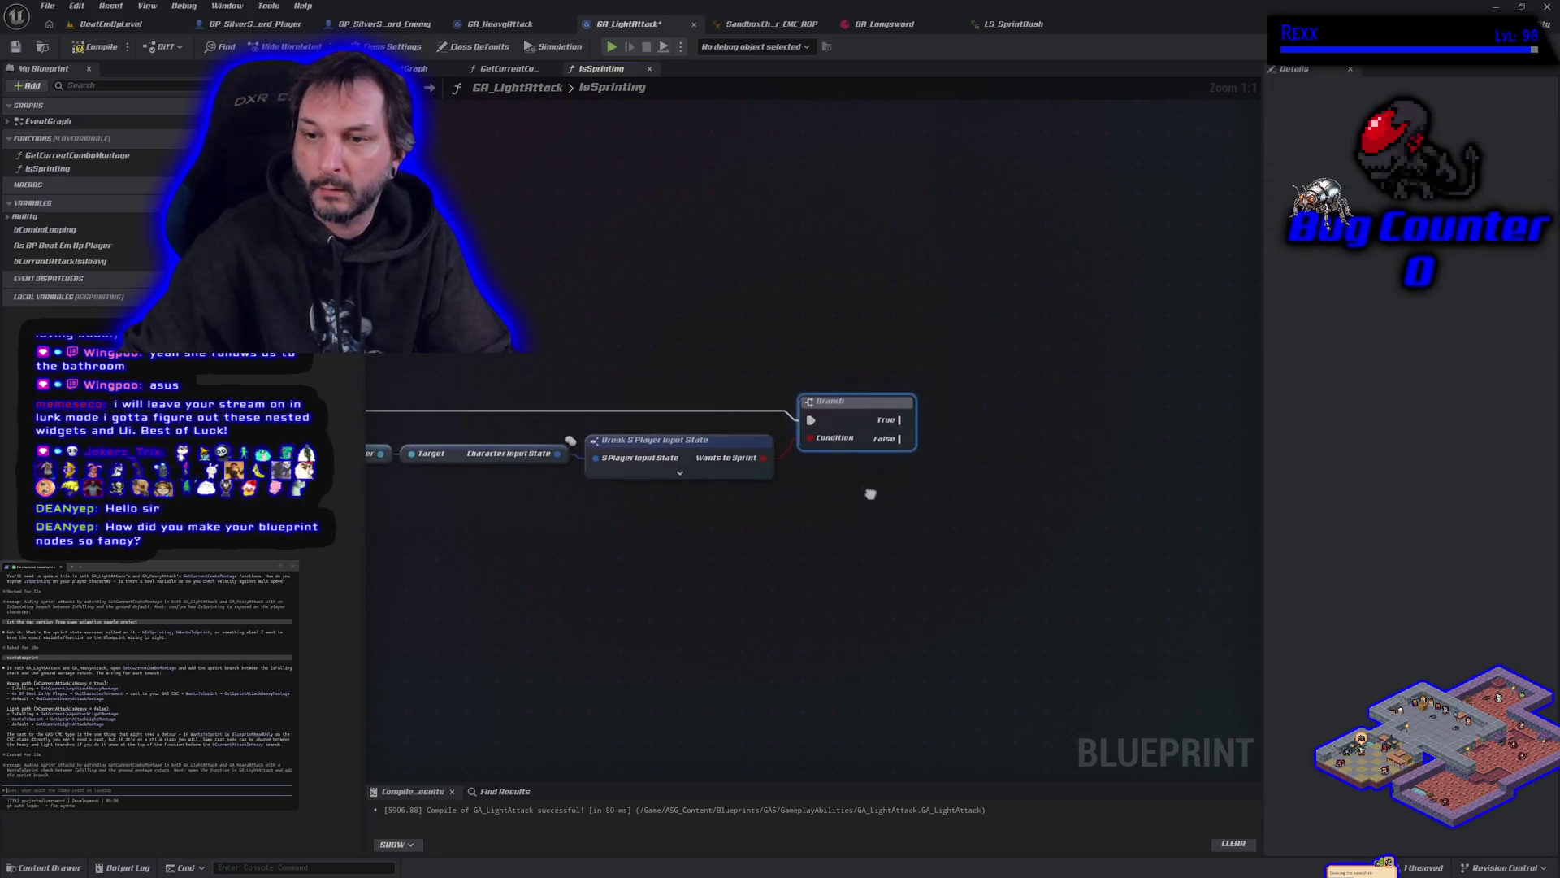
{"action": "right_click", "coordinate": [1026, 400]}
{"action": "type", "text": "return"}
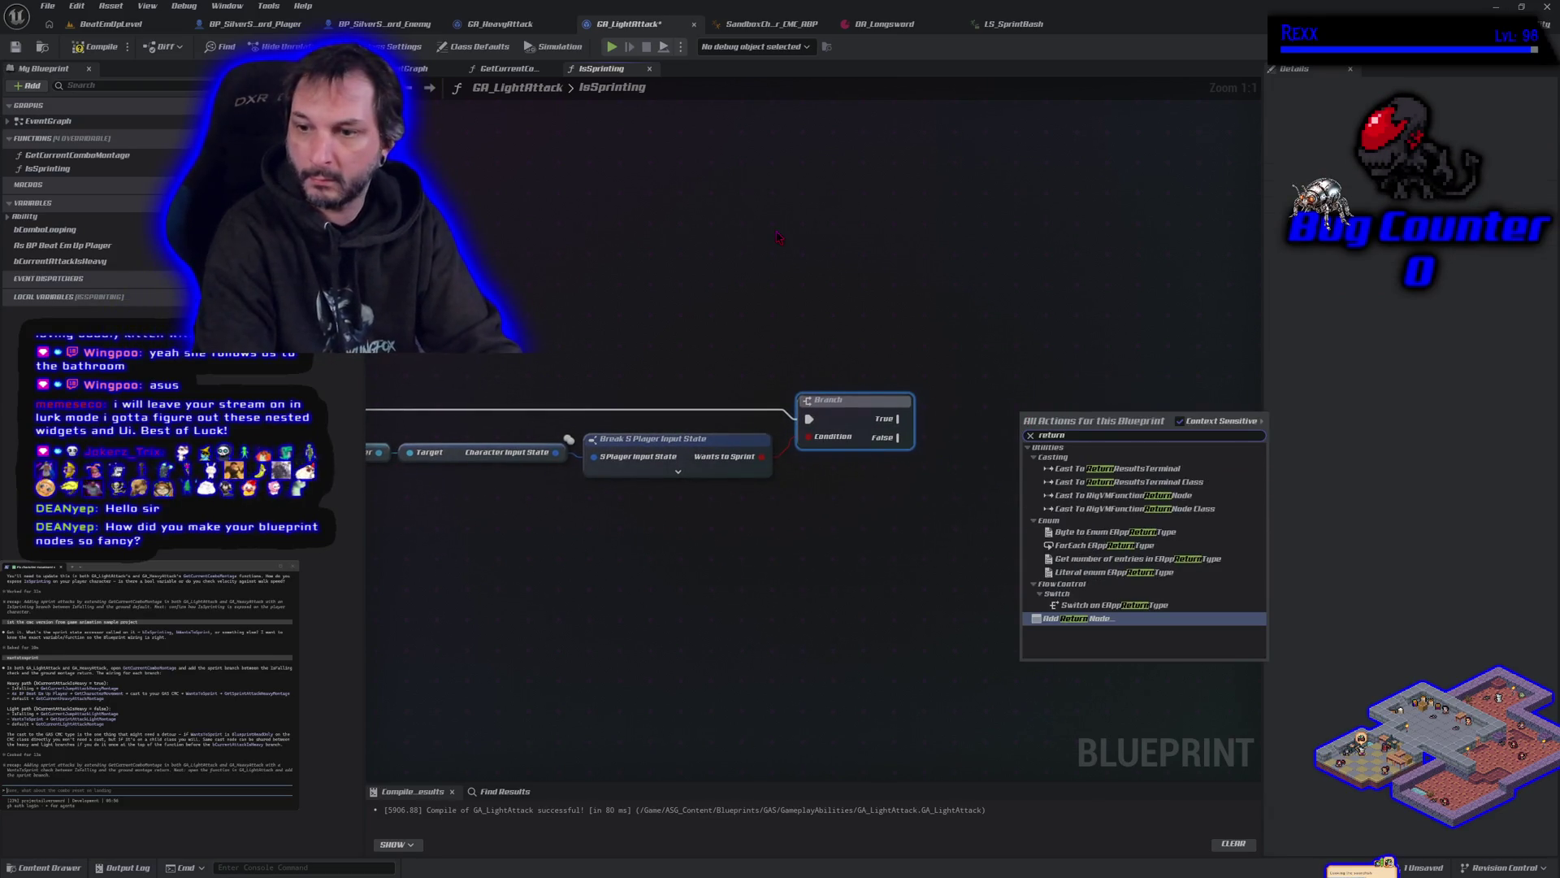
{"action": "key", "text": "Return"}
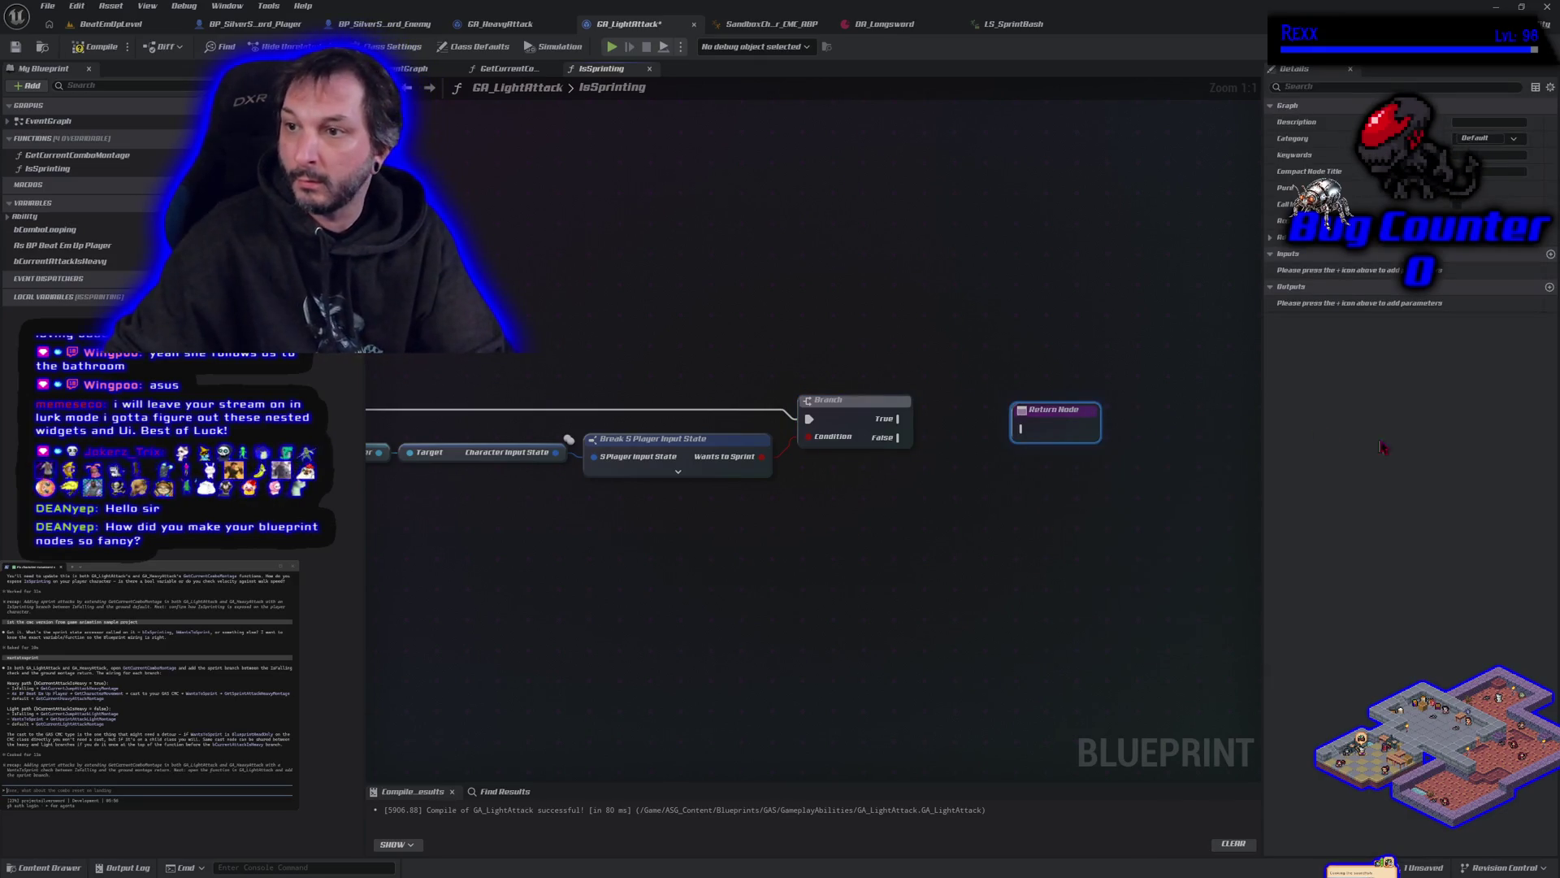
{"action": "left_click_drag", "start_coordinate": [900, 418], "coordinate": [1023, 428]}
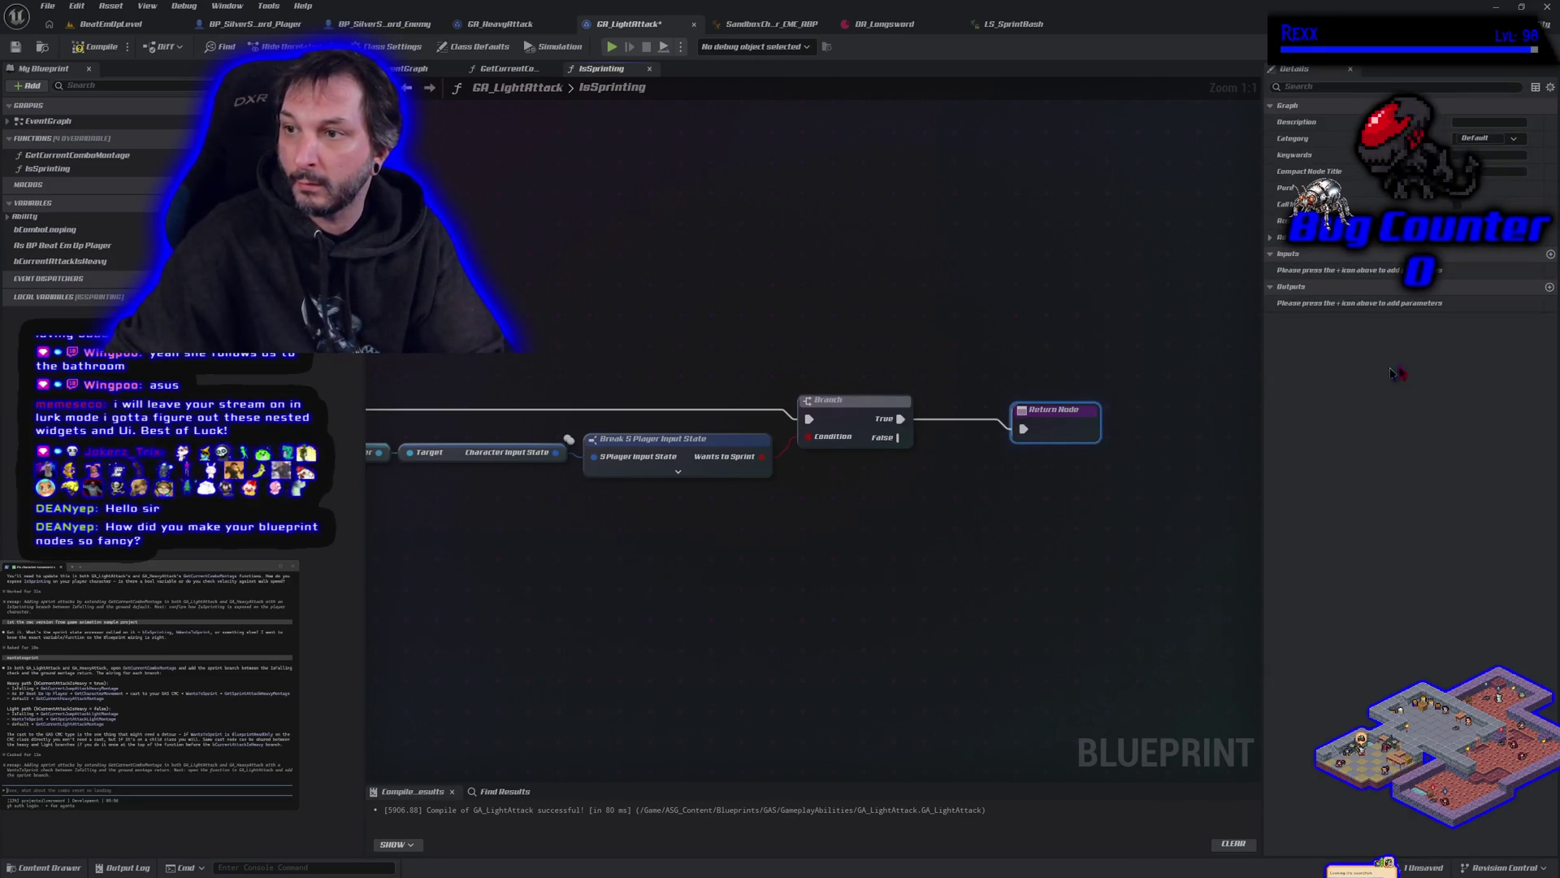
Step: Try adding a Bool output to the function, then remove the NewParam output again
{"action": "left_click", "coordinate": [1550, 287]}
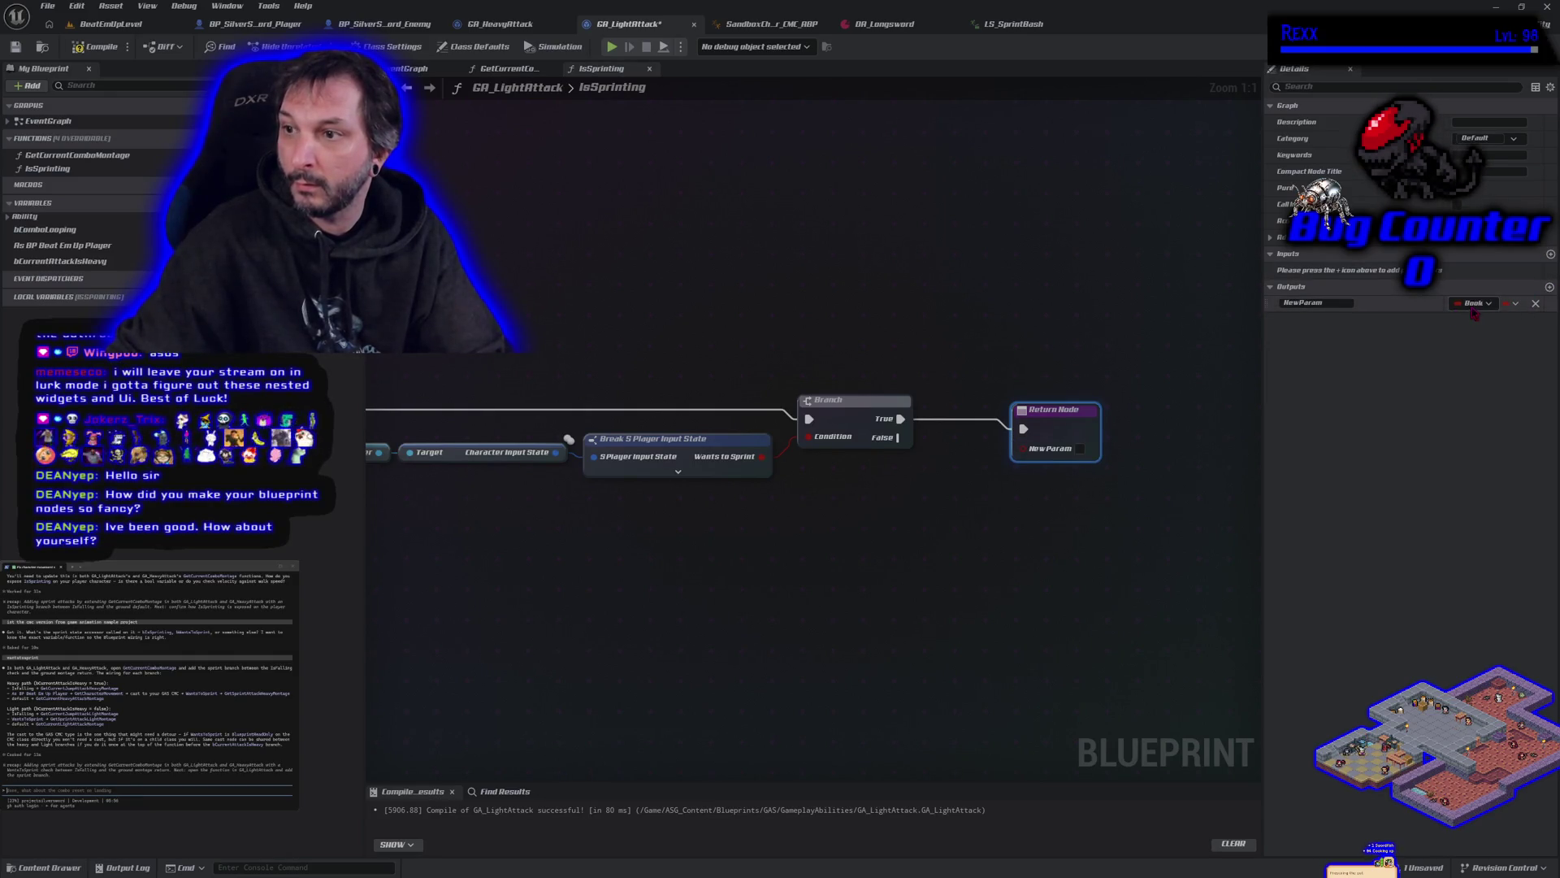
{"action": "left_click", "coordinate": [1472, 303]}
{"action": "type", "text": "exec"}
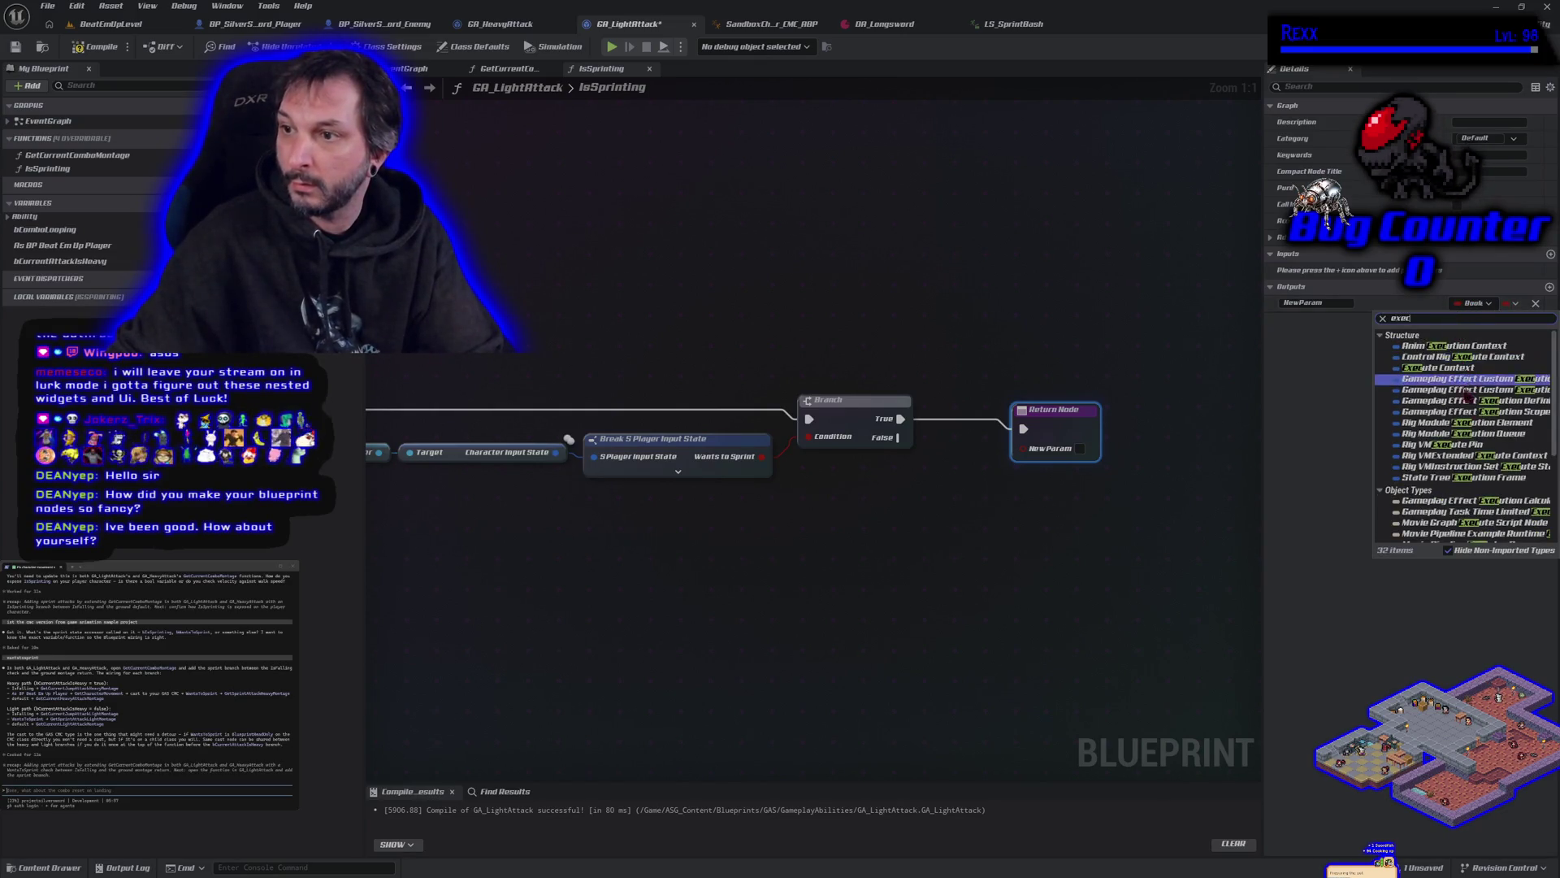
{"action": "mouse_move", "coordinate": [1471, 511]}
{"action": "scroll", "coordinate": [1470, 499], "scroll_direction": "down", "scroll_amount": 1}
{"action": "scroll", "coordinate": [1471, 499], "scroll_direction": "down", "scroll_amount": 4}
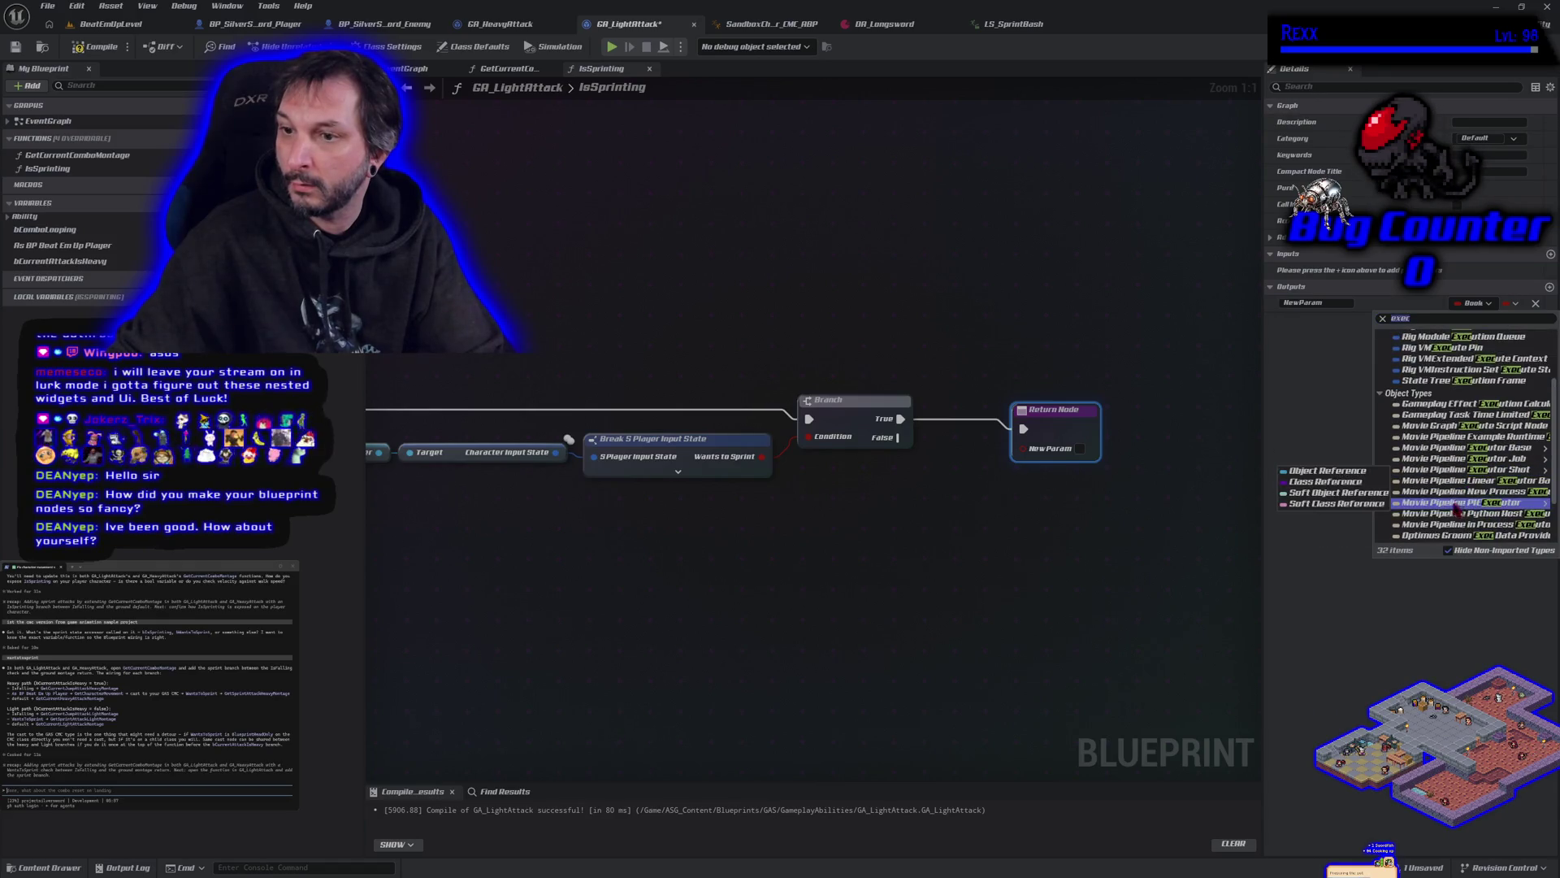
{"action": "left_click", "coordinate": [1414, 661]}
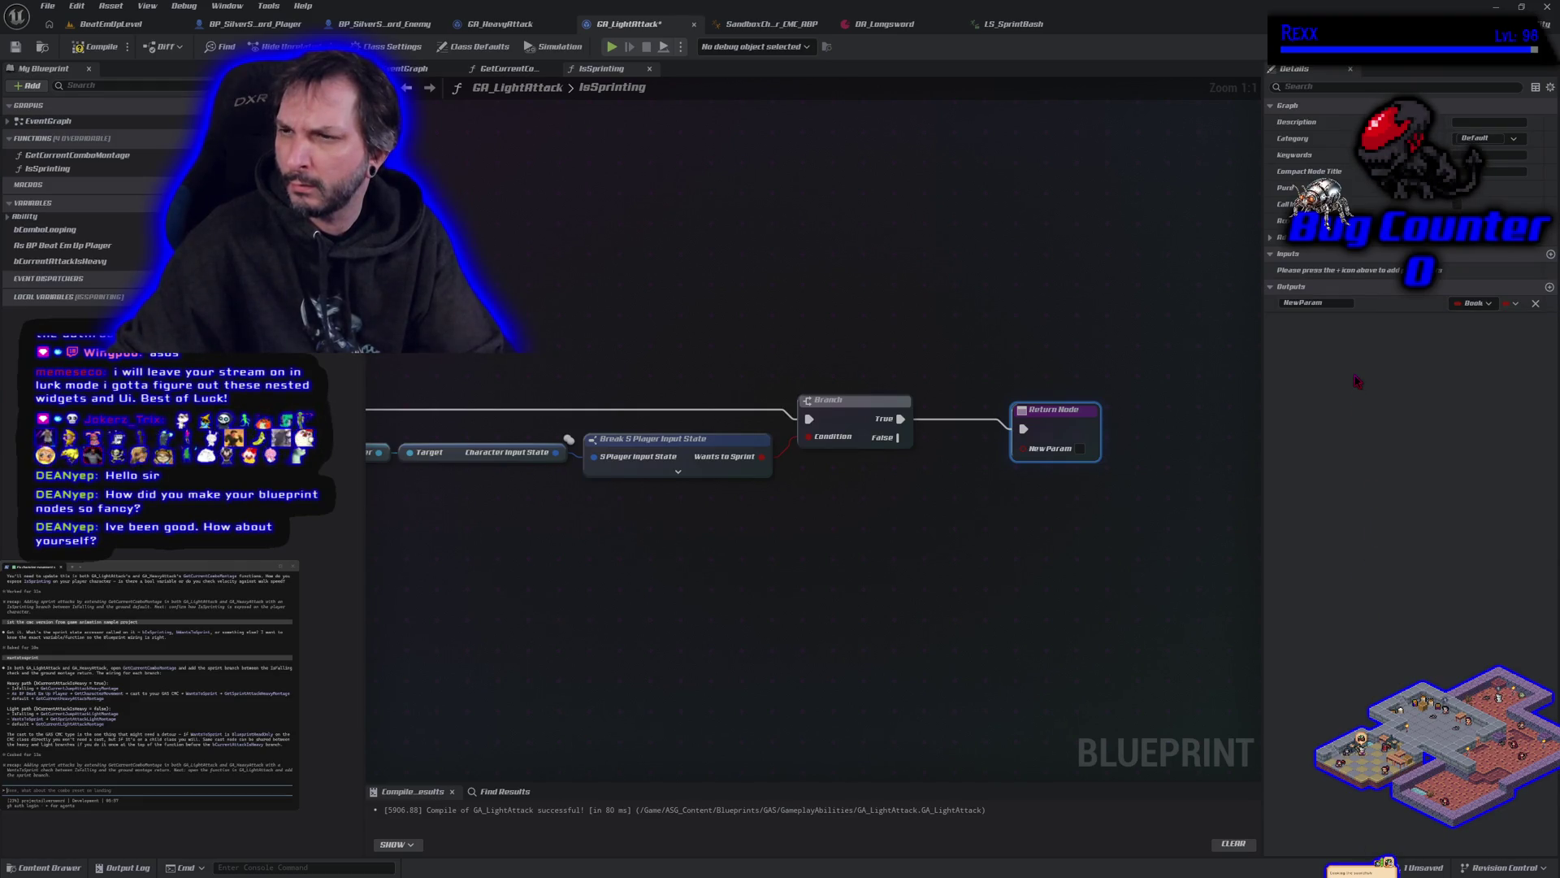
{"action": "left_click", "coordinate": [1539, 309]}
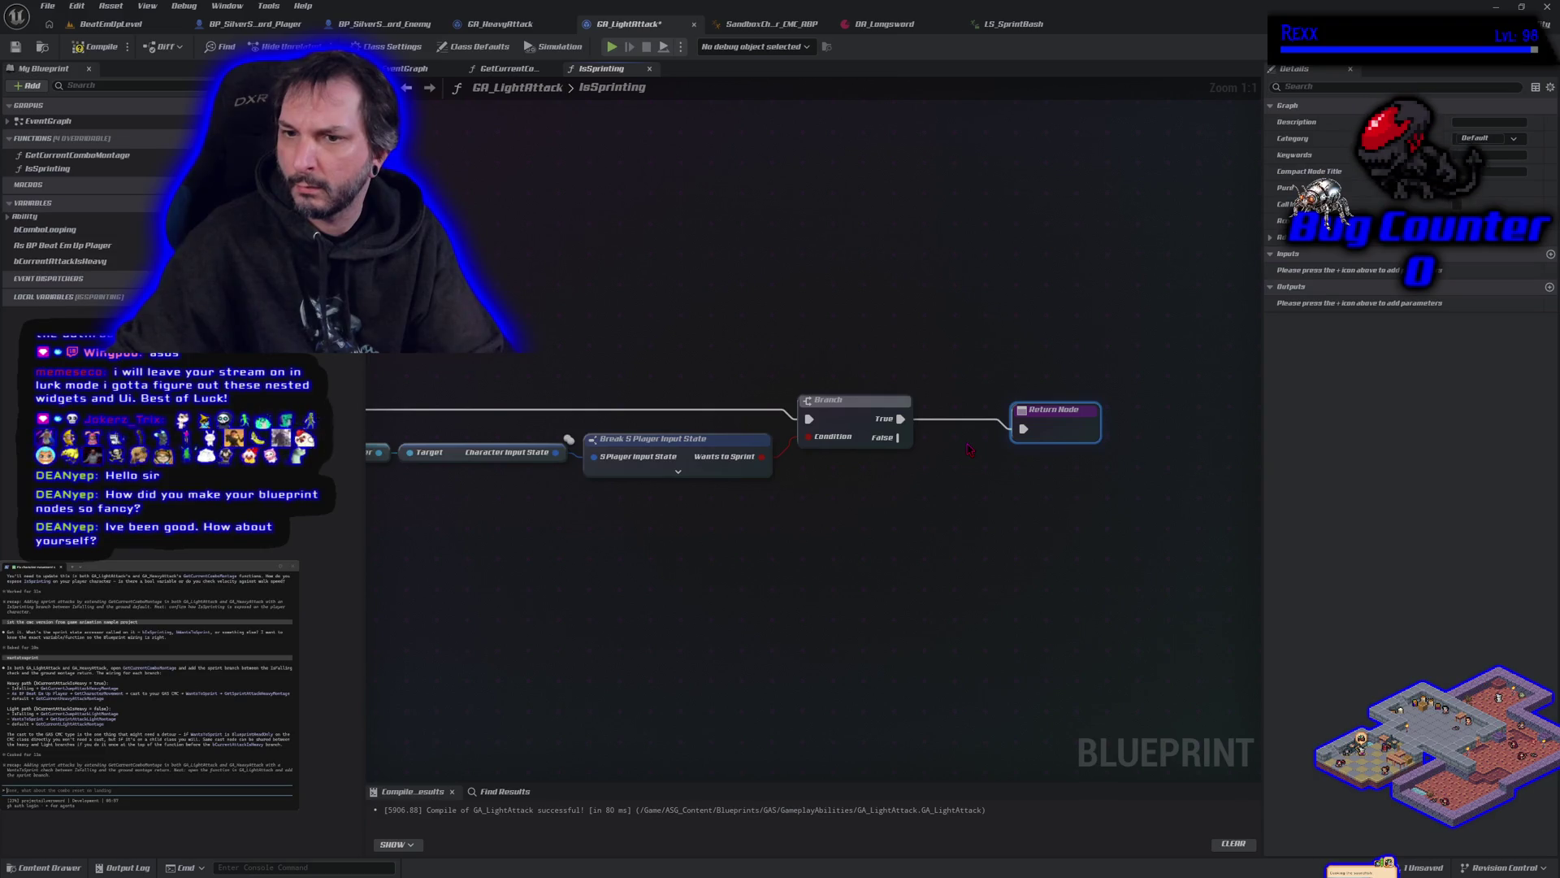
Step: Delete the Branch, connect Wants to Sprint and the entry directly to the Return Node, and save
{"action": "left_click", "coordinate": [838, 422]}
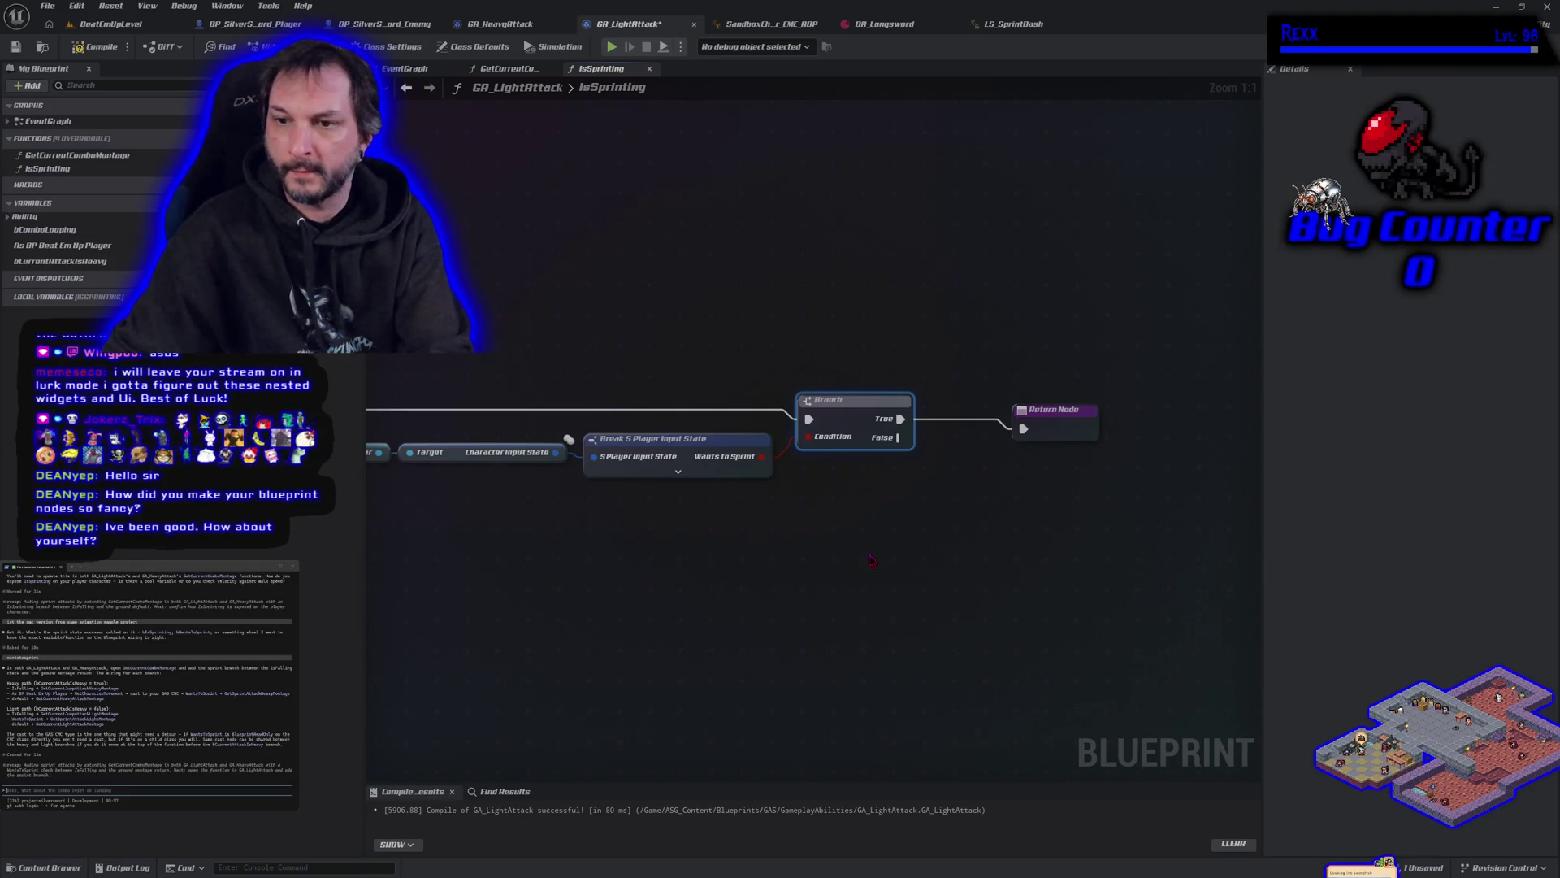
{"action": "key", "text": "Delete"}
{"action": "left_click_drag", "start_coordinate": [763, 457], "coordinate": [1076, 443]}
{"action": "left_click_drag", "start_coordinate": [370, 422], "coordinate": [1183, 440]}
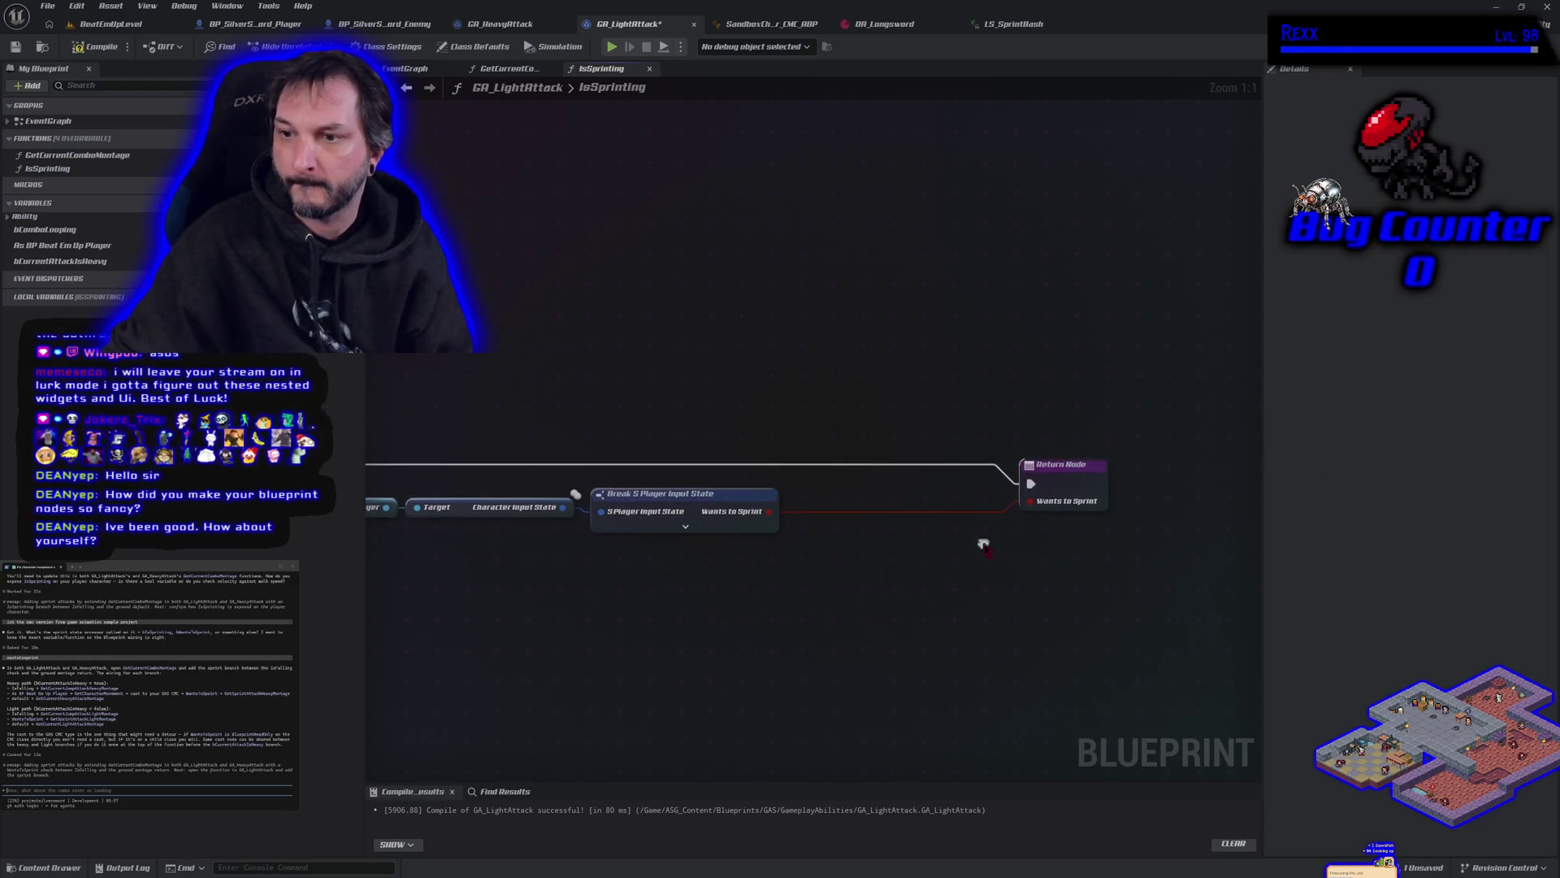
{"action": "left_click", "coordinate": [17, 48]}
{"action": "left_click", "coordinate": [525, 70]}
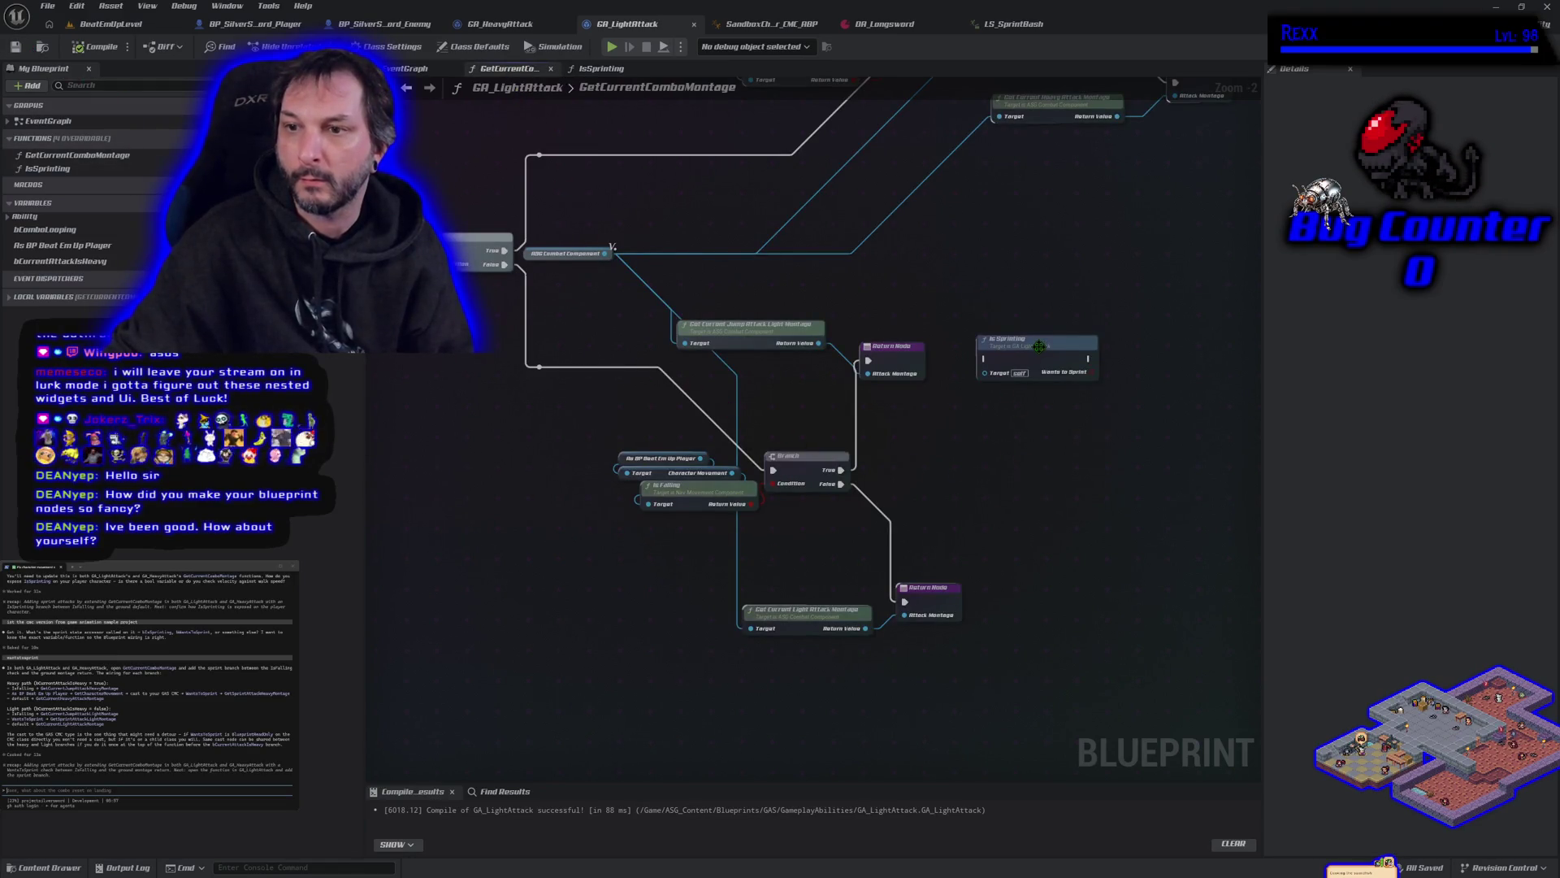
Step: Move the IsSprinting call node down beside the IsFalling Branch and adjust the view
{"action": "left_click_drag", "start_coordinate": [1040, 347], "coordinate": [1030, 427]}
{"action": "mouse_move", "coordinate": [1030, 490]}
{"action": "left_mouse_down"}
{"action": "mouse_move", "coordinate": [1035, 463]}
{"action": "mouse_move", "coordinate": [1008, 483]}
{"action": "left_mouse_up"}
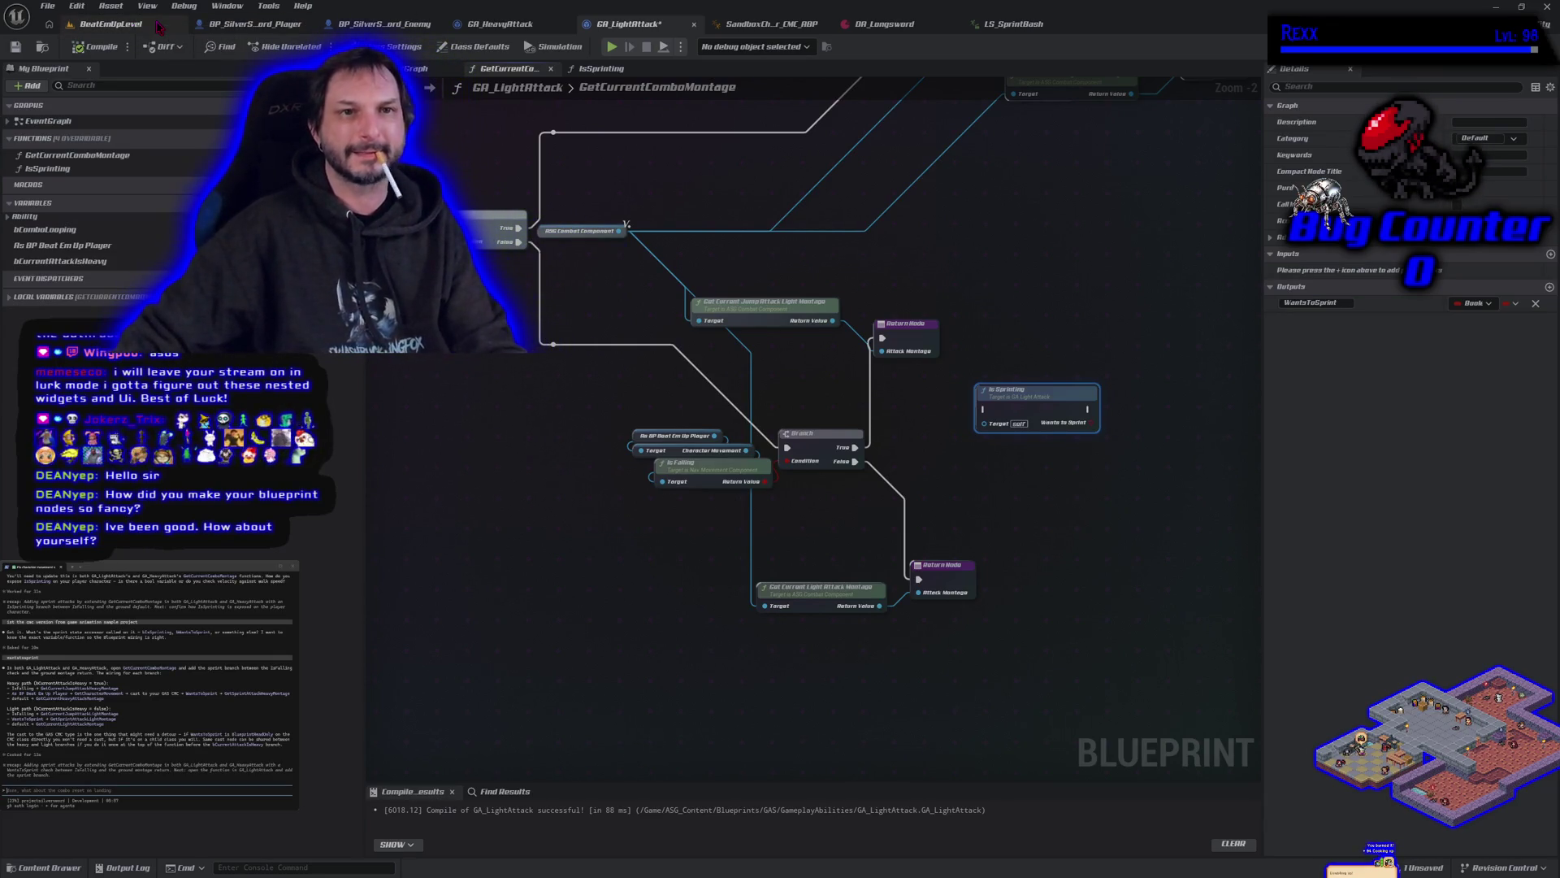
Step: Switch to BeatEmUpLevel and start a play test in the main viewport
{"action": "left_click", "coordinate": [130, 26]}
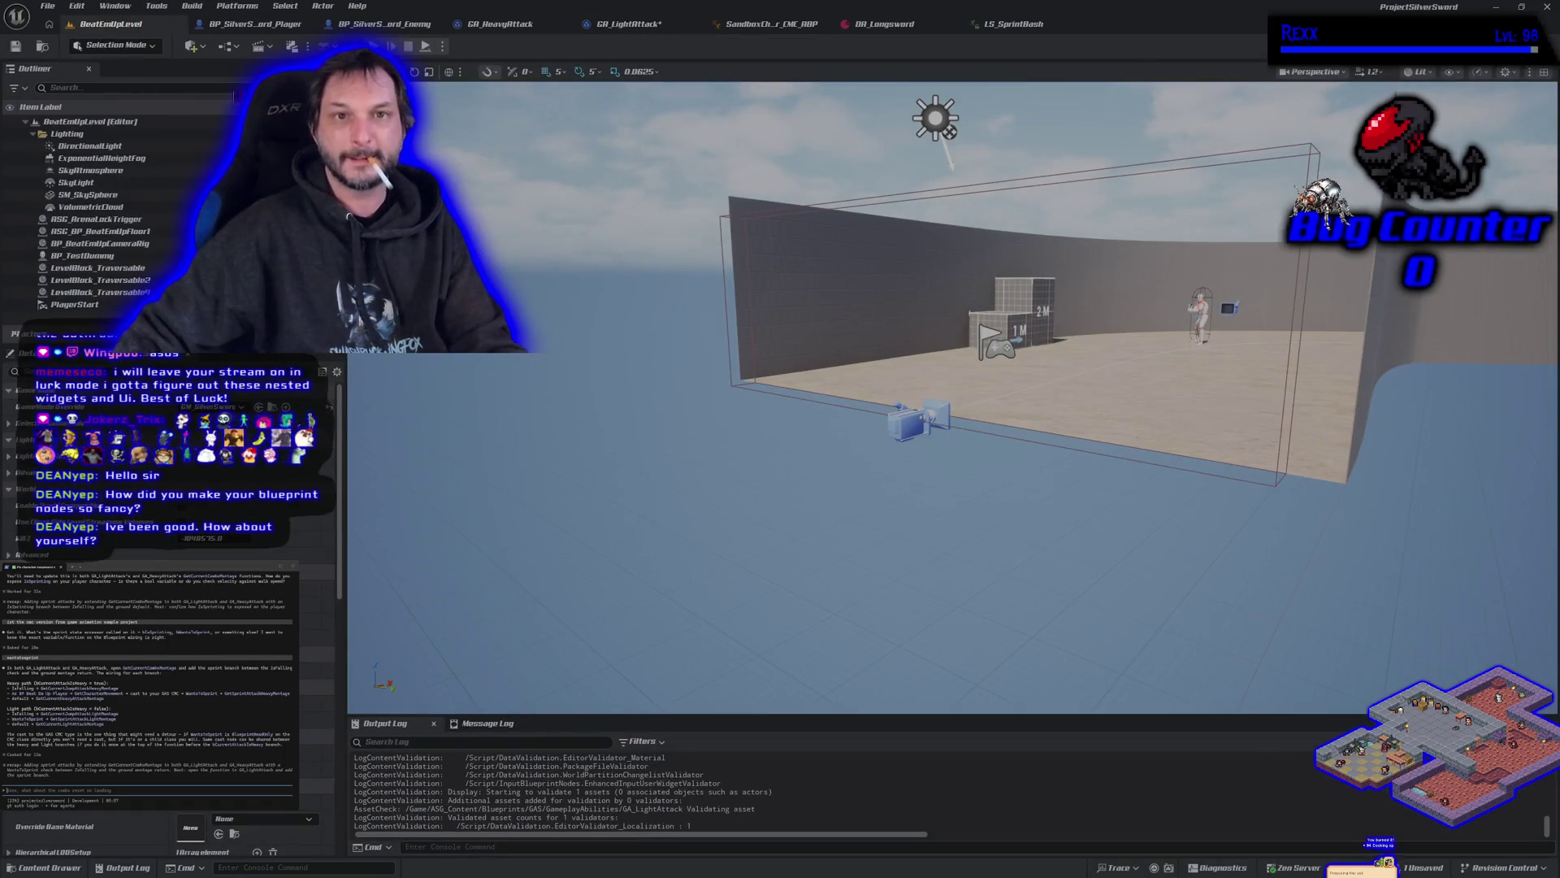
{"action": "key", "text": "alt+p"}
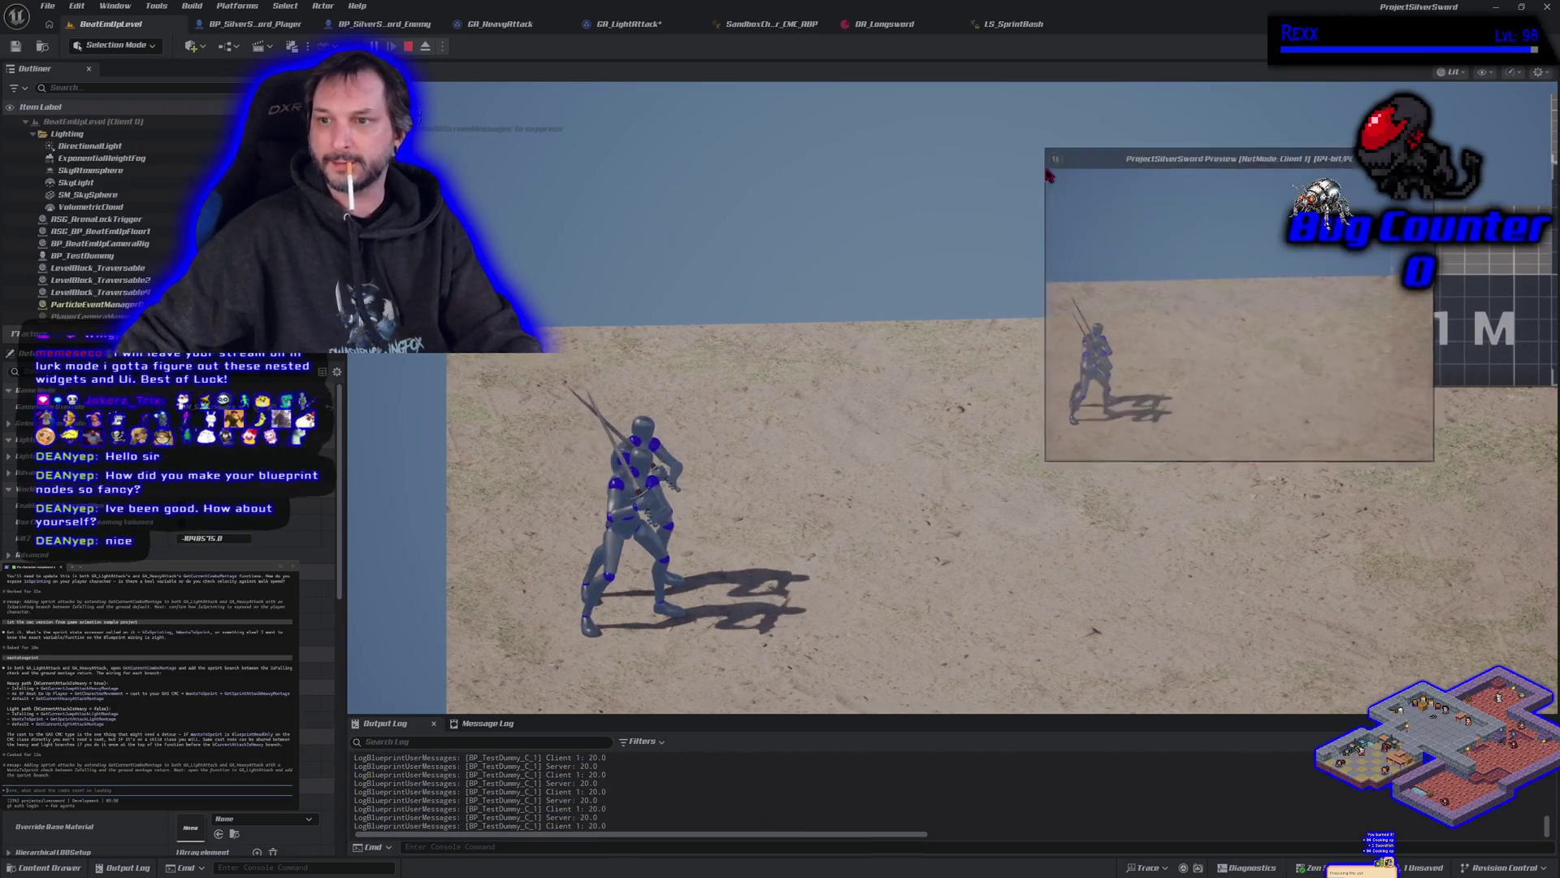
{"action": "key", "text": "Escape"}
{"action": "left_click", "coordinate": [443, 47]}
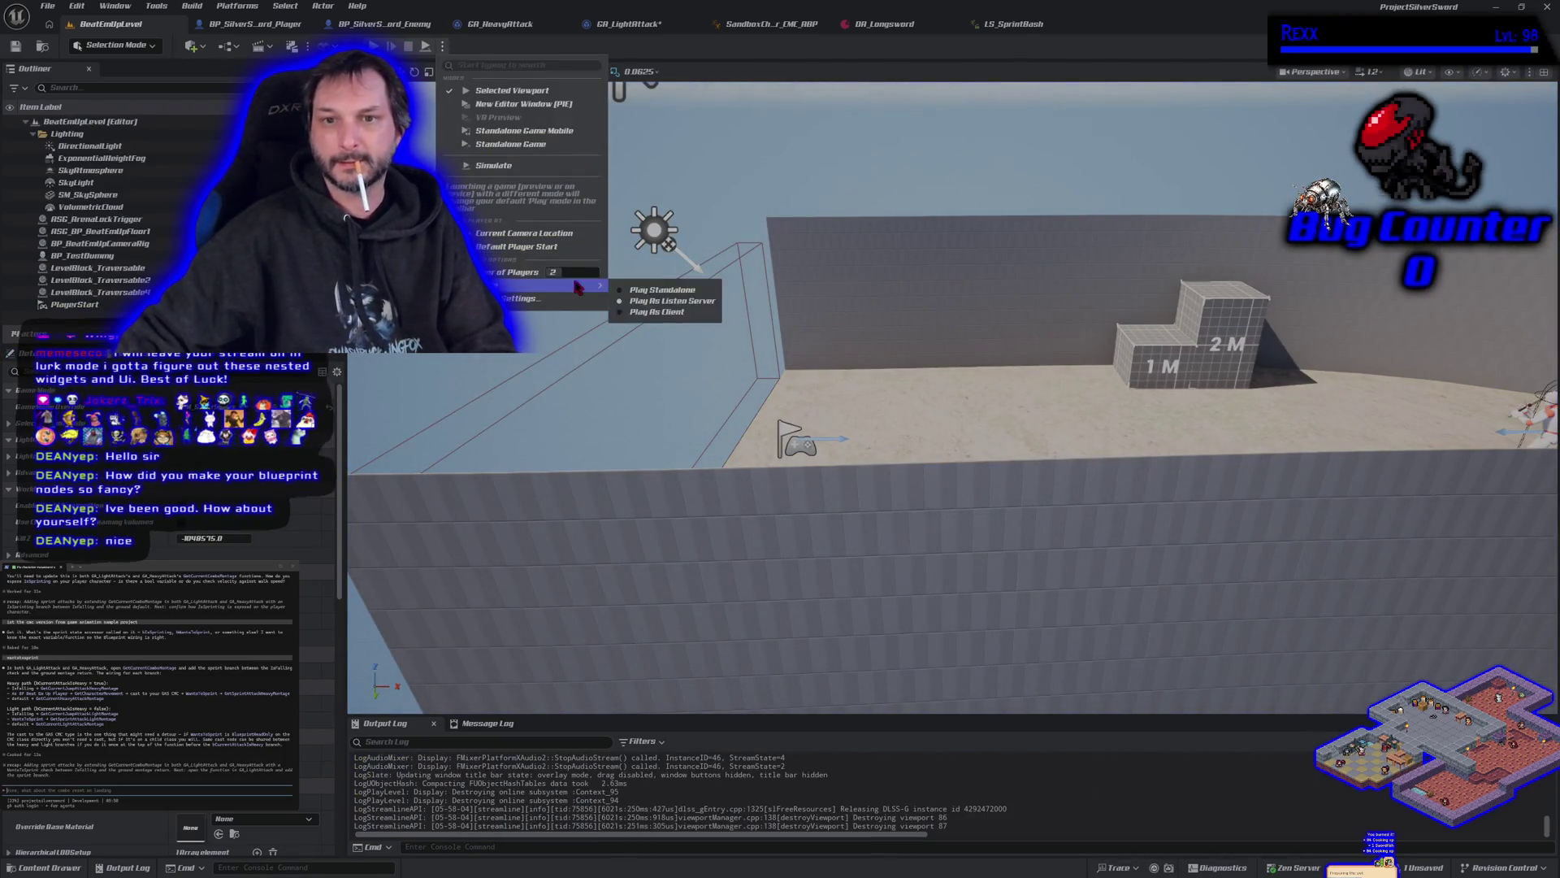
{"action": "key", "text": "alt+p"}
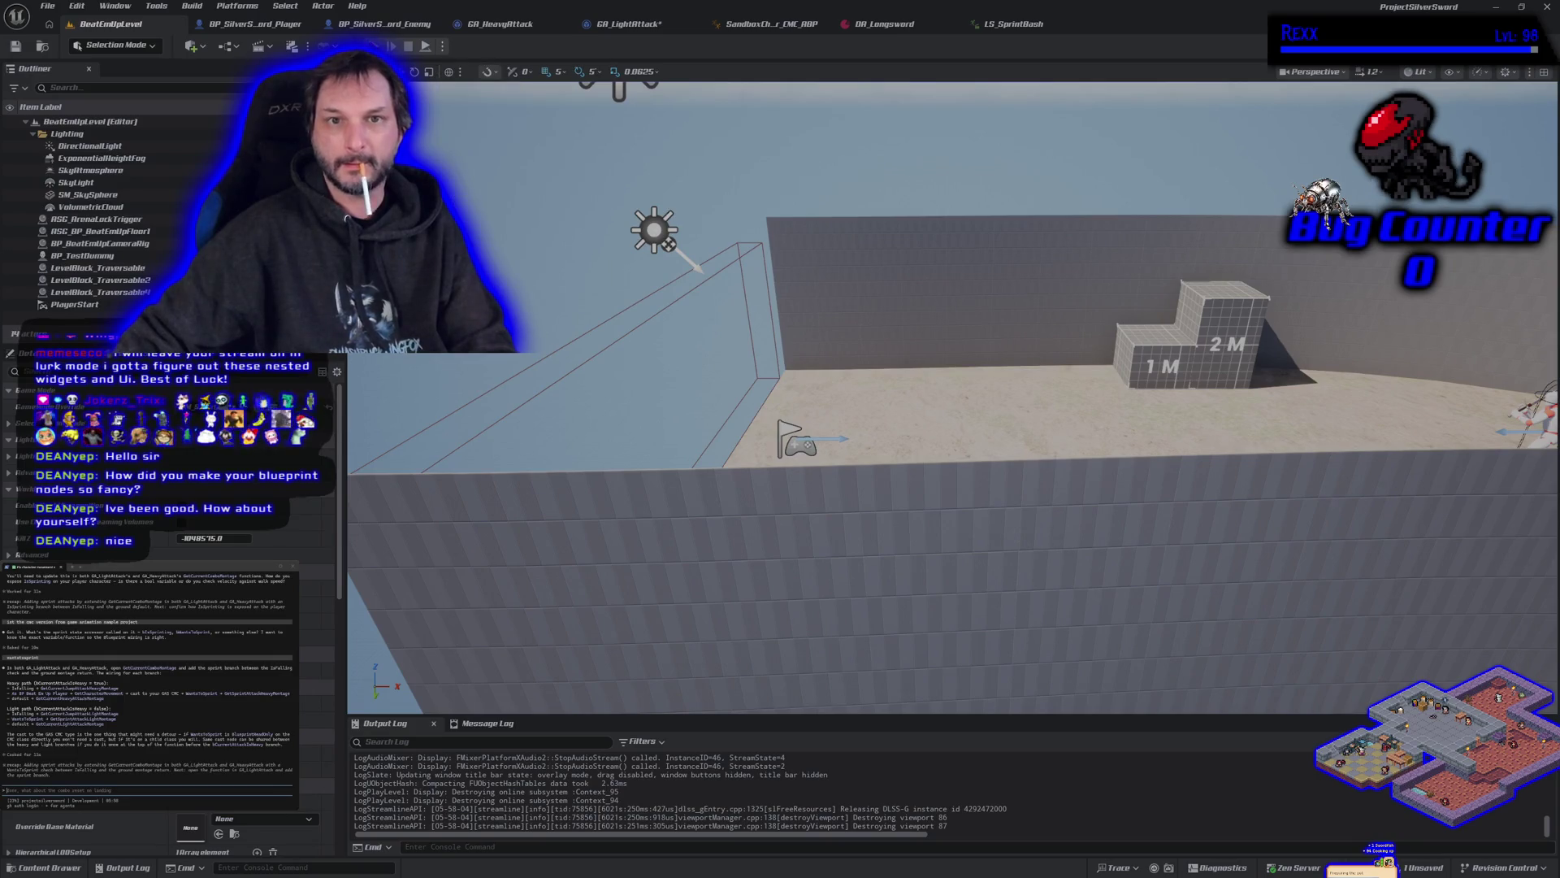
Step: Run to the dummy, slash it with sword attacks until it dies, then end the session
{"action": "key", "text": "w"}
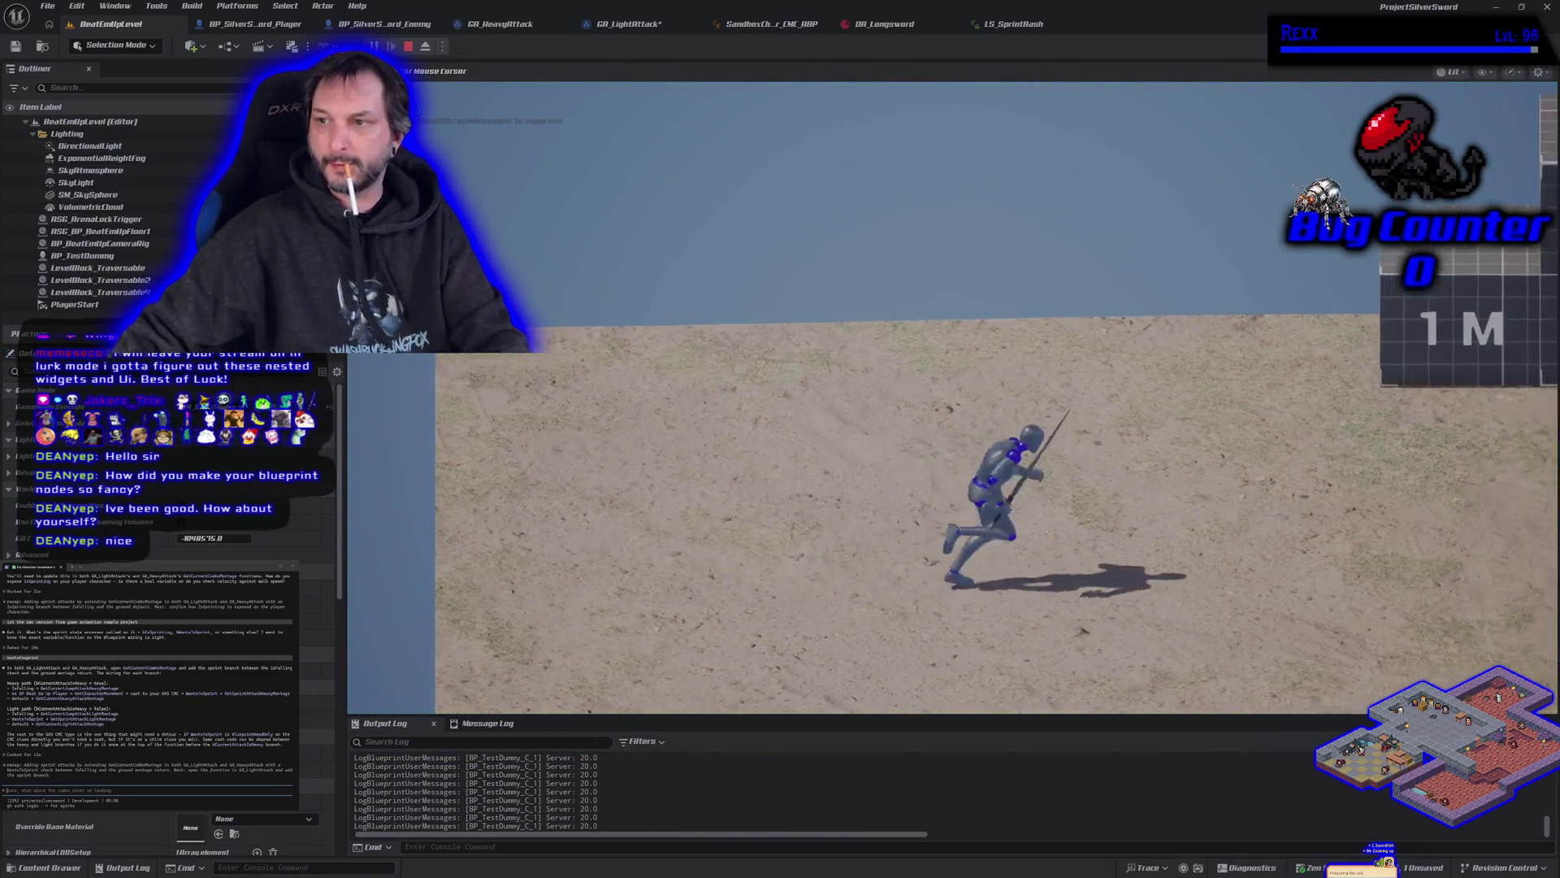
{"action": "left_click", "coordinate": [953, 398]}
{"action": "left_click", "coordinate": [953, 398]}
{"action": "key", "text": "d"}
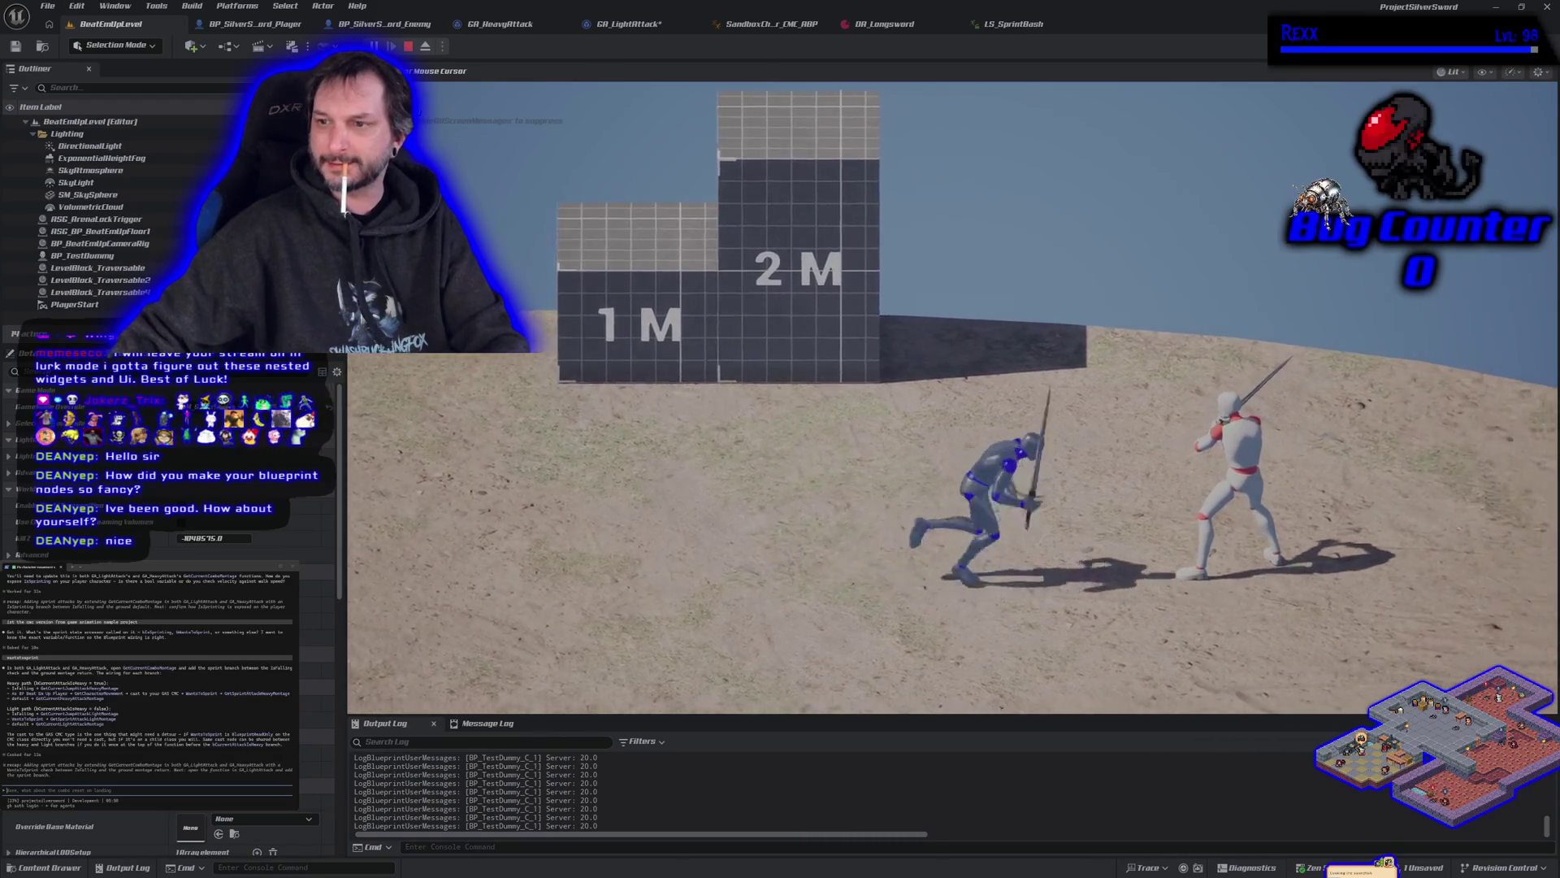
{"action": "left_click", "coordinate": [953, 397]}
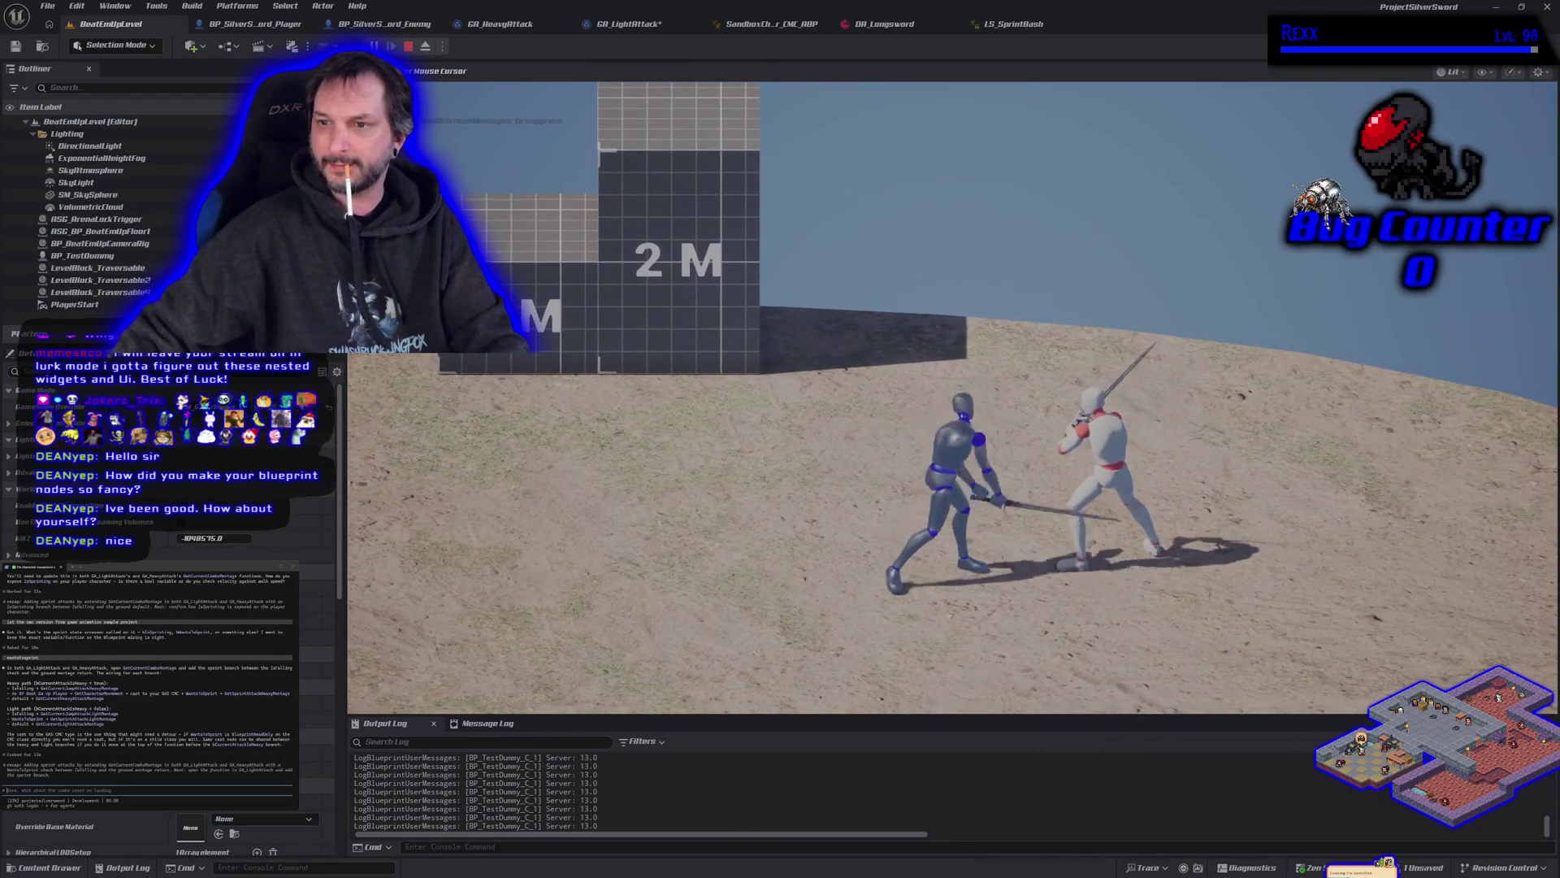
{"action": "left_click", "coordinate": [952, 397]}
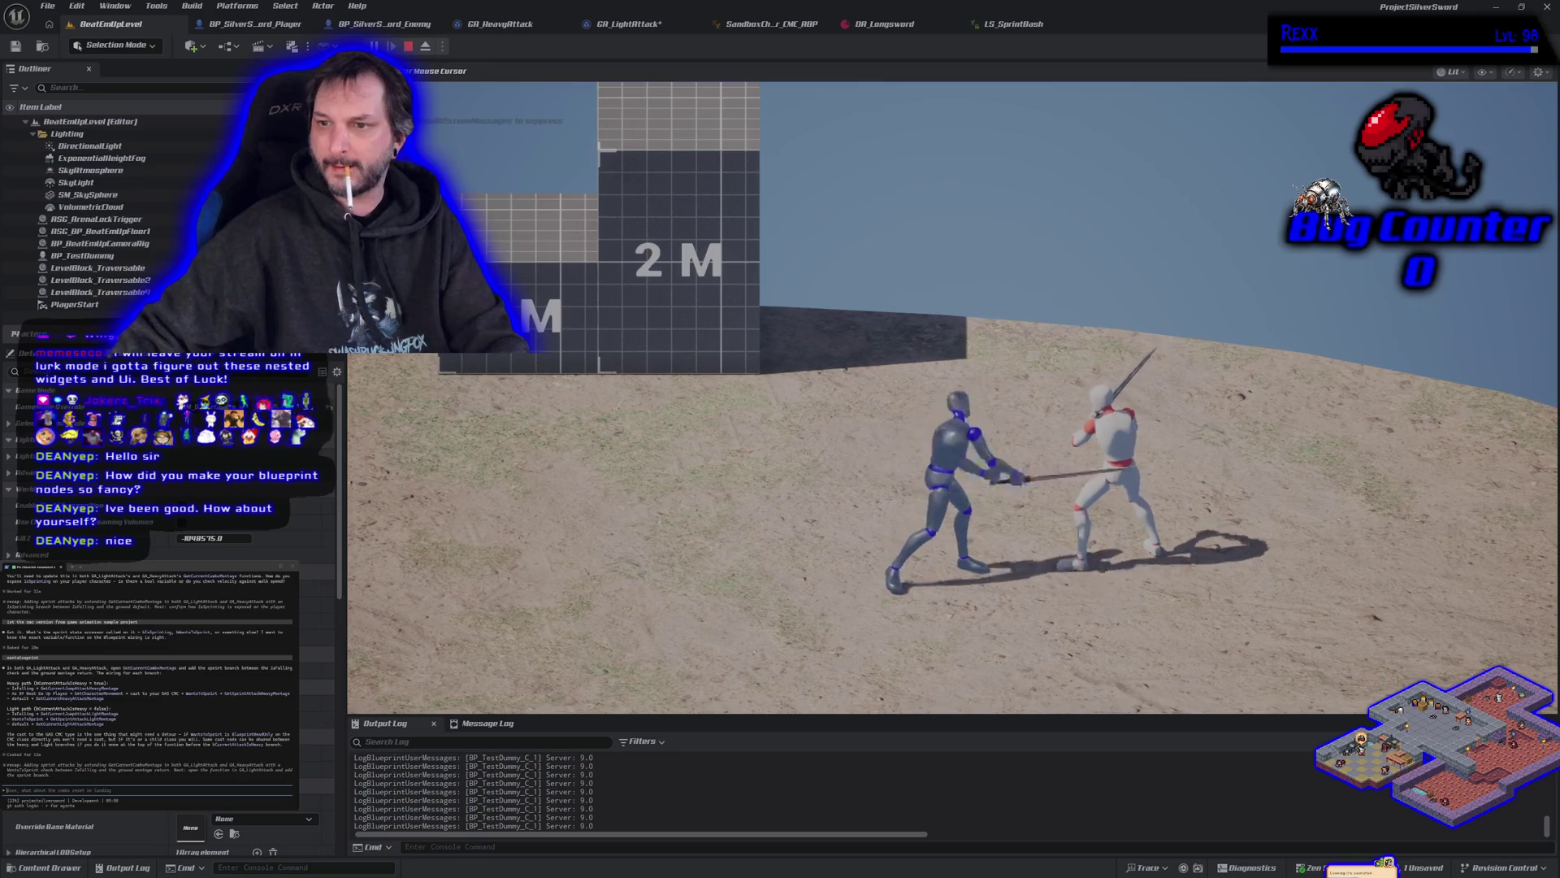
{"action": "key", "text": "w"}
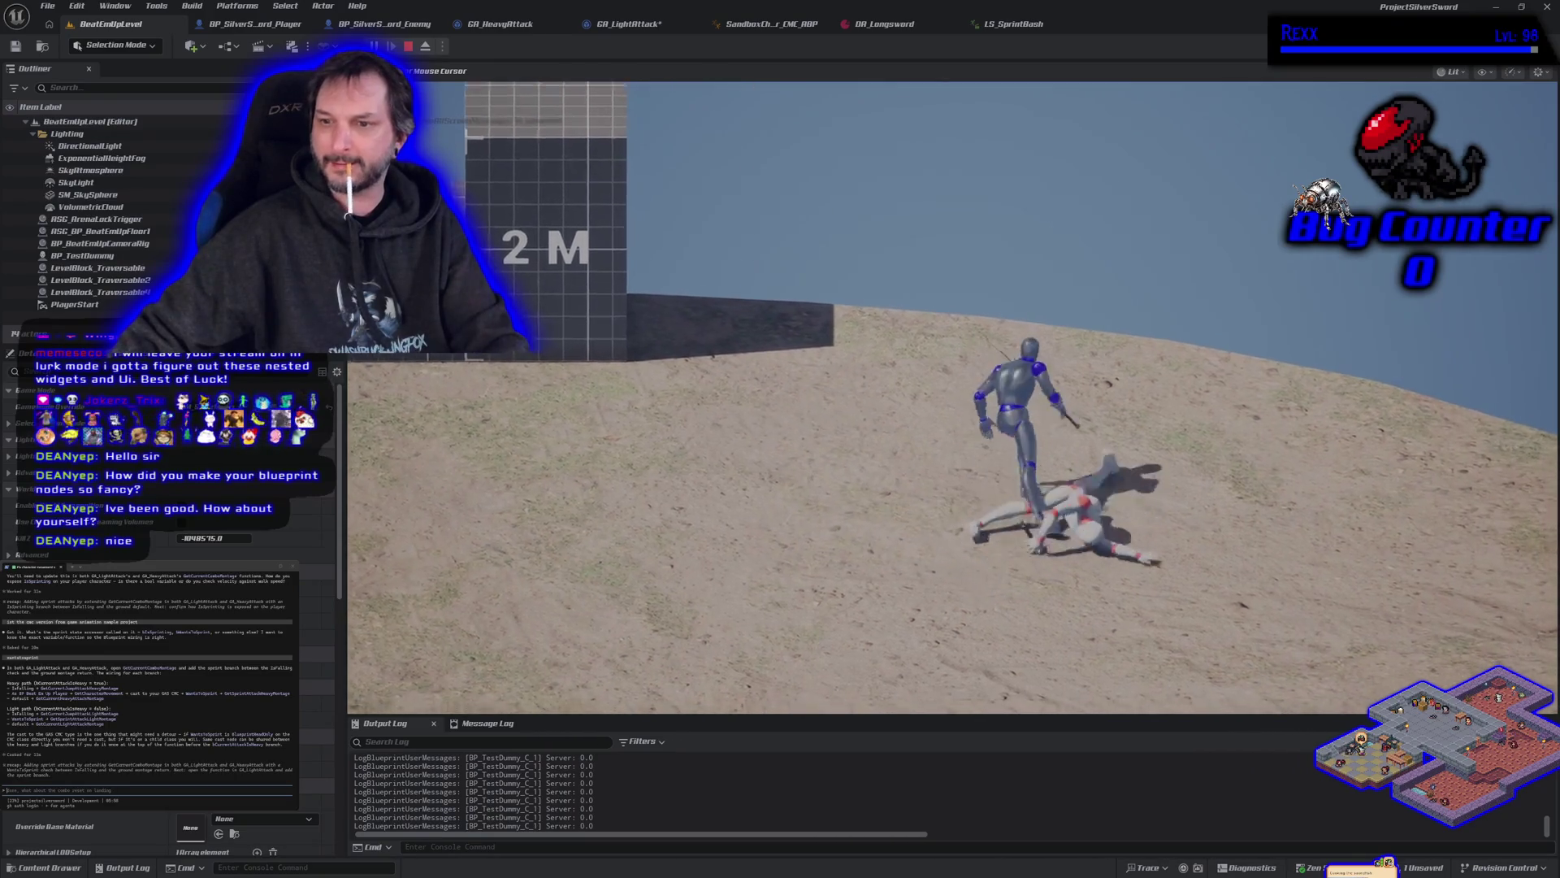
{"action": "key", "text": "a"}
{"action": "key", "text": "s"}
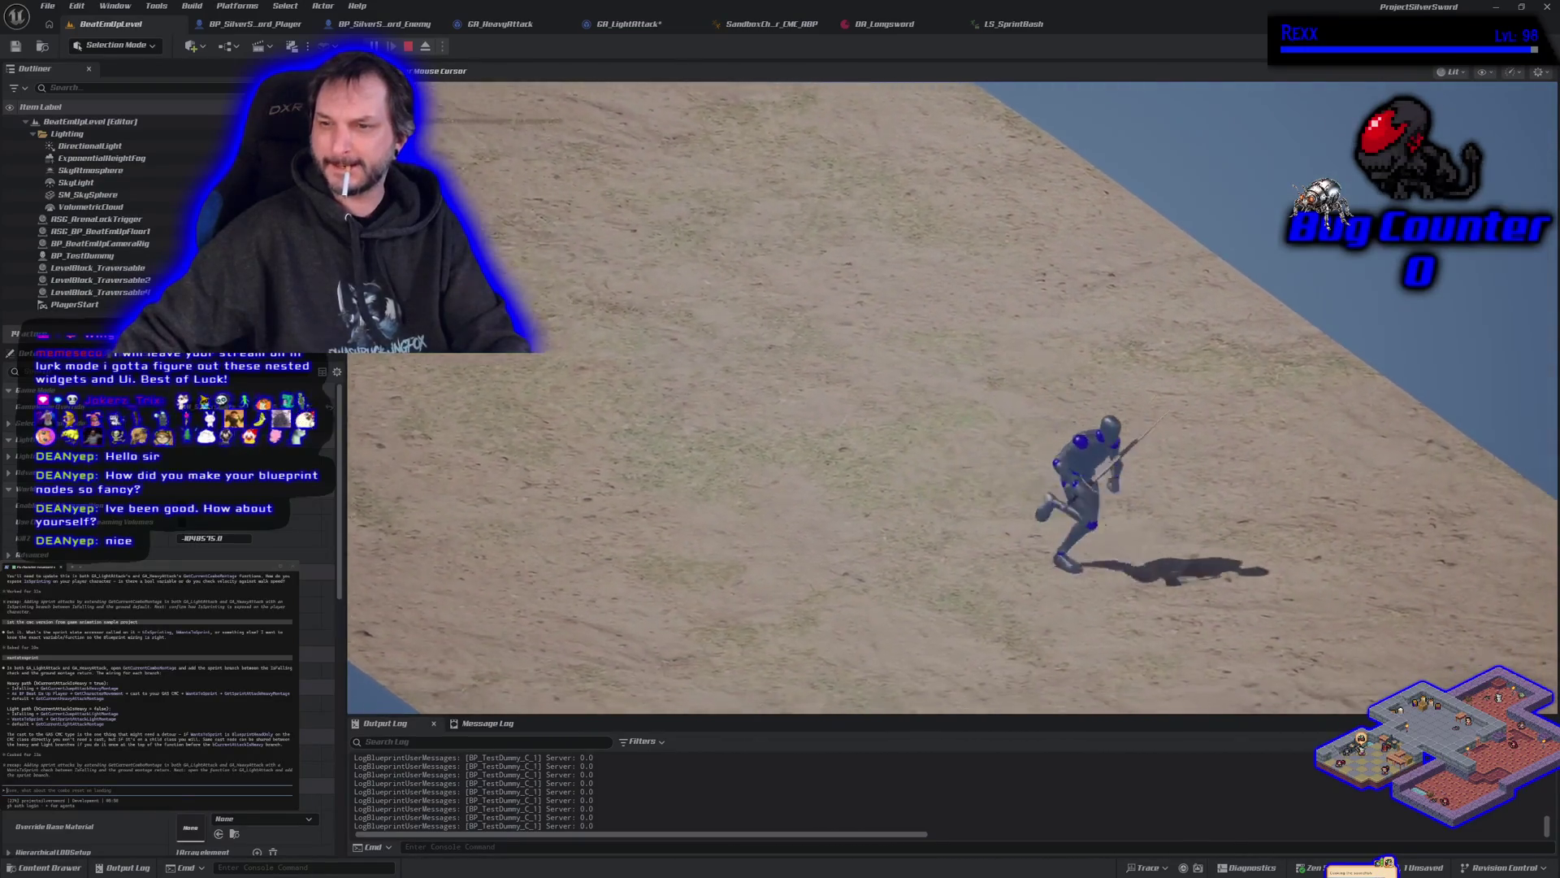
{"action": "key", "text": "Escape"}
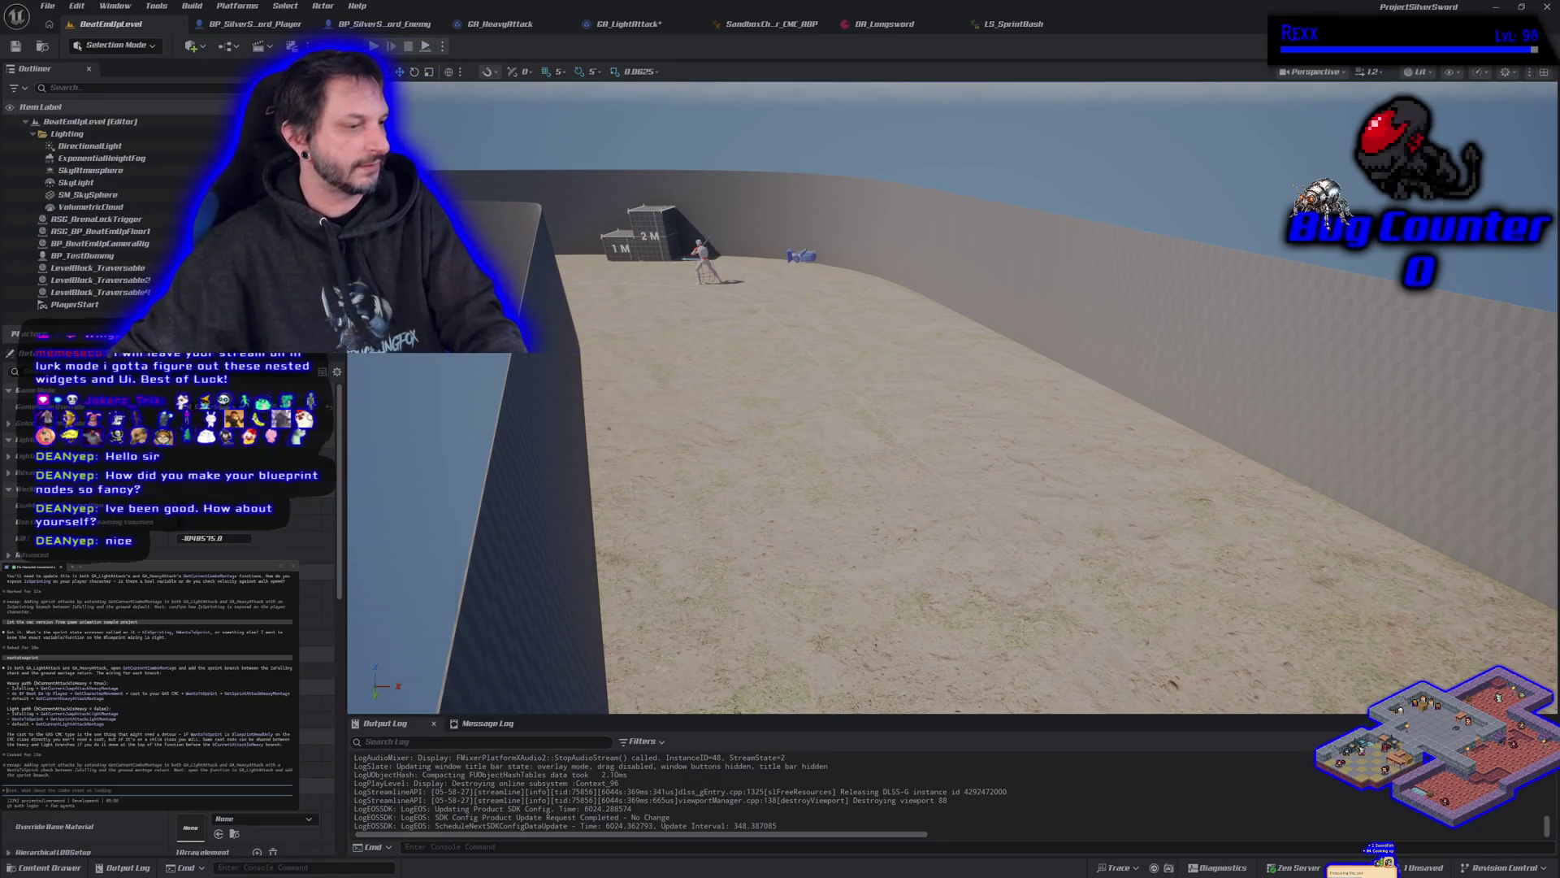
Step: Search Chrome for 'crystal nodes', then return to Unreal and open the Edit menu
{"action": "key", "text": "alt+Tab"}
{"action": "key", "text": "ctrl+t"}
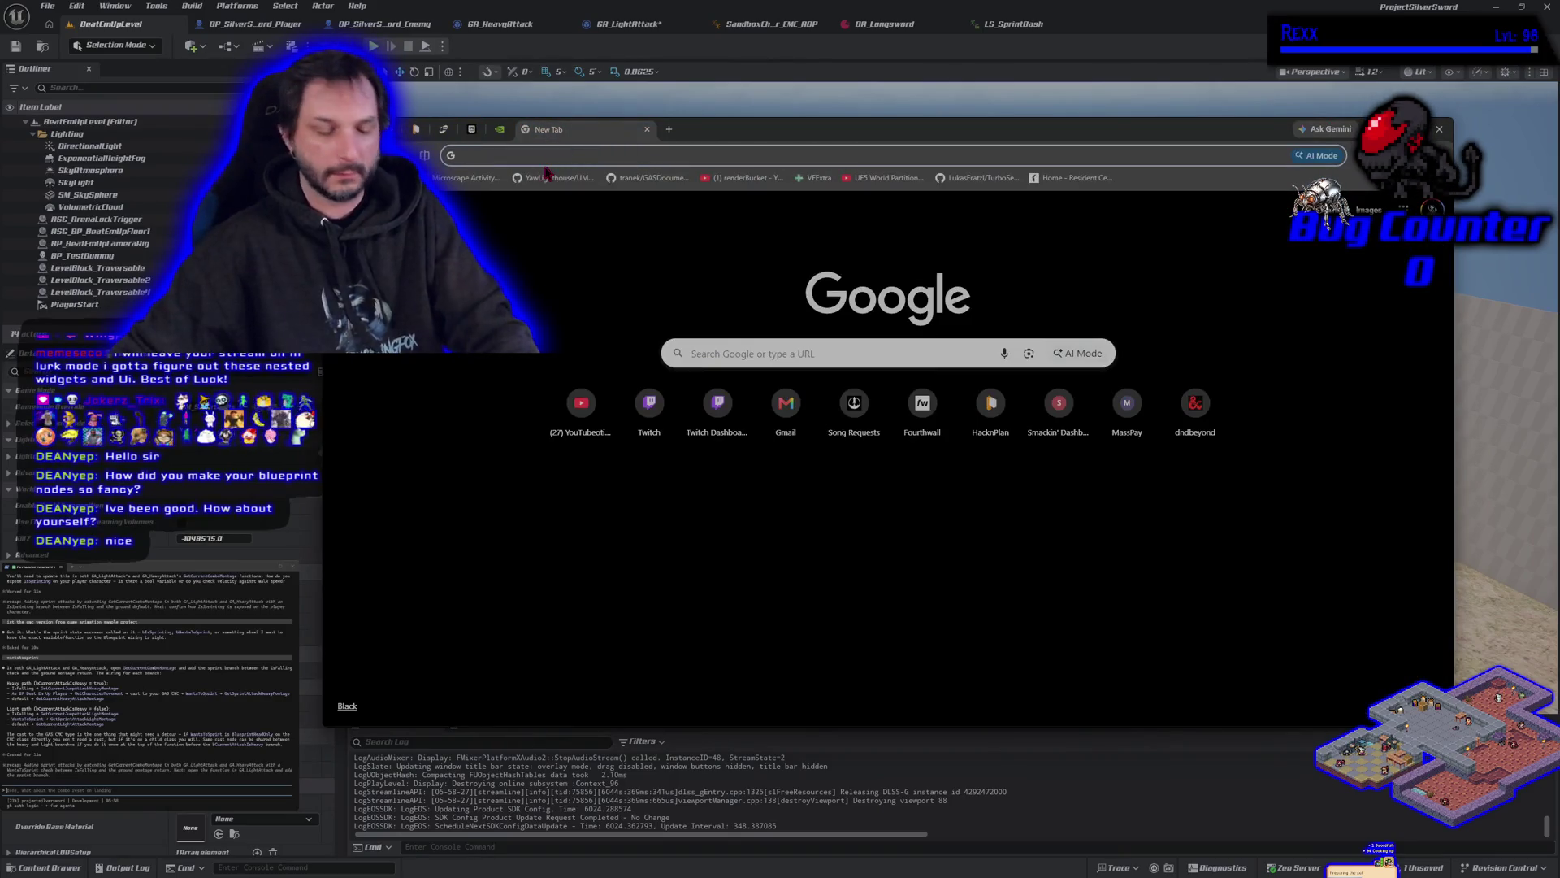
{"action": "type", "text": "crystal nm"}
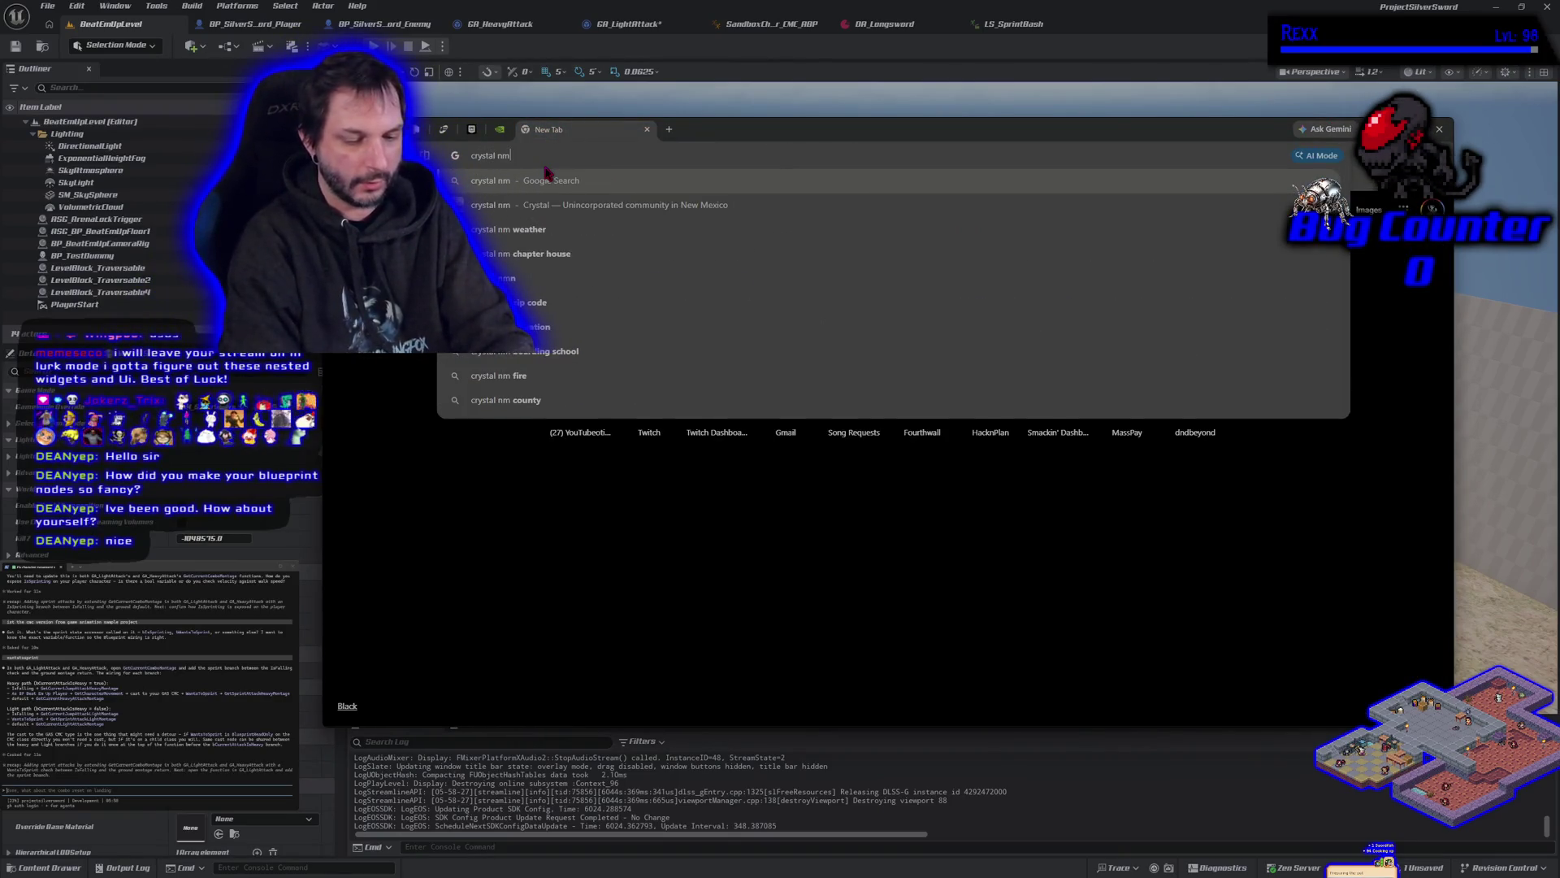
{"action": "key", "text": "BackSpace"}
{"action": "type", "text": "odes"}
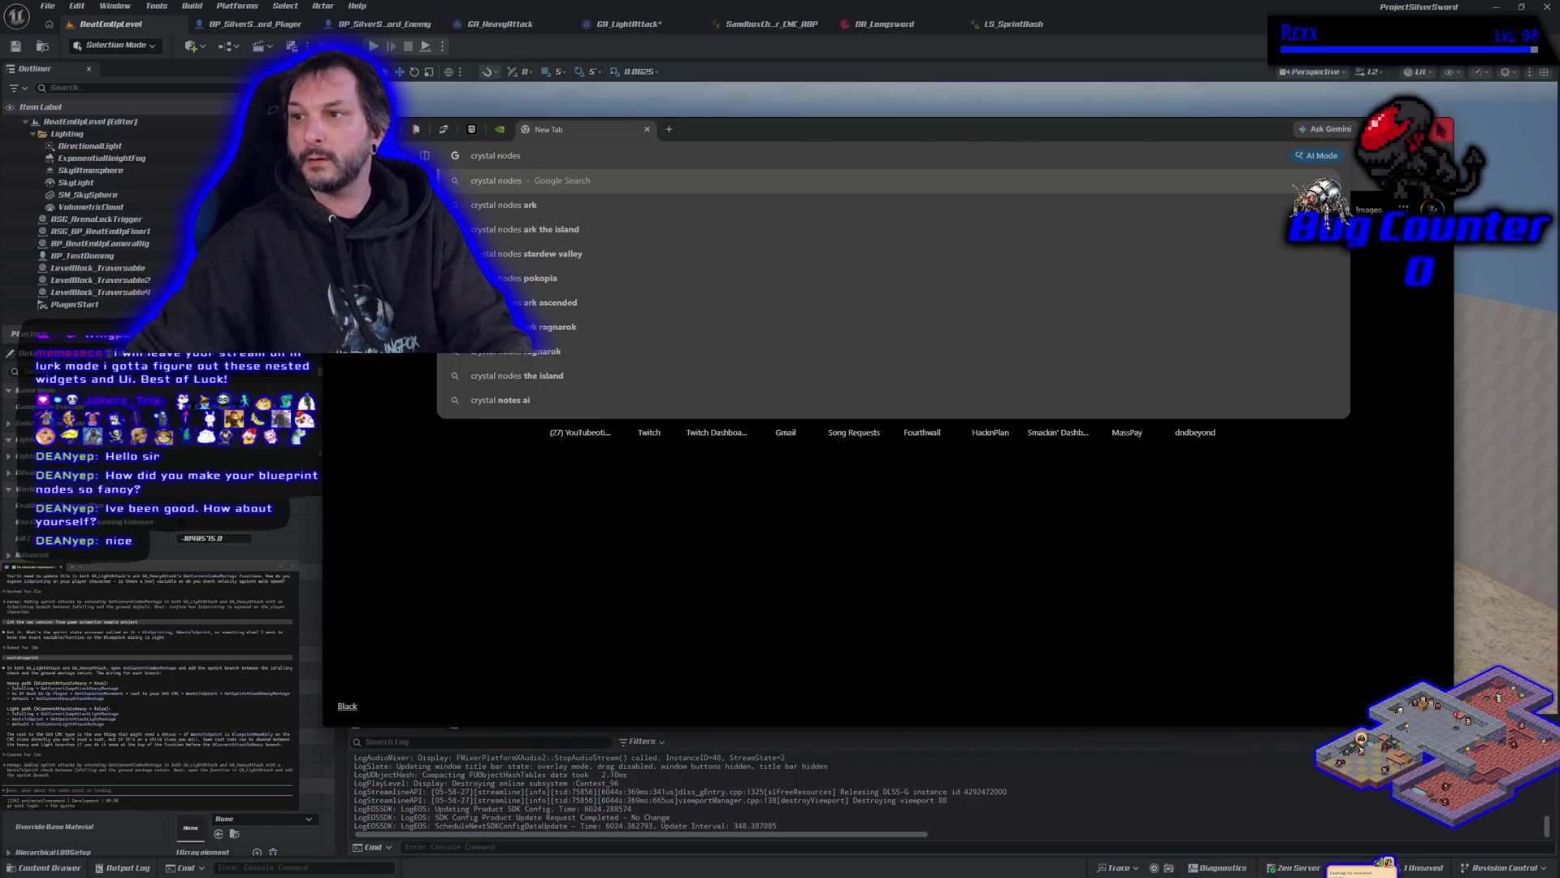
{"action": "key", "text": "alt+Tab"}
{"action": "left_click", "coordinate": [77, 6]}
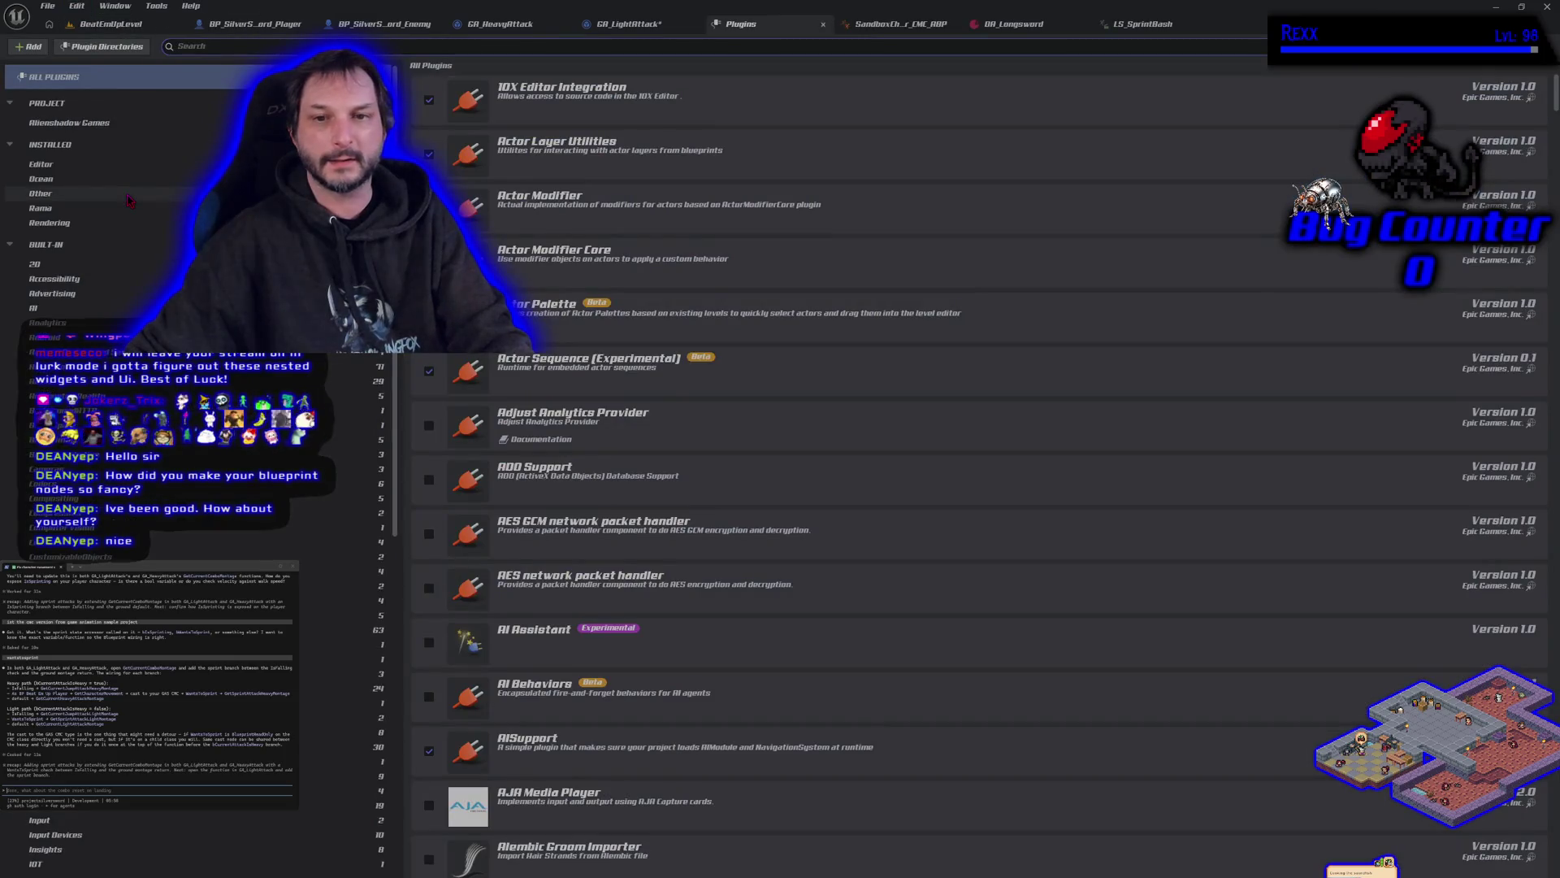
Step: Browse the installed Editor and Other plugins for CrystalNodes, then float the GA_LightAttack tab
{"action": "left_click", "coordinate": [81, 167]}
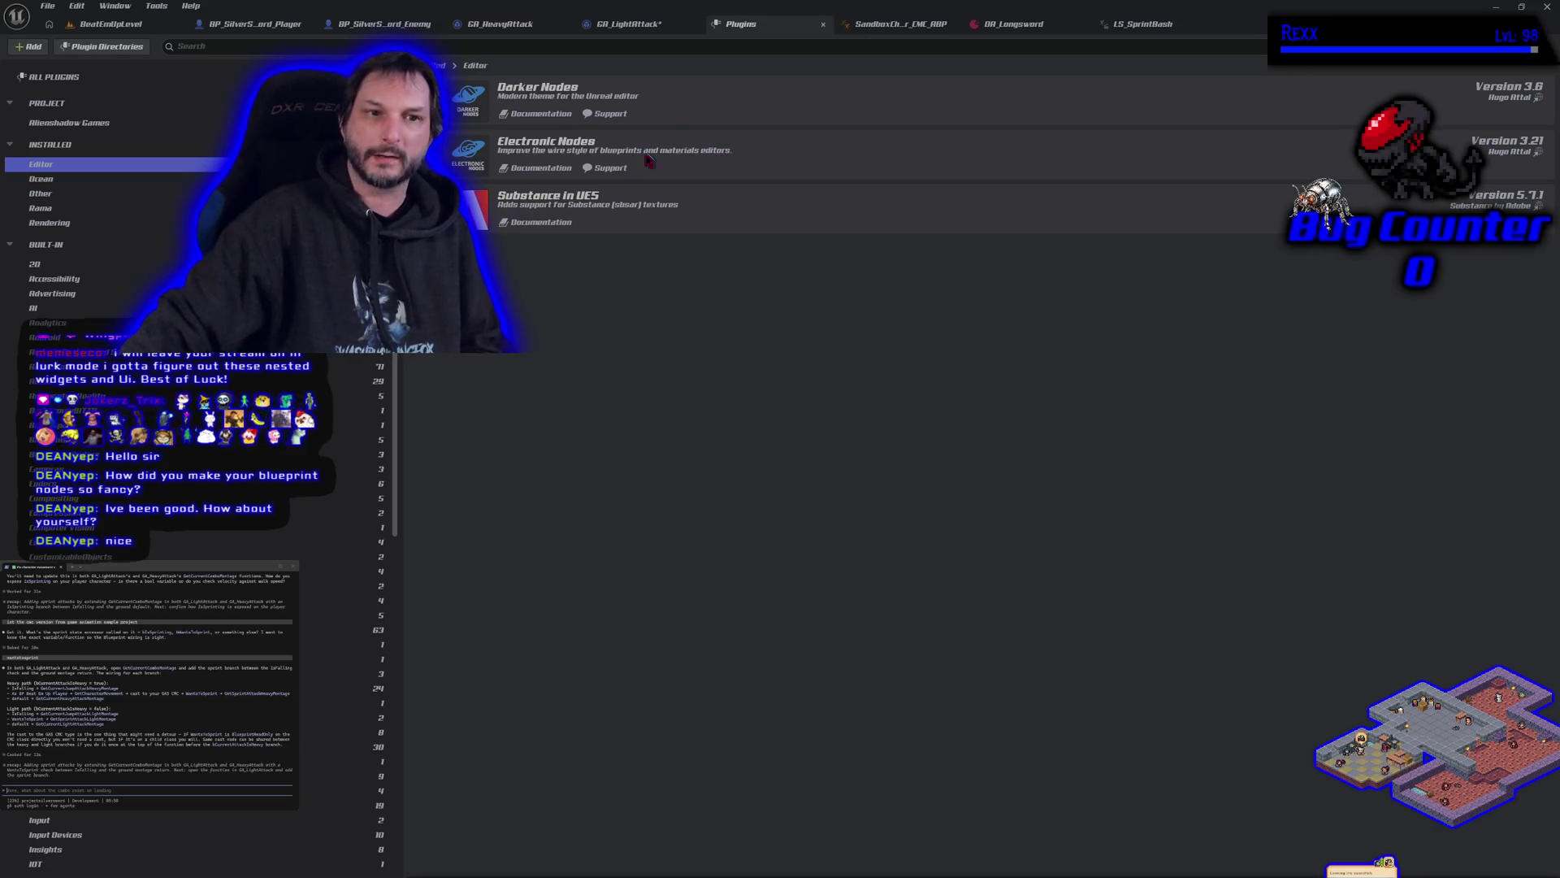
{"action": "left_click", "coordinate": [69, 193]}
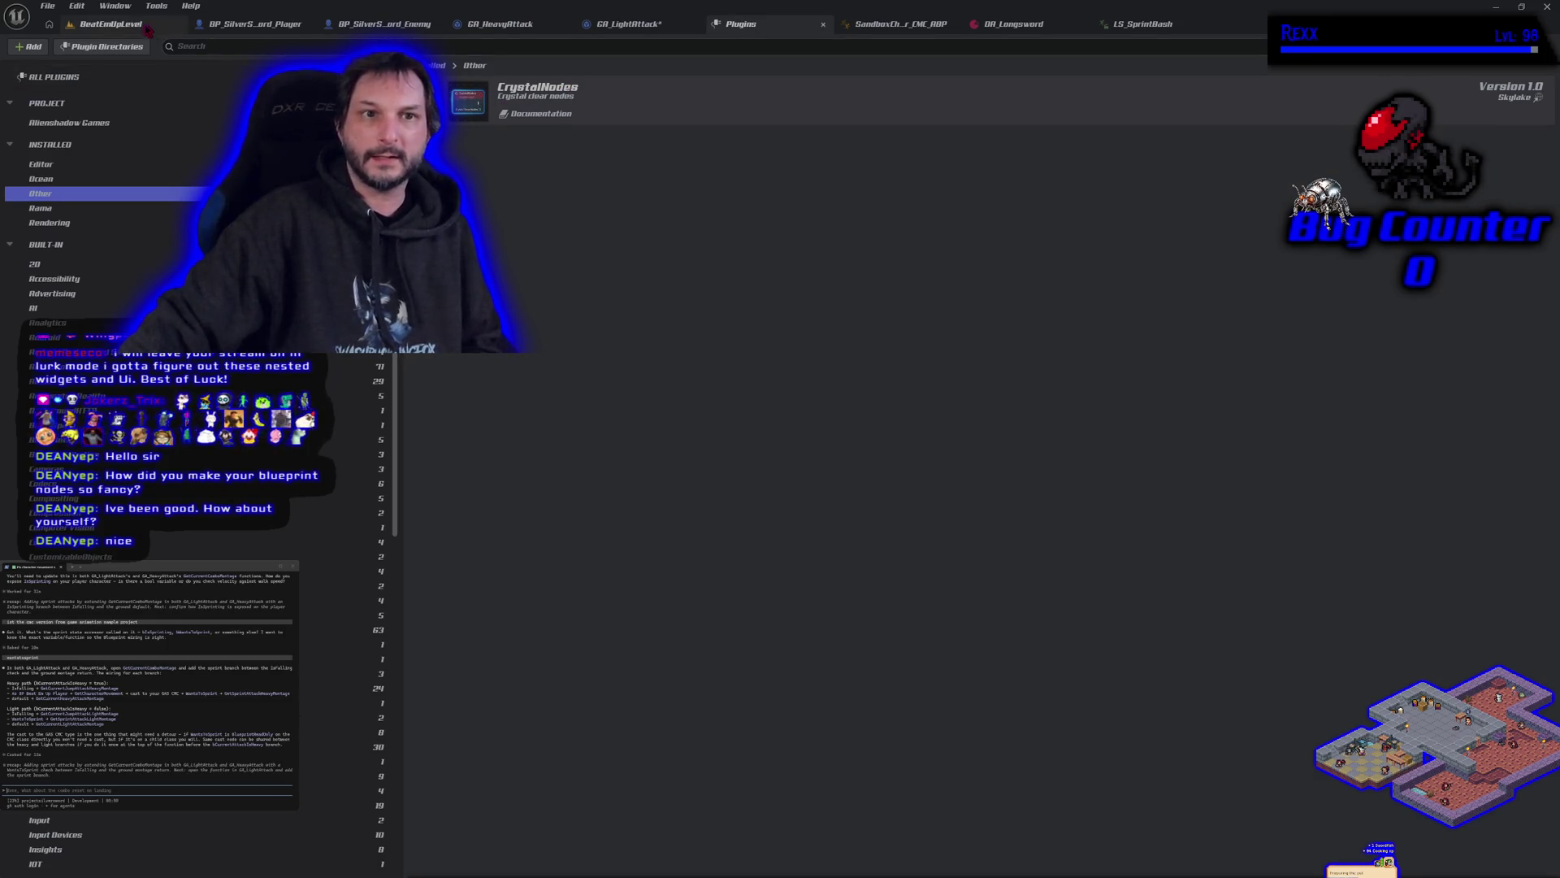
{"action": "left_click_drag", "start_coordinate": [621, 23], "coordinate": [561, 216]}
{"action": "left_click", "coordinate": [102, 24]}
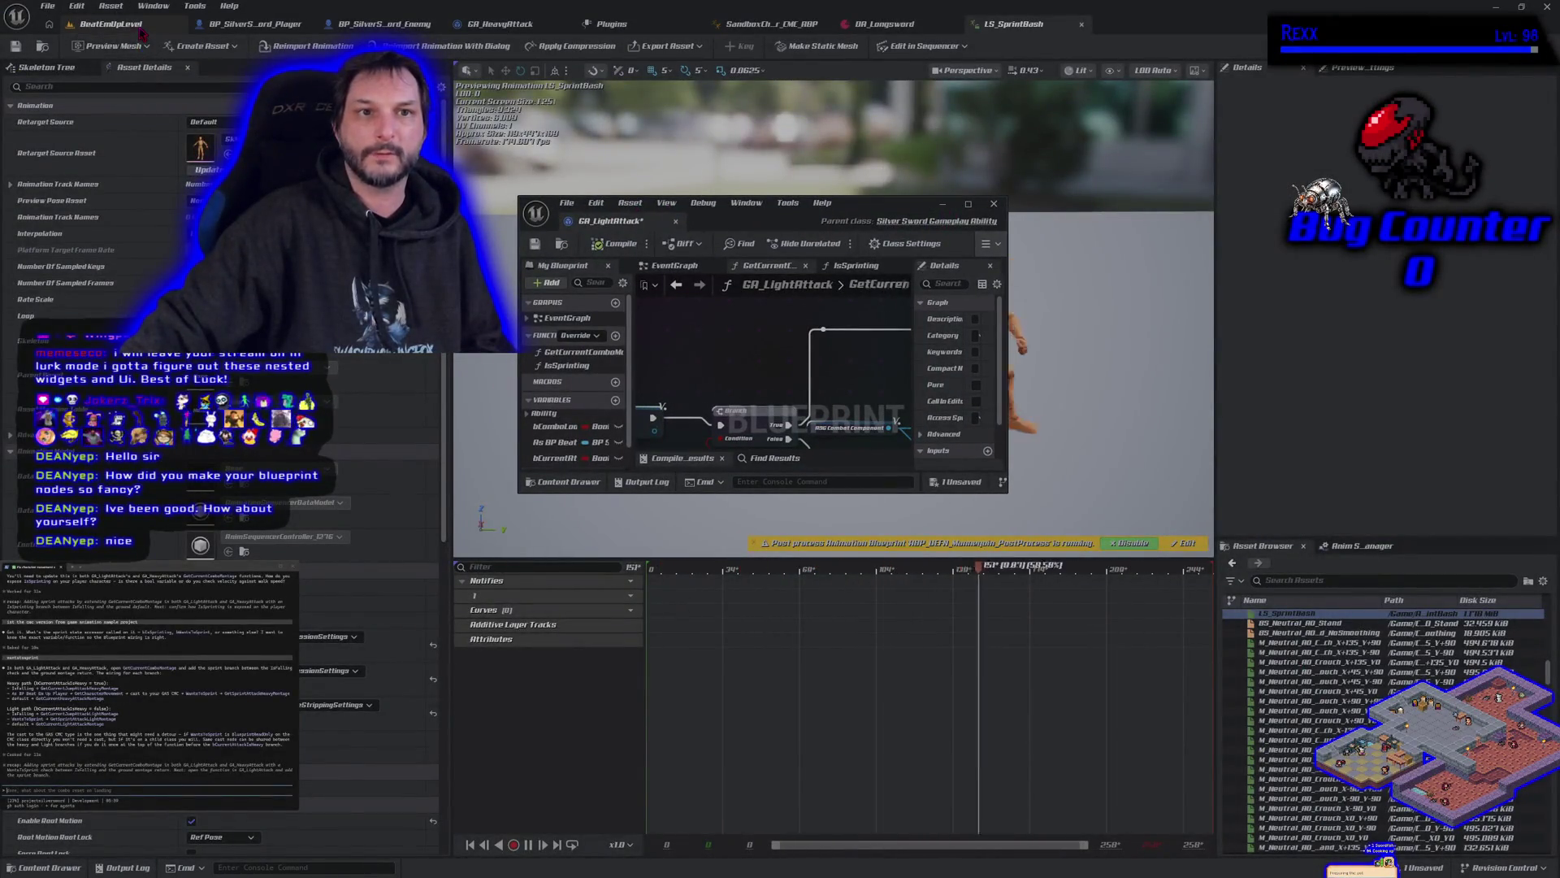
Step: Maximize the GA_LightAttack window, inspect the jump attack node, save, and float it over the viewport
{"action": "left_click", "coordinate": [969, 204]}
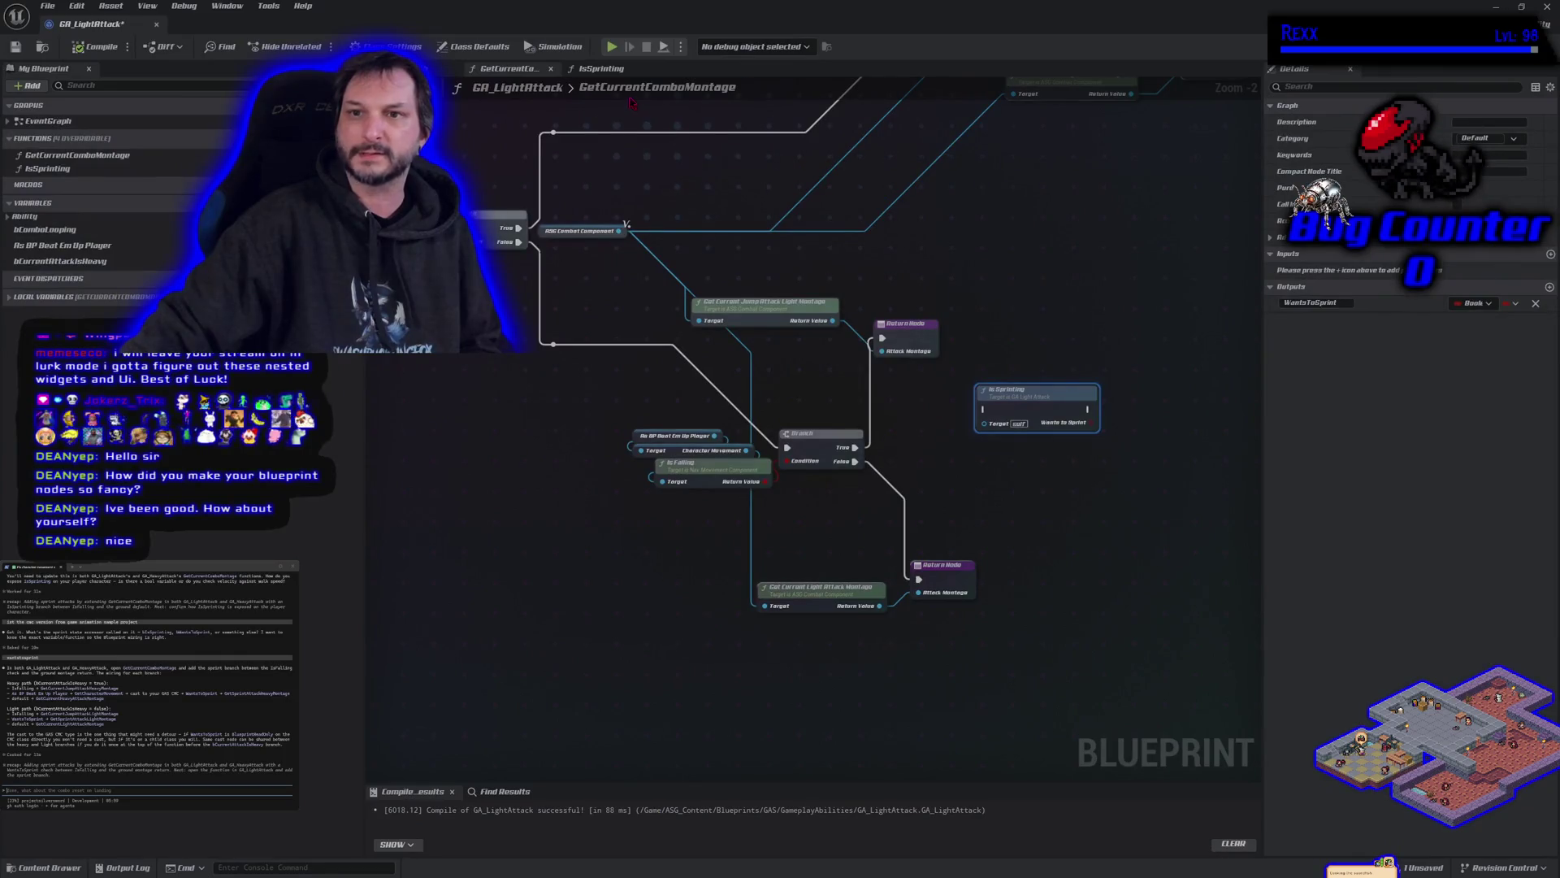
{"action": "left_click", "coordinate": [546, 152]}
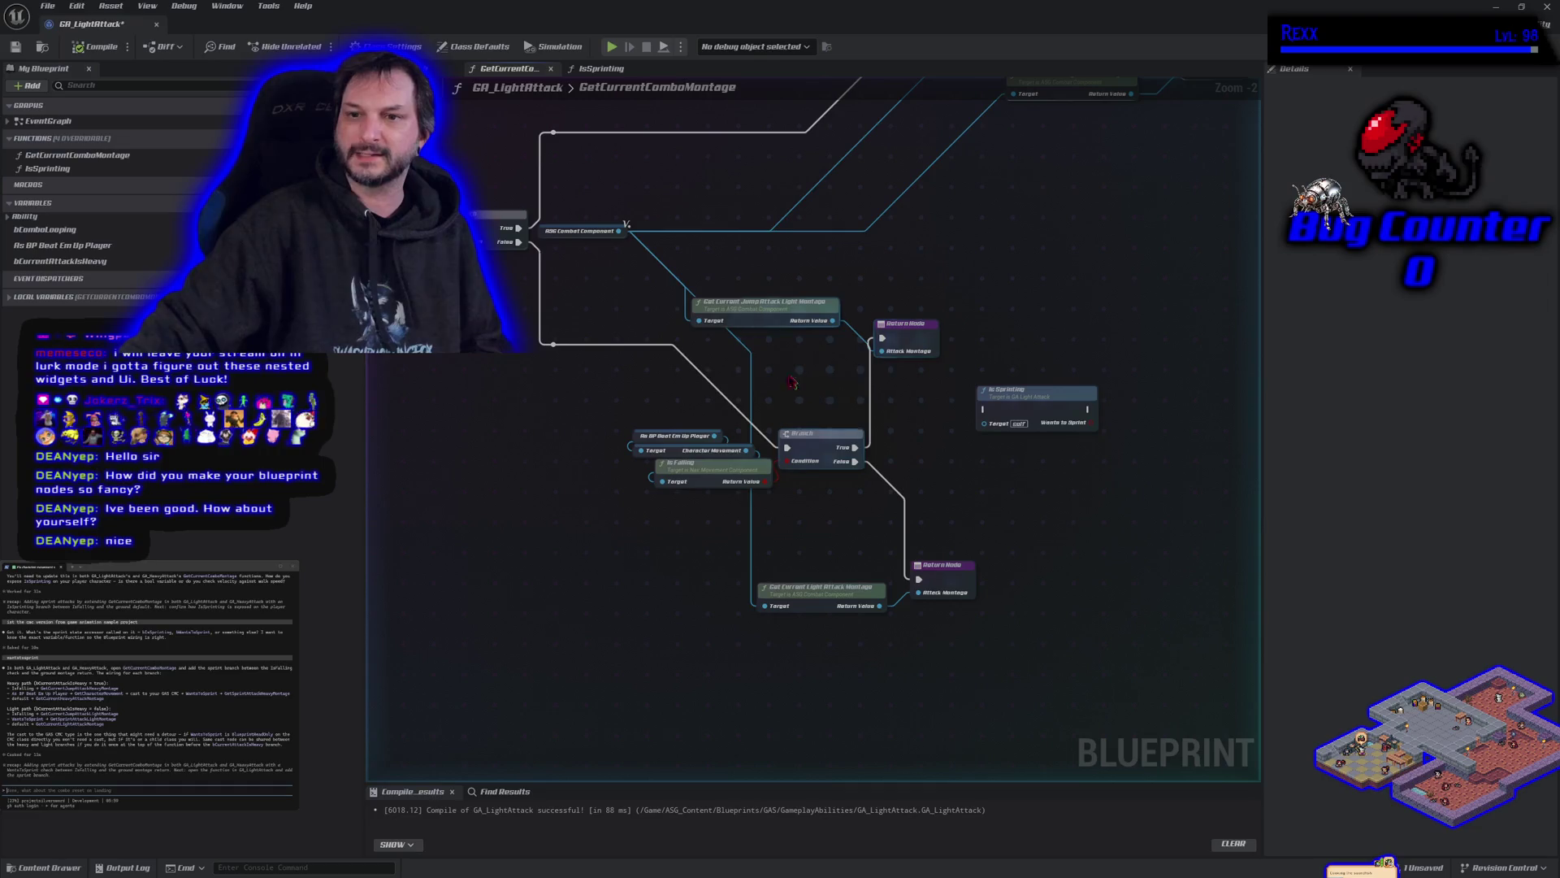
{"action": "left_click", "coordinate": [737, 311]}
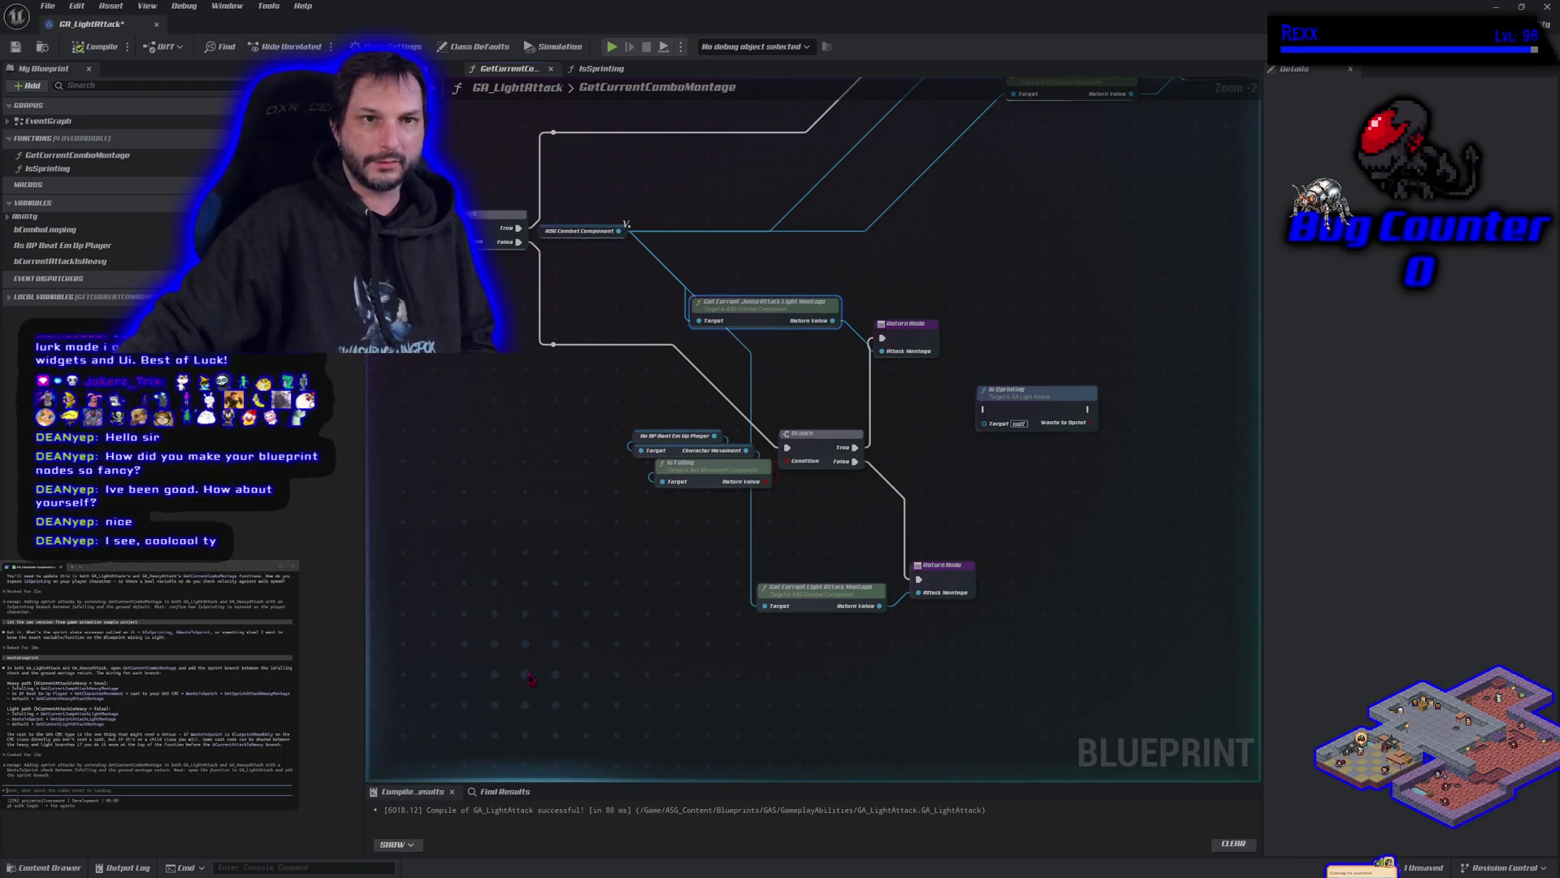
{"action": "left_click", "coordinate": [15, 46]}
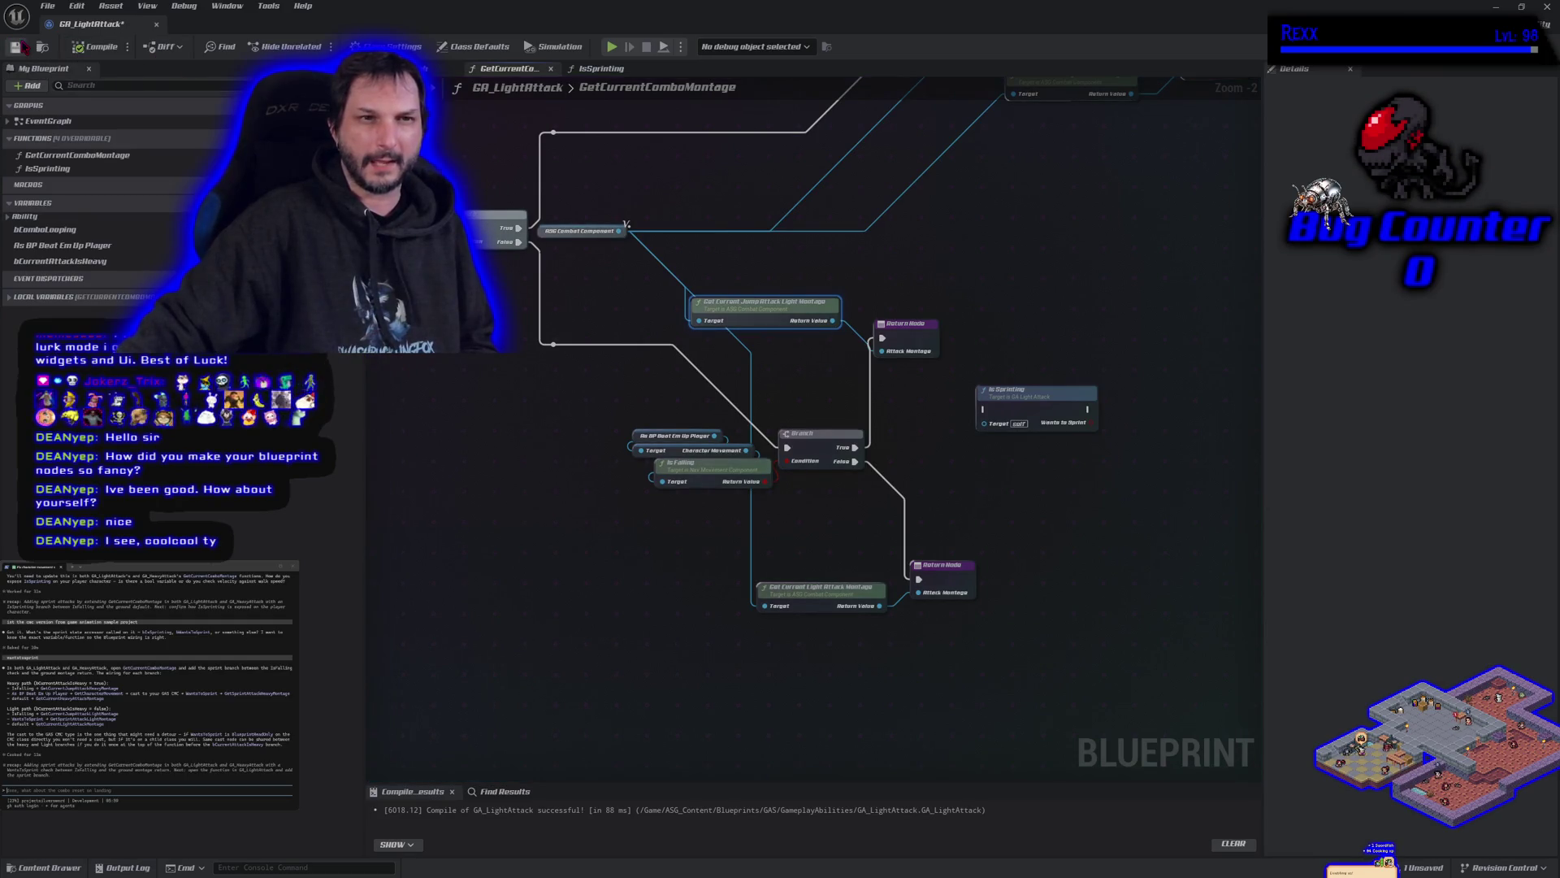
{"action": "left_click", "coordinate": [560, 628]}
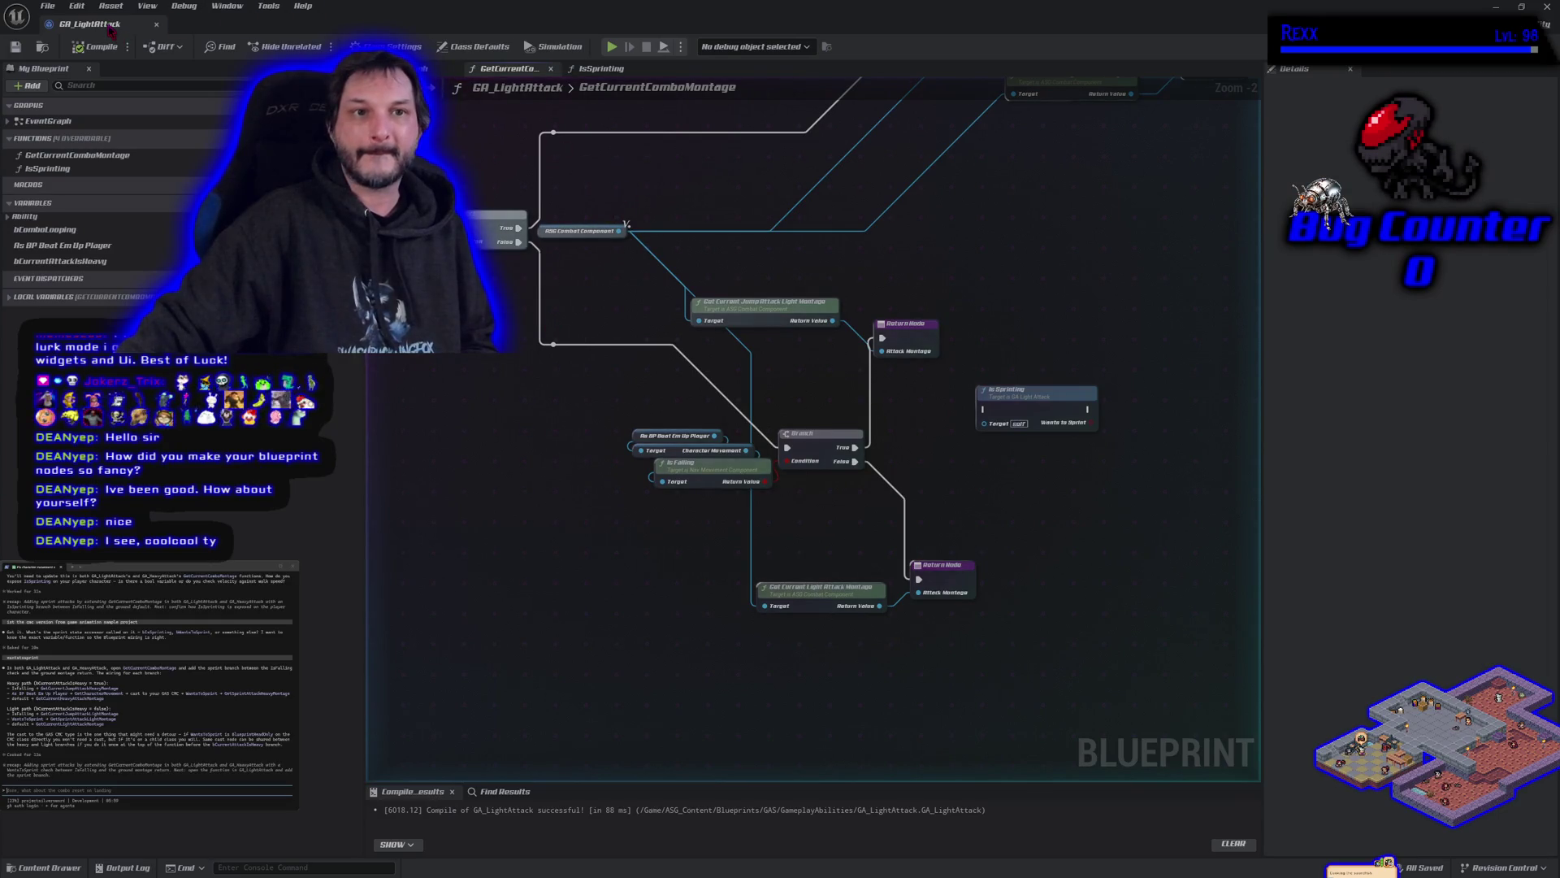
{"action": "left_click_drag", "start_coordinate": [111, 31], "coordinate": [624, 273]}
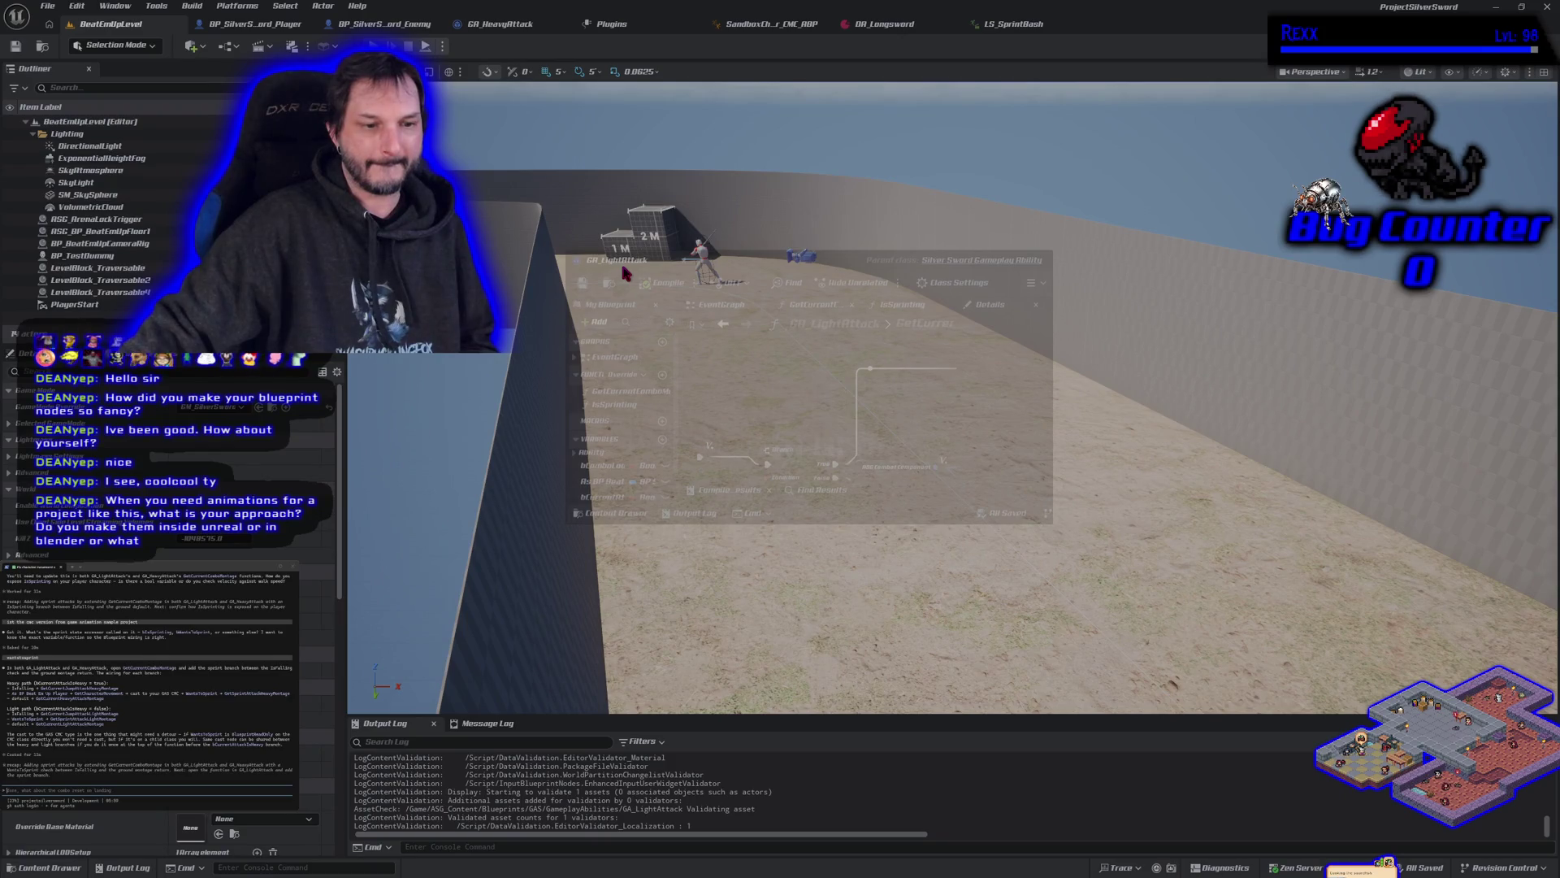
Step: Dock GA_LightAttack back into the tab bar and launch a Play in Editor session of BeatEmUpLevel
{"action": "mouse_move", "coordinate": [624, 272]}
{"action": "left_mouse_down"}
{"action": "mouse_move", "coordinate": [622, 226]}
{"action": "mouse_move", "coordinate": [573, 124]}
{"action": "mouse_move", "coordinate": [491, 56]}
{"action": "mouse_move", "coordinate": [957, 80]}
{"action": "mouse_move", "coordinate": [967, 36]}
{"action": "mouse_move", "coordinate": [529, 30]}
{"action": "left_mouse_up"}
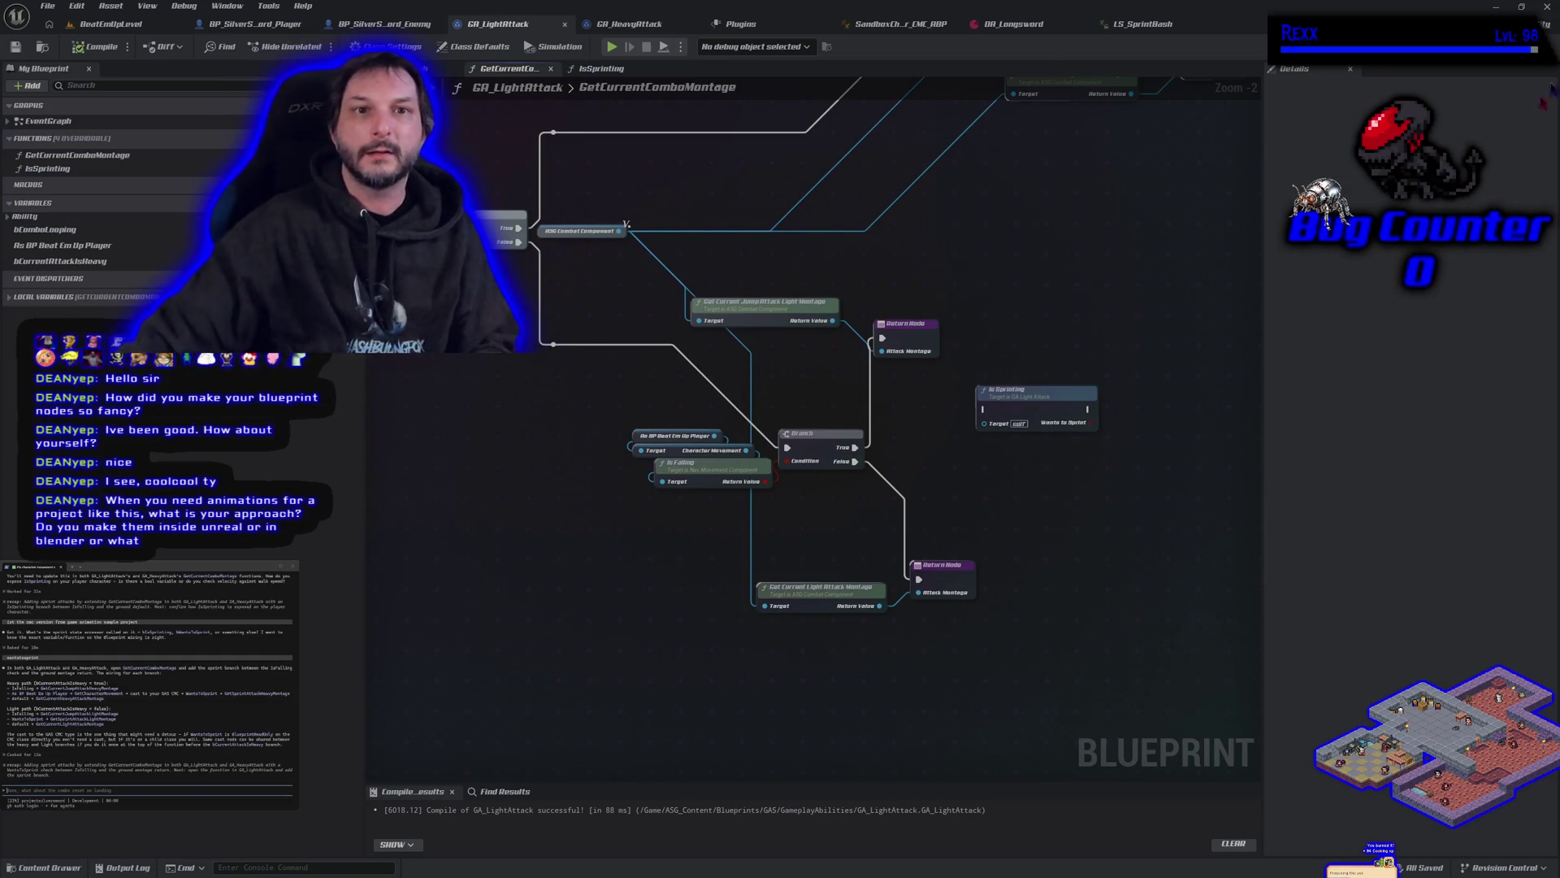
{"action": "left_click", "coordinate": [146, 24]}
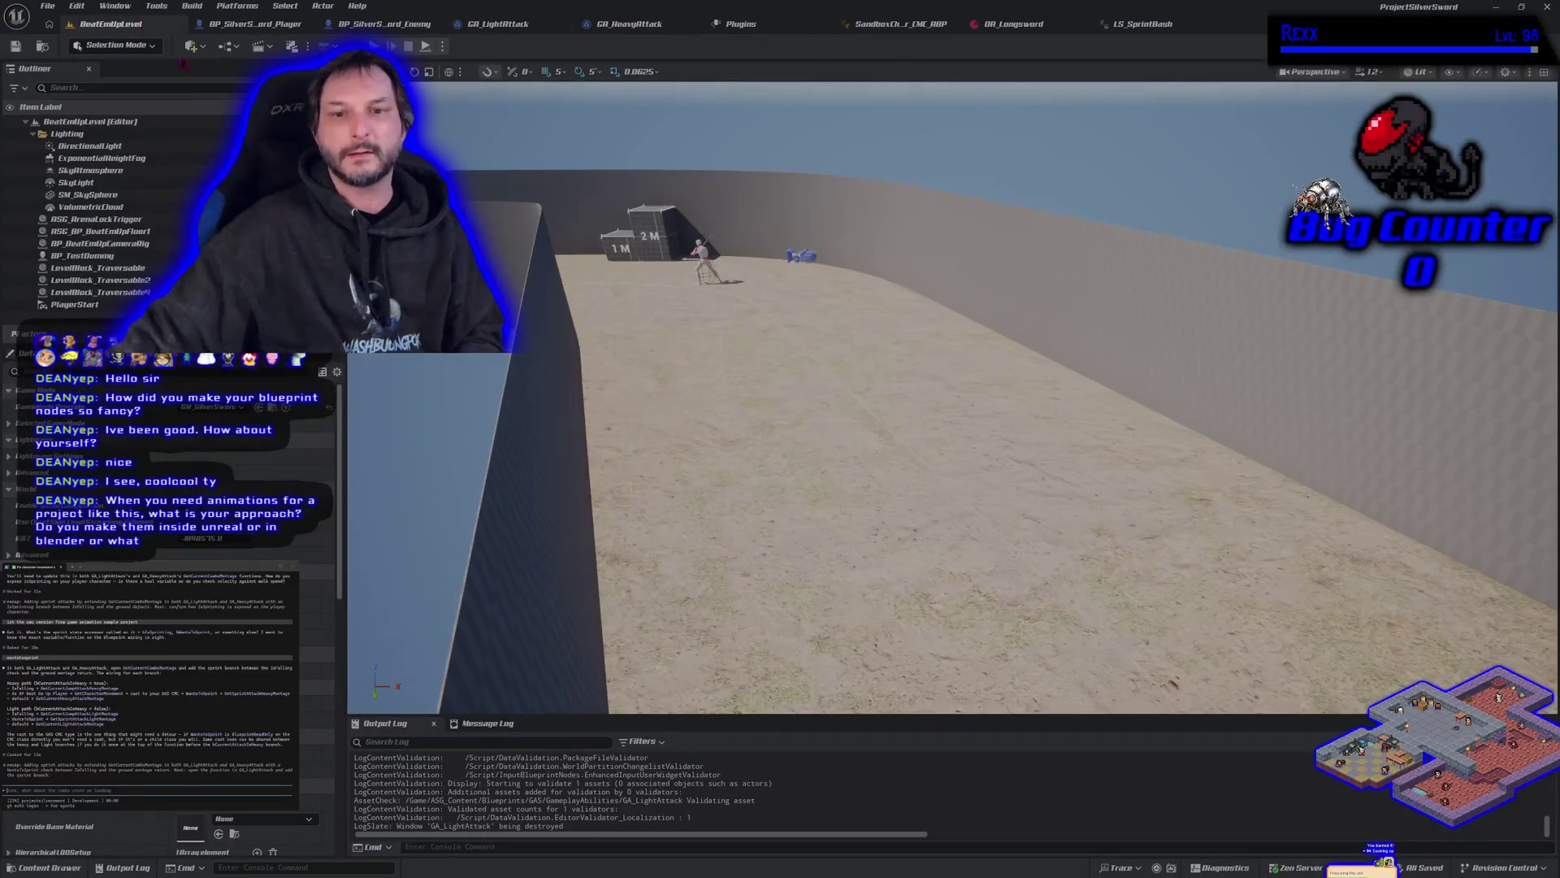
{"action": "key", "text": "alt+p"}
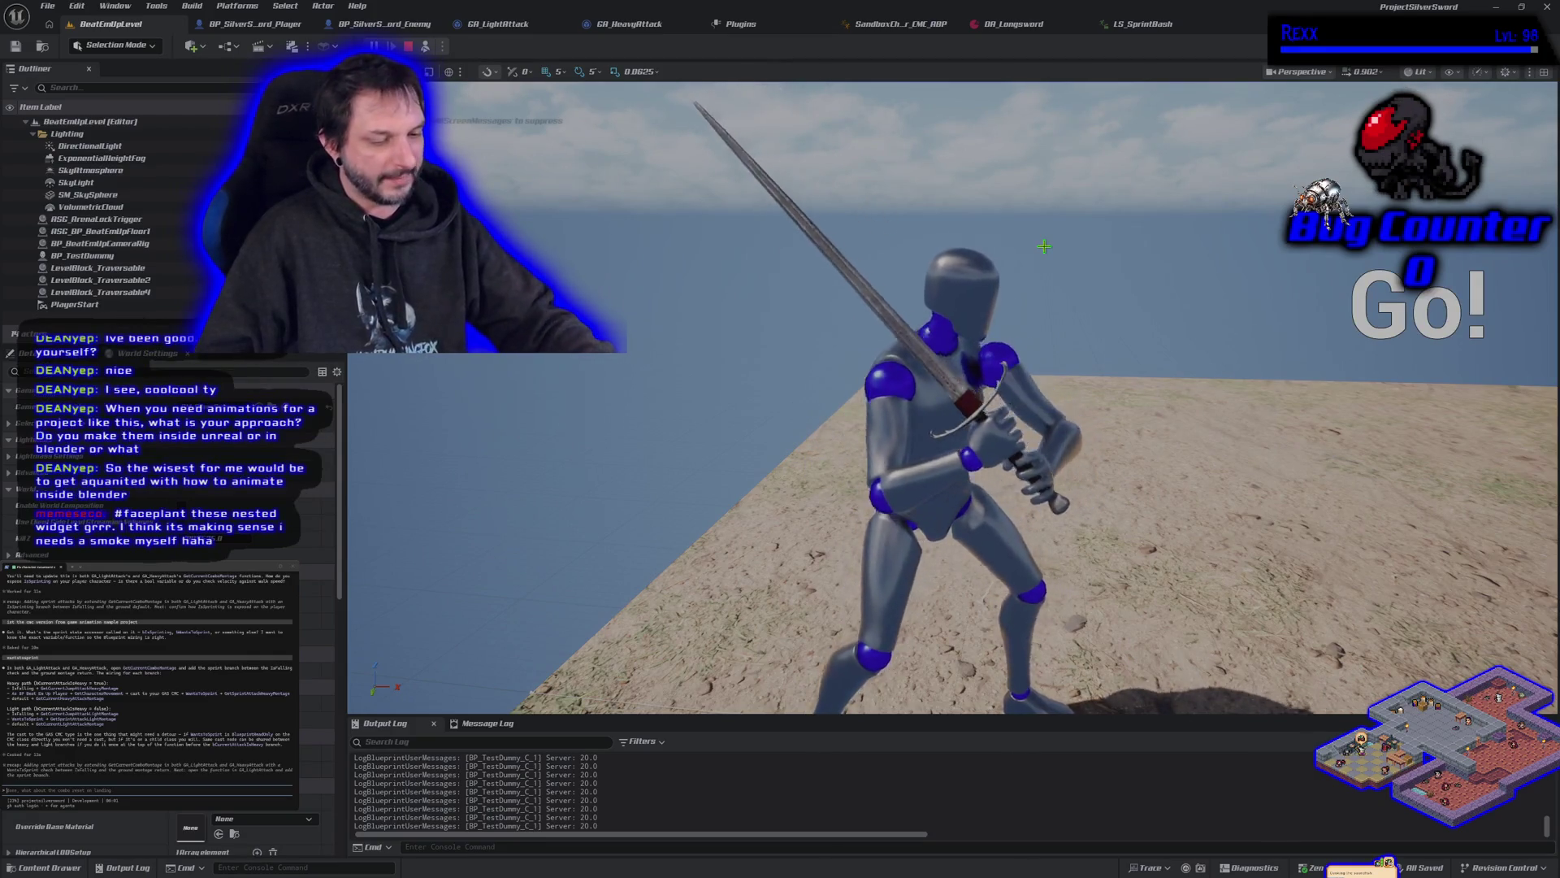
Step: Stop the play session, glance at the LS_SprintBash animation, and return to the BeatEmUpLevel view
{"action": "key", "text": "Escape"}
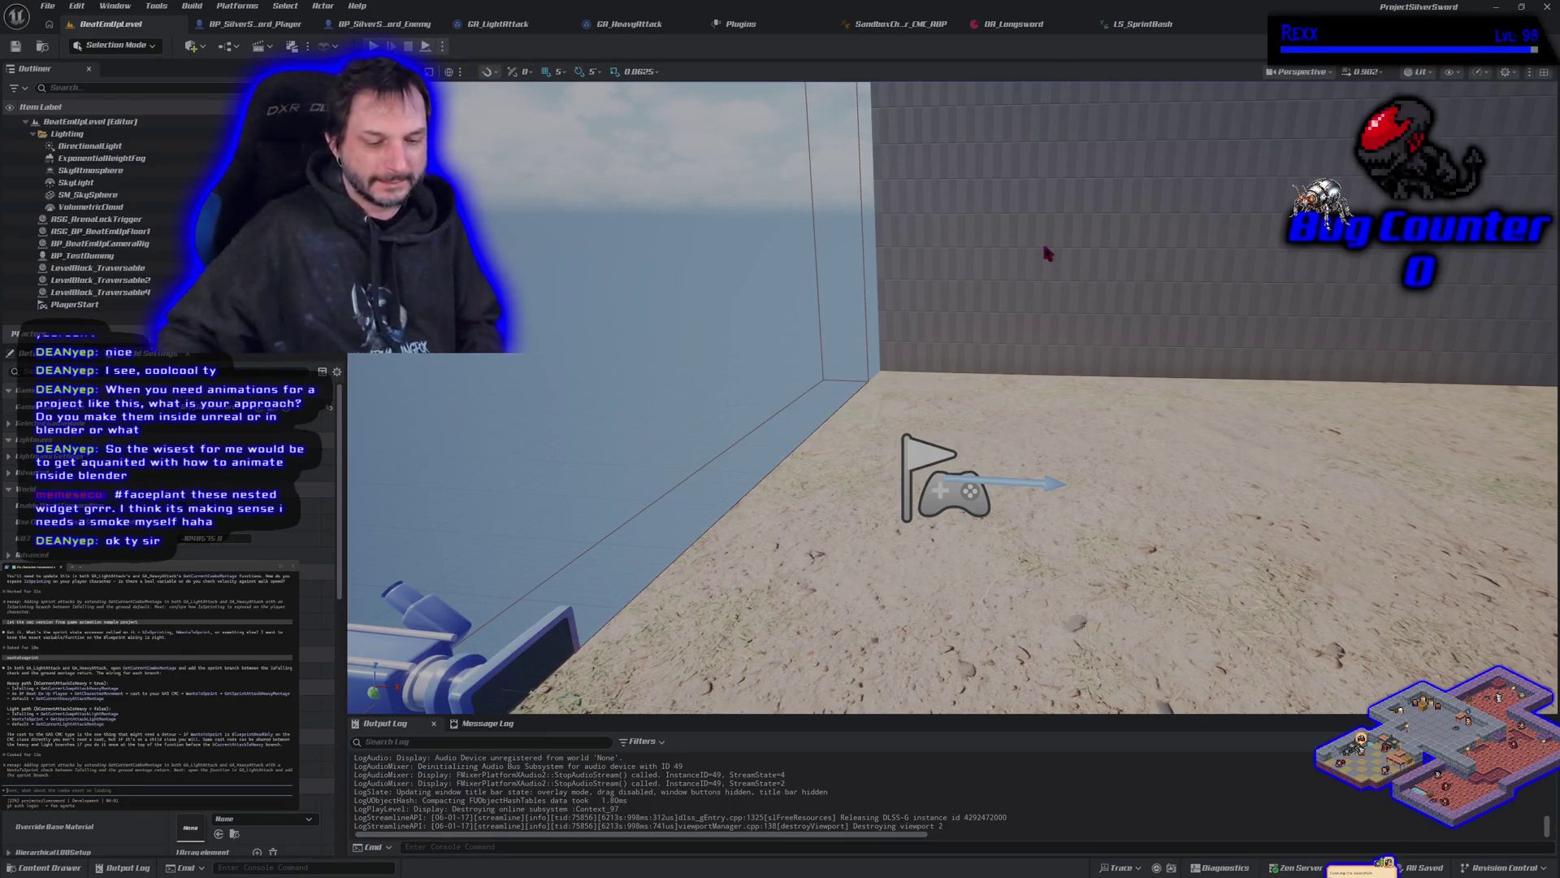
{"action": "mouse_move", "coordinate": [1042, 241]}
{"action": "left_mouse_down"}
{"action": "mouse_move", "coordinate": [1154, 195]}
{"action": "mouse_move", "coordinate": [1154, 325]}
{"action": "left_mouse_up"}
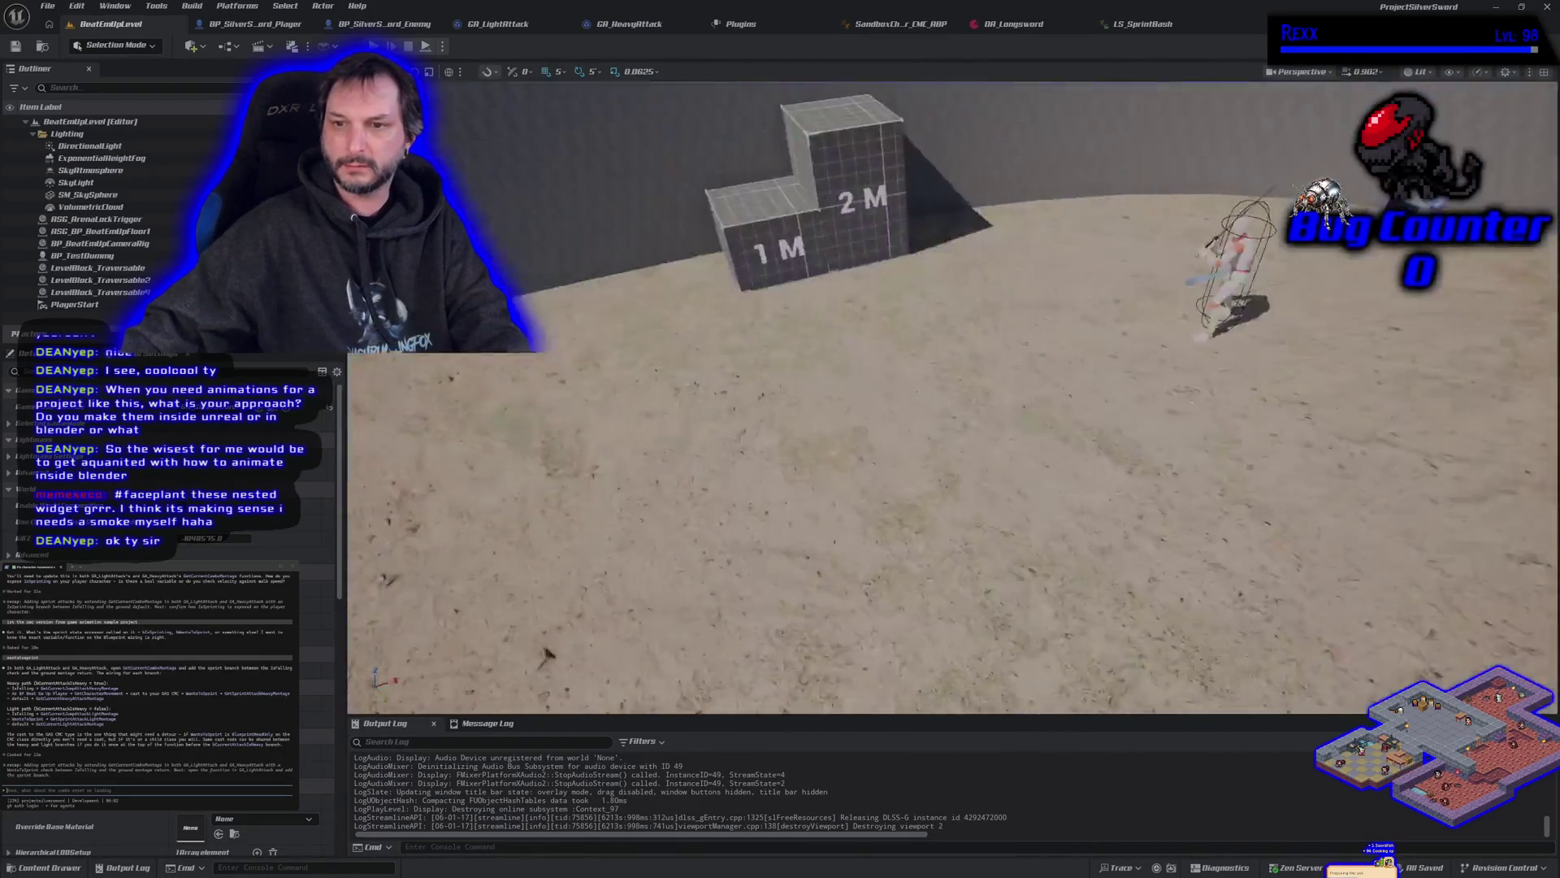
{"action": "left_click_drag", "start_coordinate": [894, 463], "coordinate": [722, 466]}
{"action": "left_click", "coordinate": [1160, 26]}
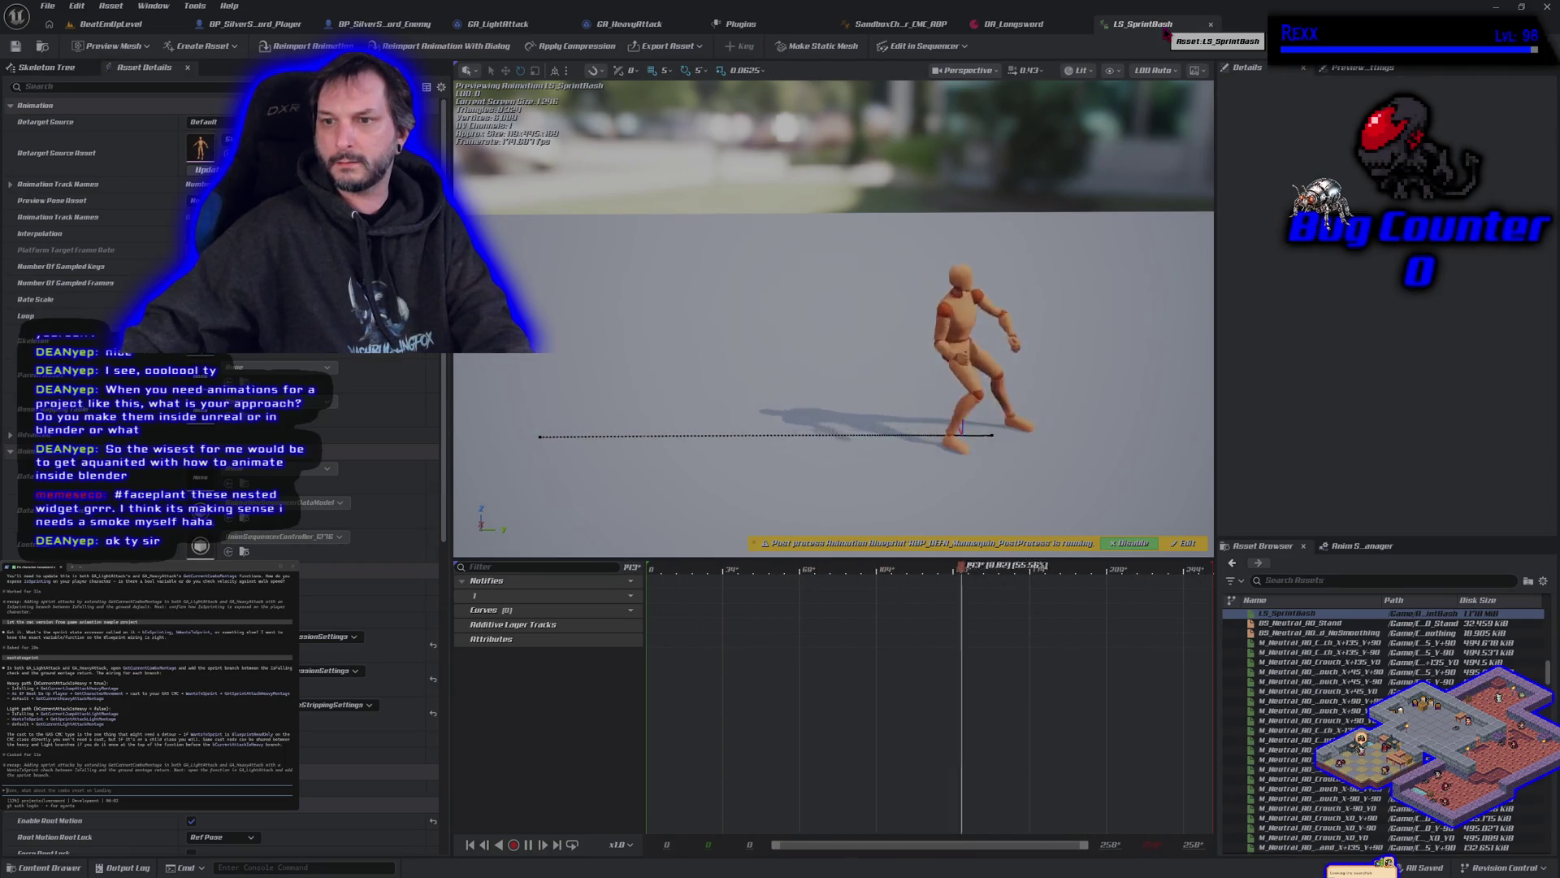
{"action": "left_click", "coordinate": [135, 26]}
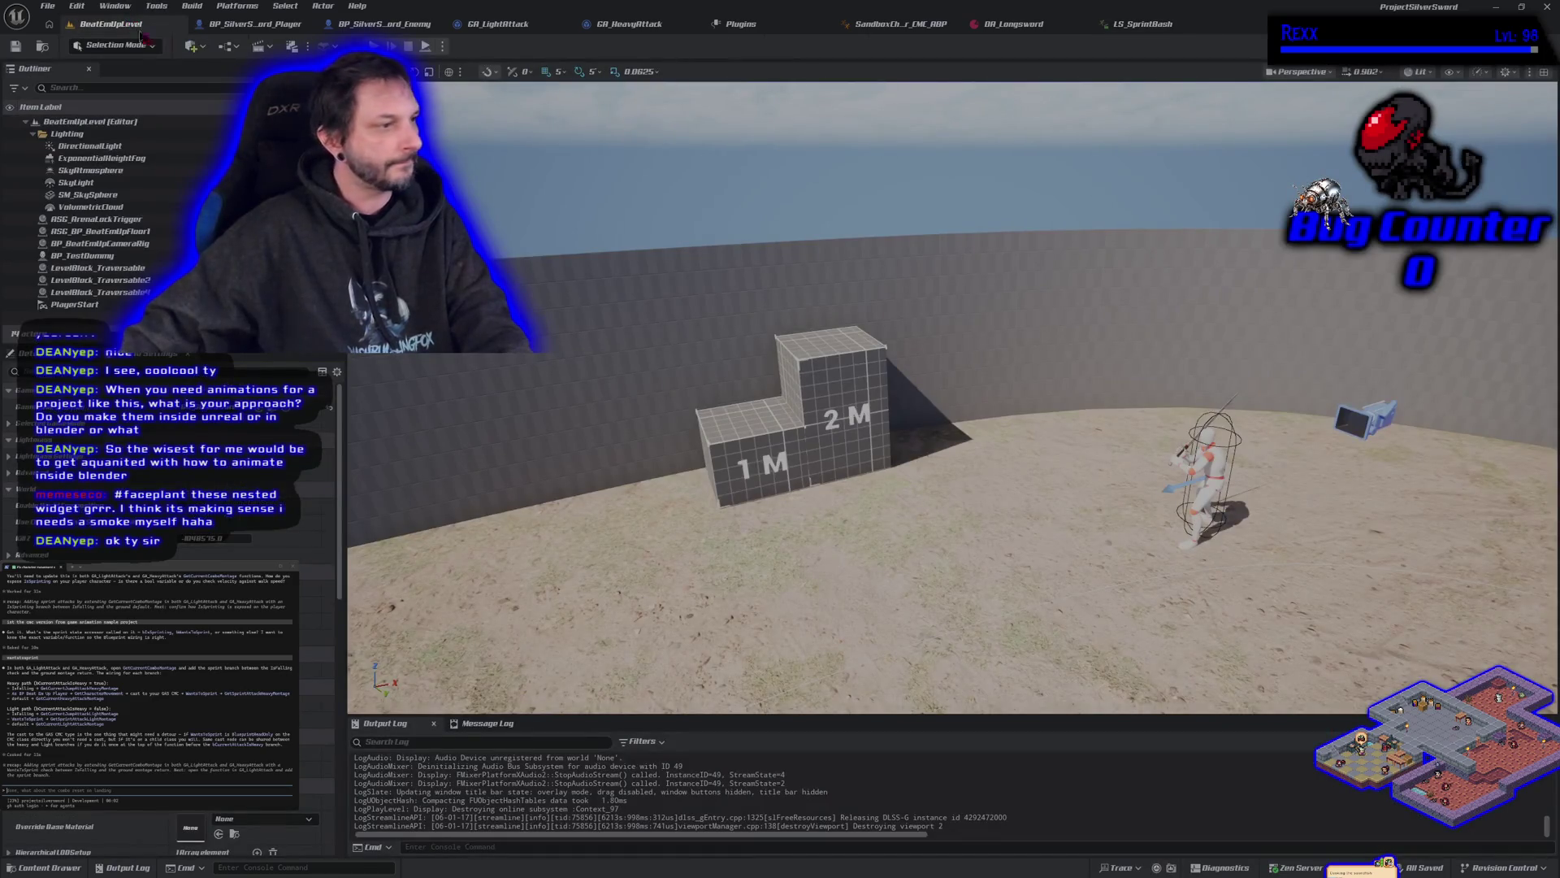
Step: In GA_LightAttack, collapse the player, movement and Is Falling nodes into a function named IsFalling
{"action": "left_click", "coordinate": [498, 24]}
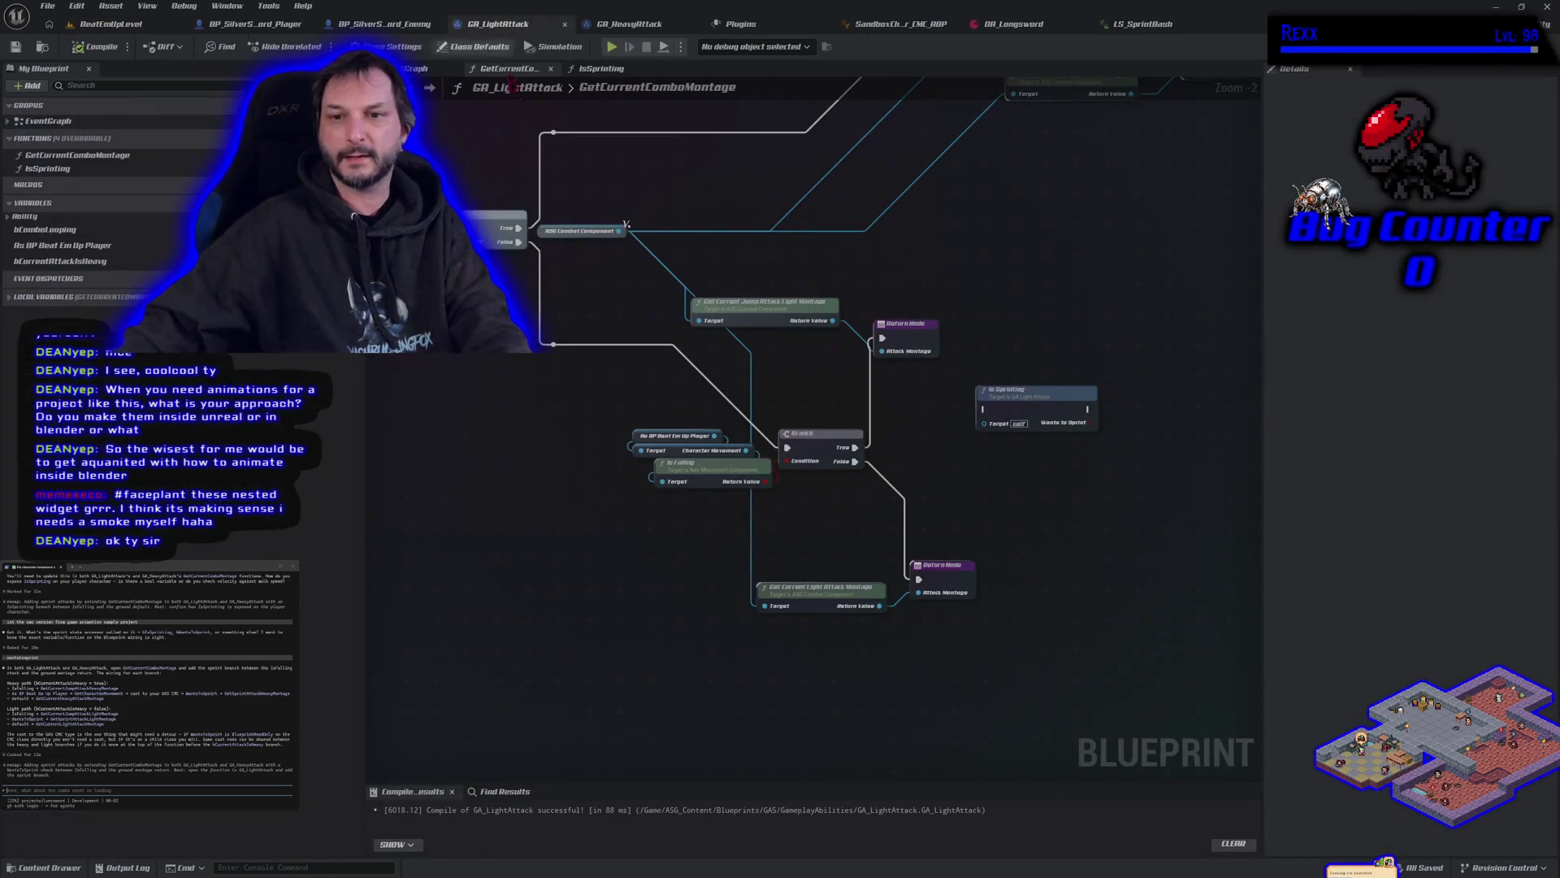
{"action": "scroll", "coordinate": [826, 537], "scroll_direction": "up", "scroll_amount": 1}
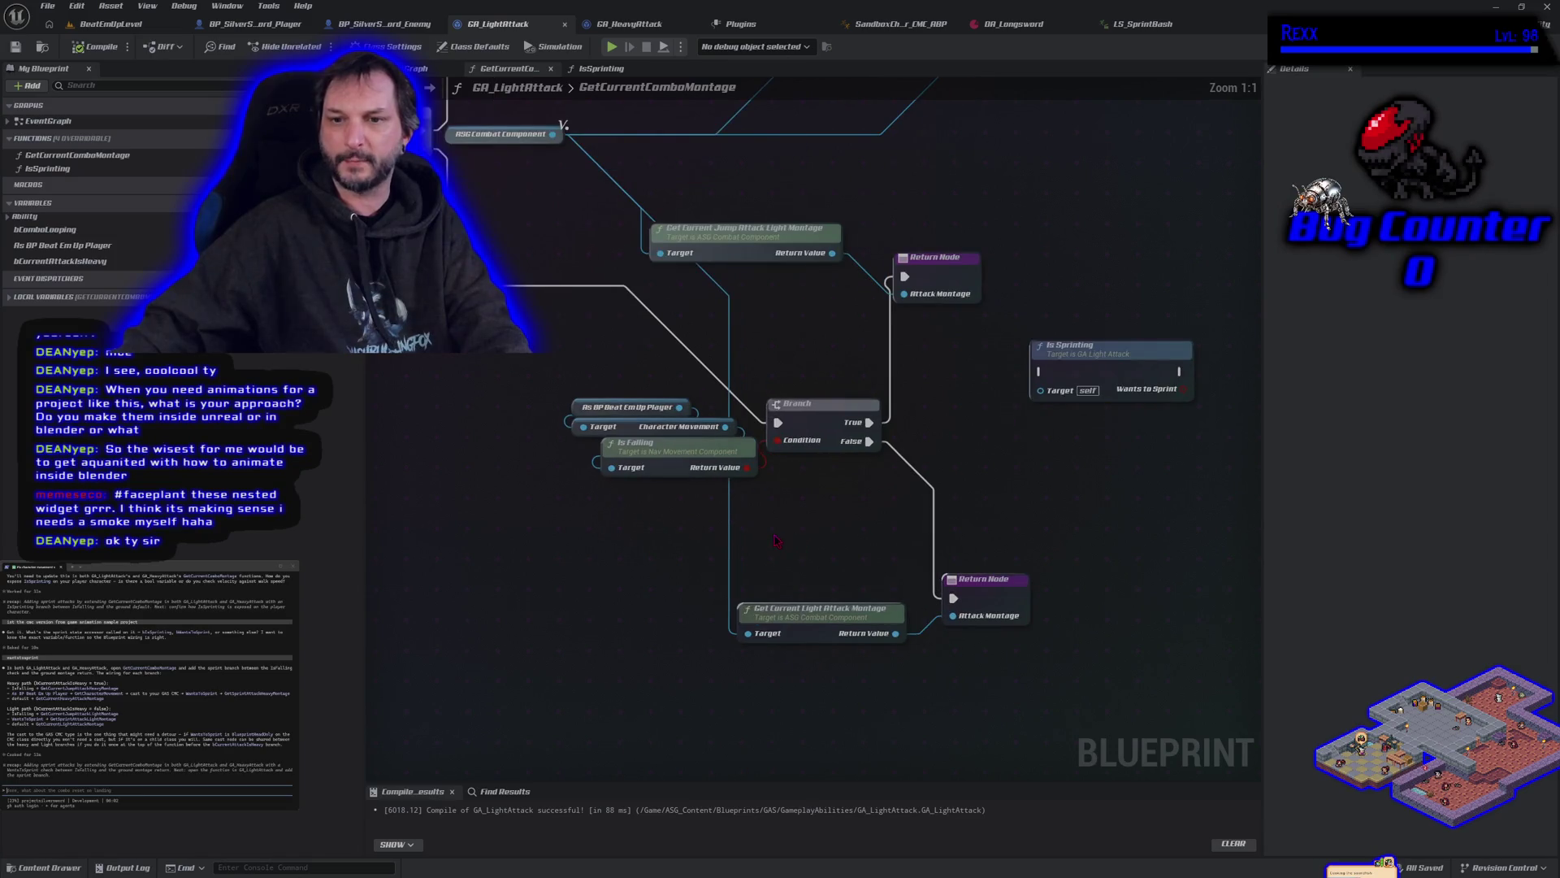
{"action": "scroll", "coordinate": [813, 561], "scroll_direction": "up", "scroll_amount": 1}
{"action": "left_click_drag", "start_coordinate": [805, 577], "coordinate": [680, 546]}
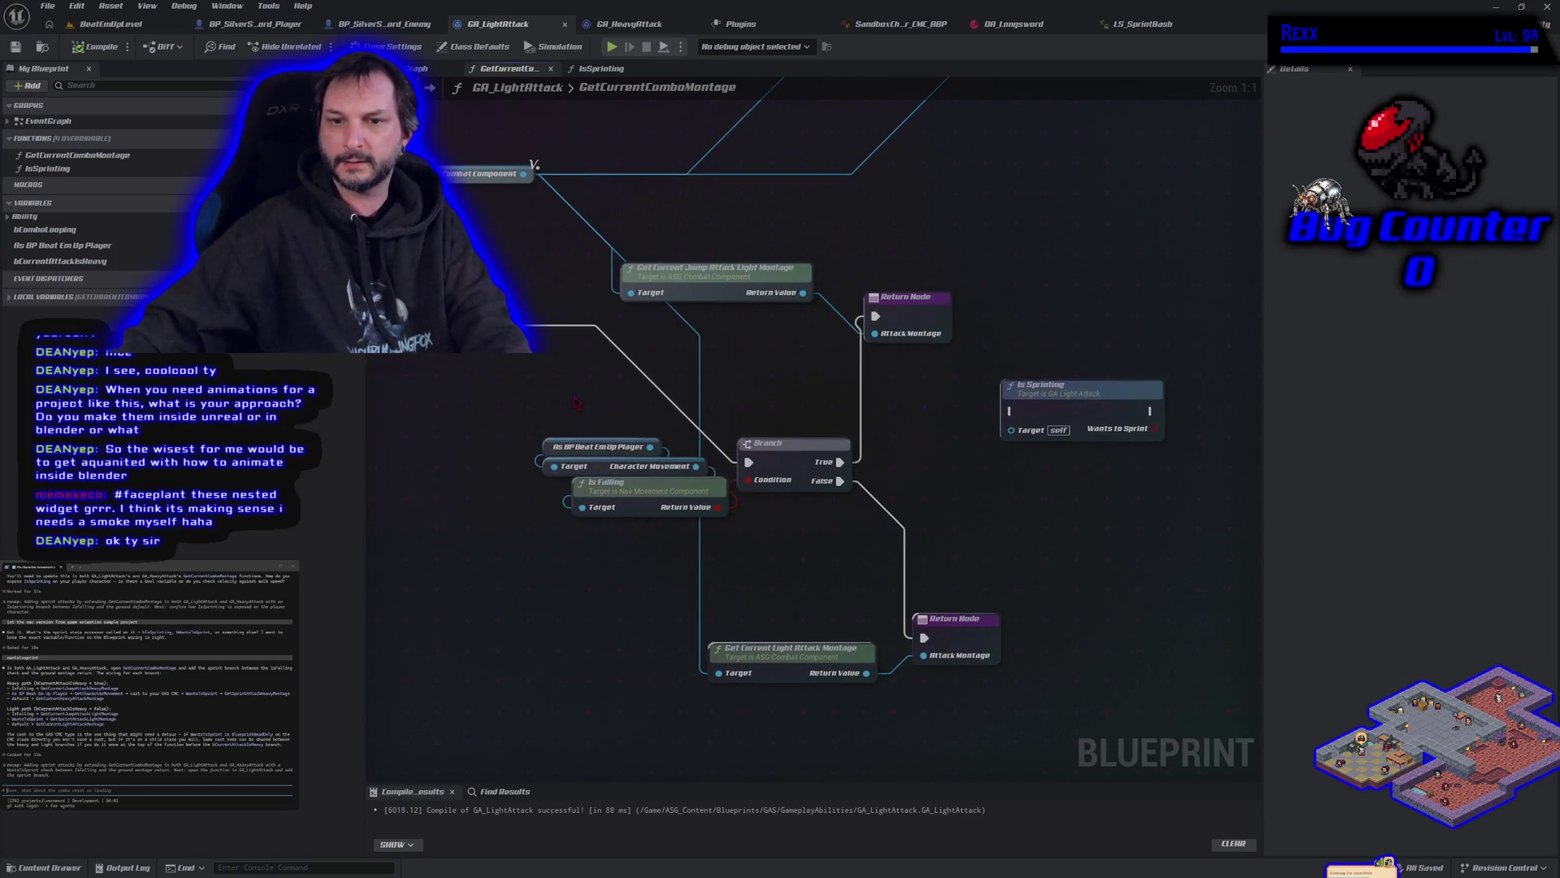
{"action": "left_click_drag", "start_coordinate": [642, 449], "coordinate": [787, 543]}
{"action": "right_click", "coordinate": [801, 469]}
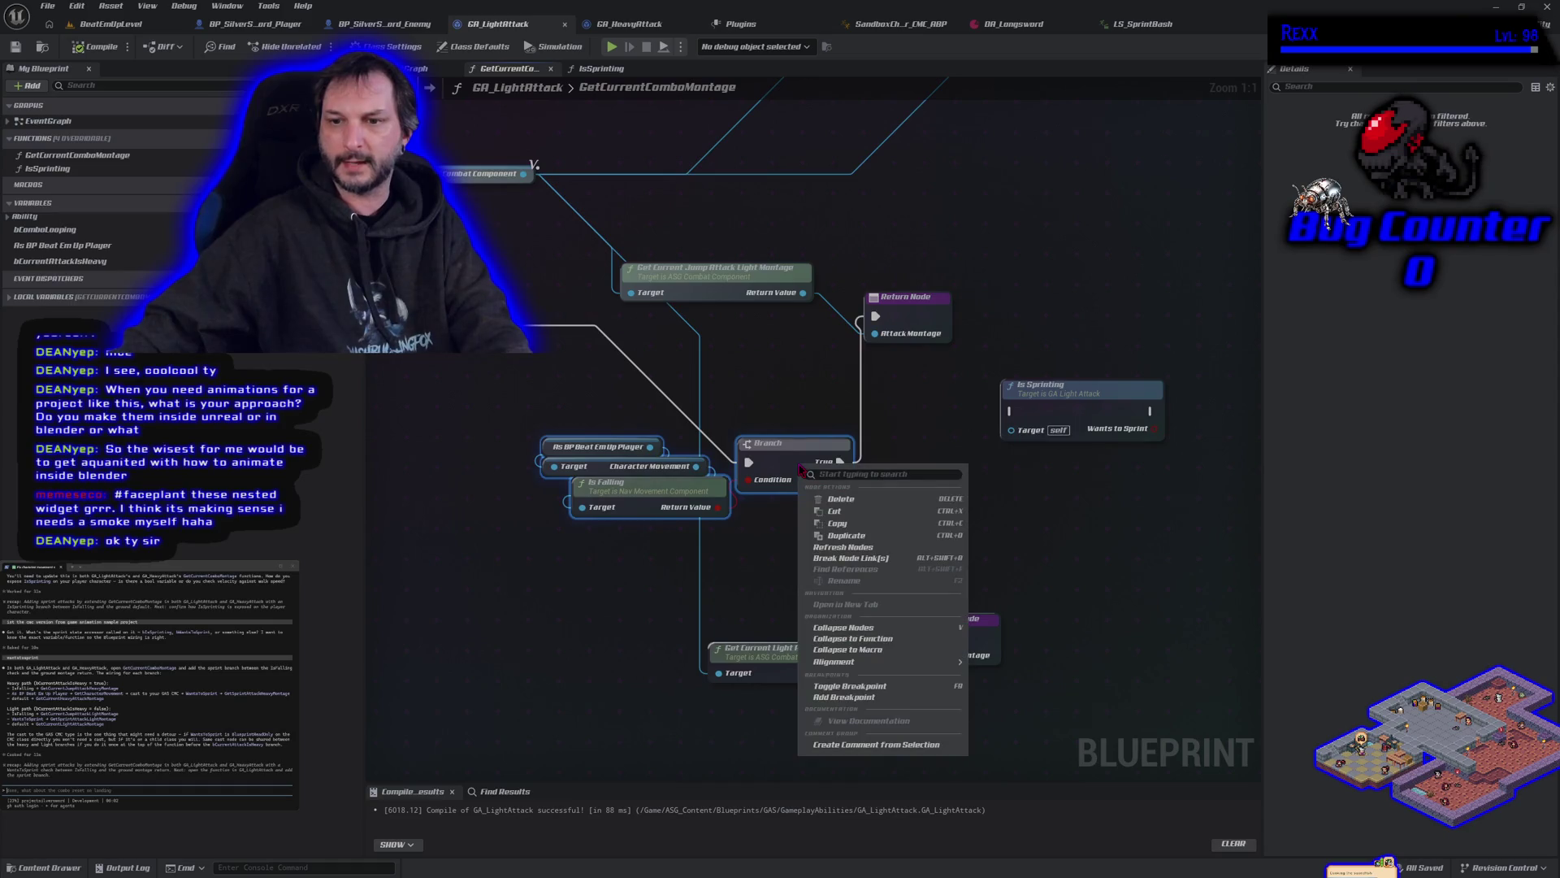
{"action": "left_click", "coordinate": [591, 561]}
{"action": "right_click", "coordinate": [631, 511]}
{"action": "left_click", "coordinate": [682, 692]}
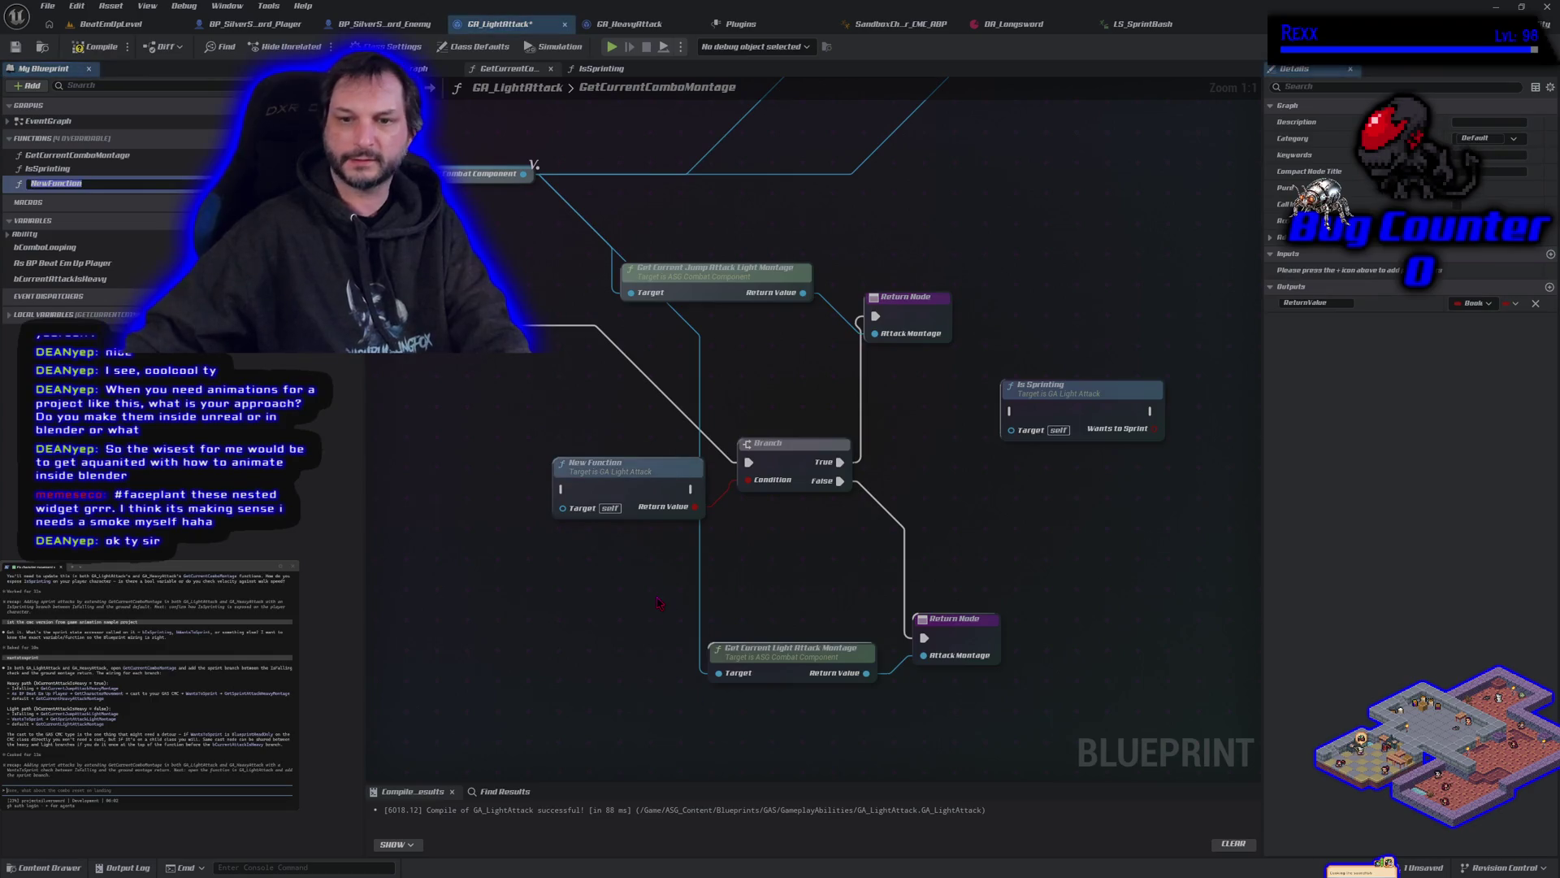
{"action": "key", "text": "BackSpace"}
{"action": "type", "text": "IsFalling"}
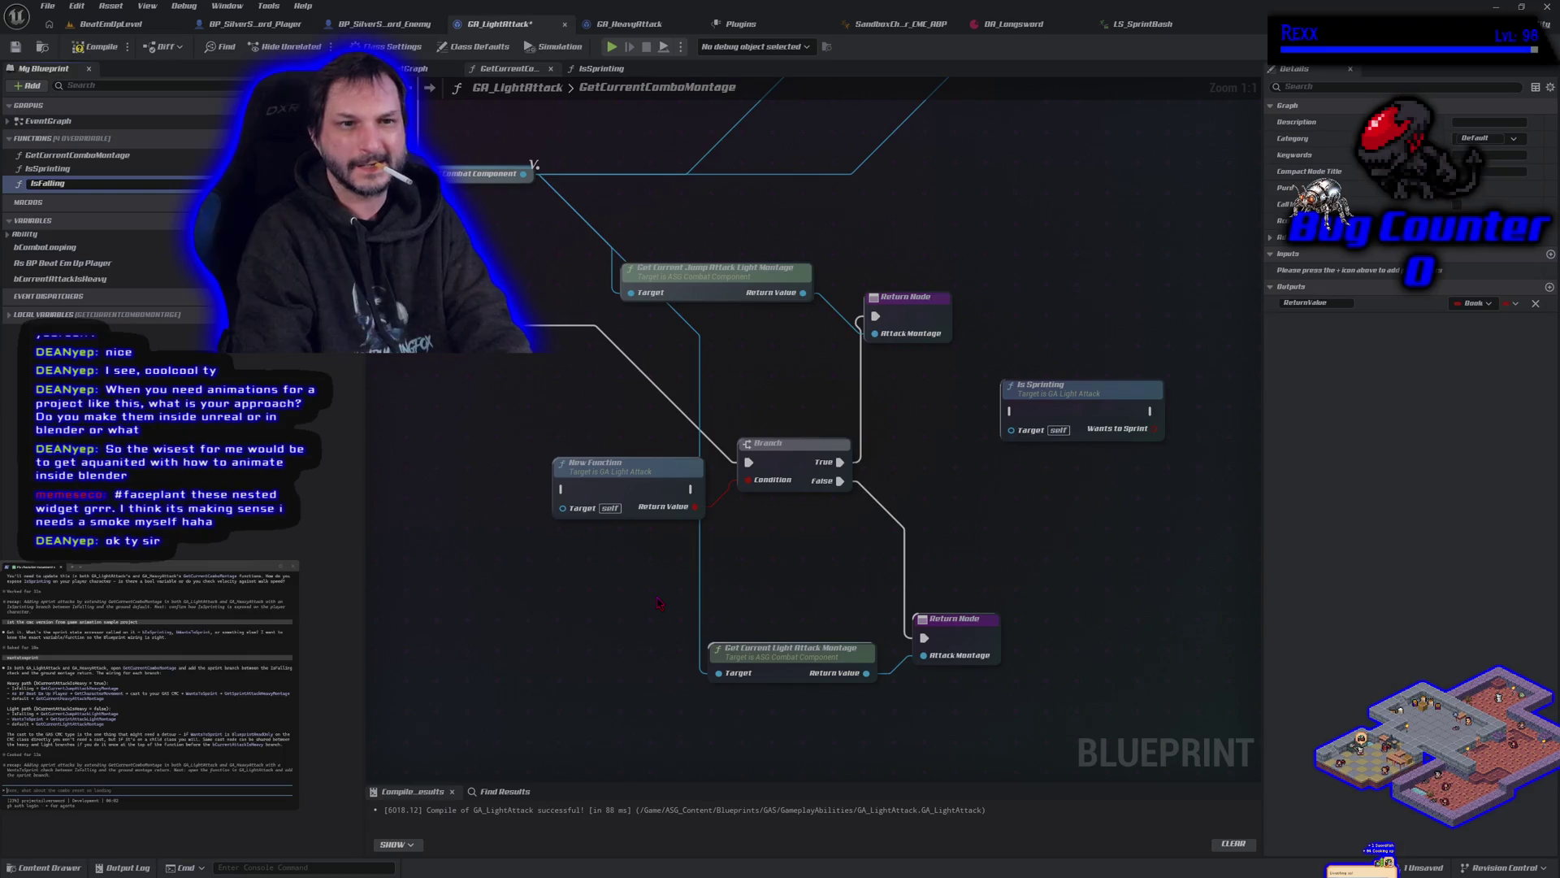
{"action": "key", "text": "Return"}
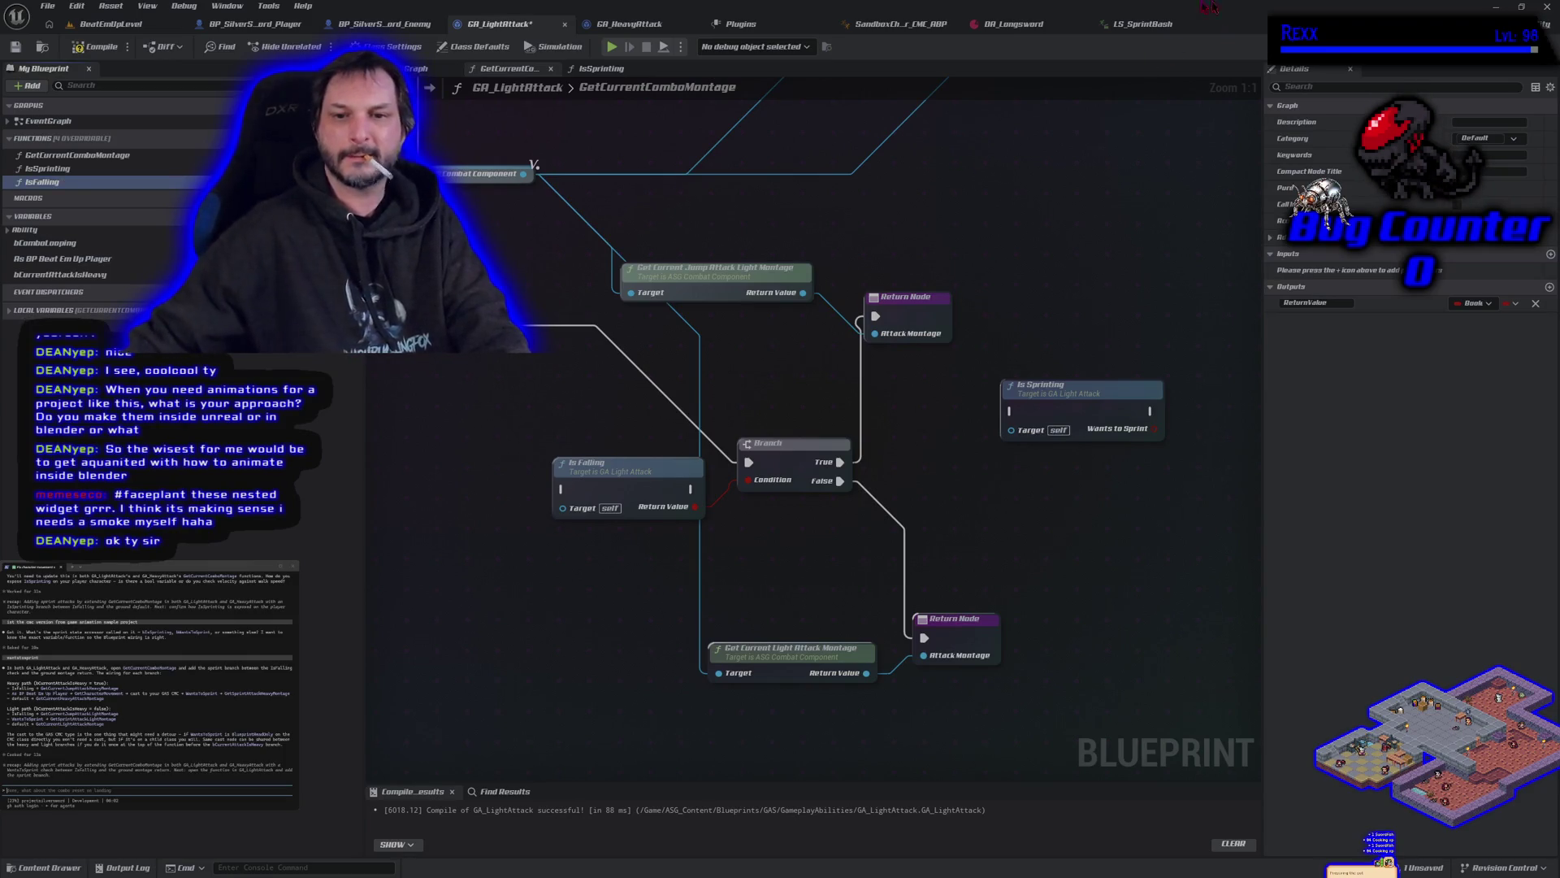
Step: Rename the IsFalling function's return output to InAir and compile the blueprint
{"action": "double_click", "coordinate": [601, 489]}
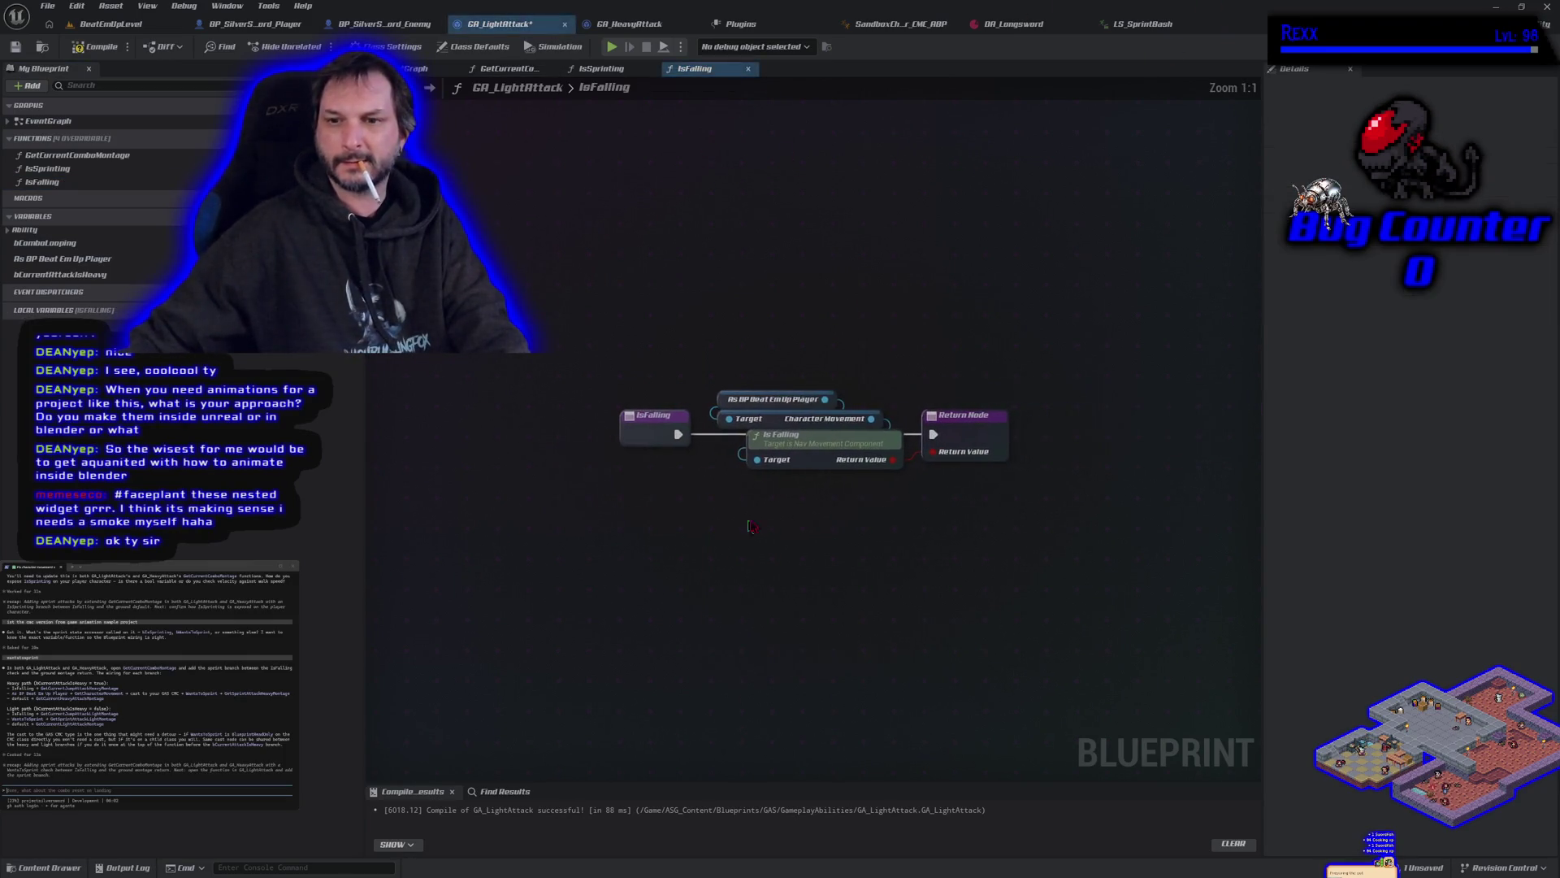
{"action": "left_click", "coordinate": [963, 451]}
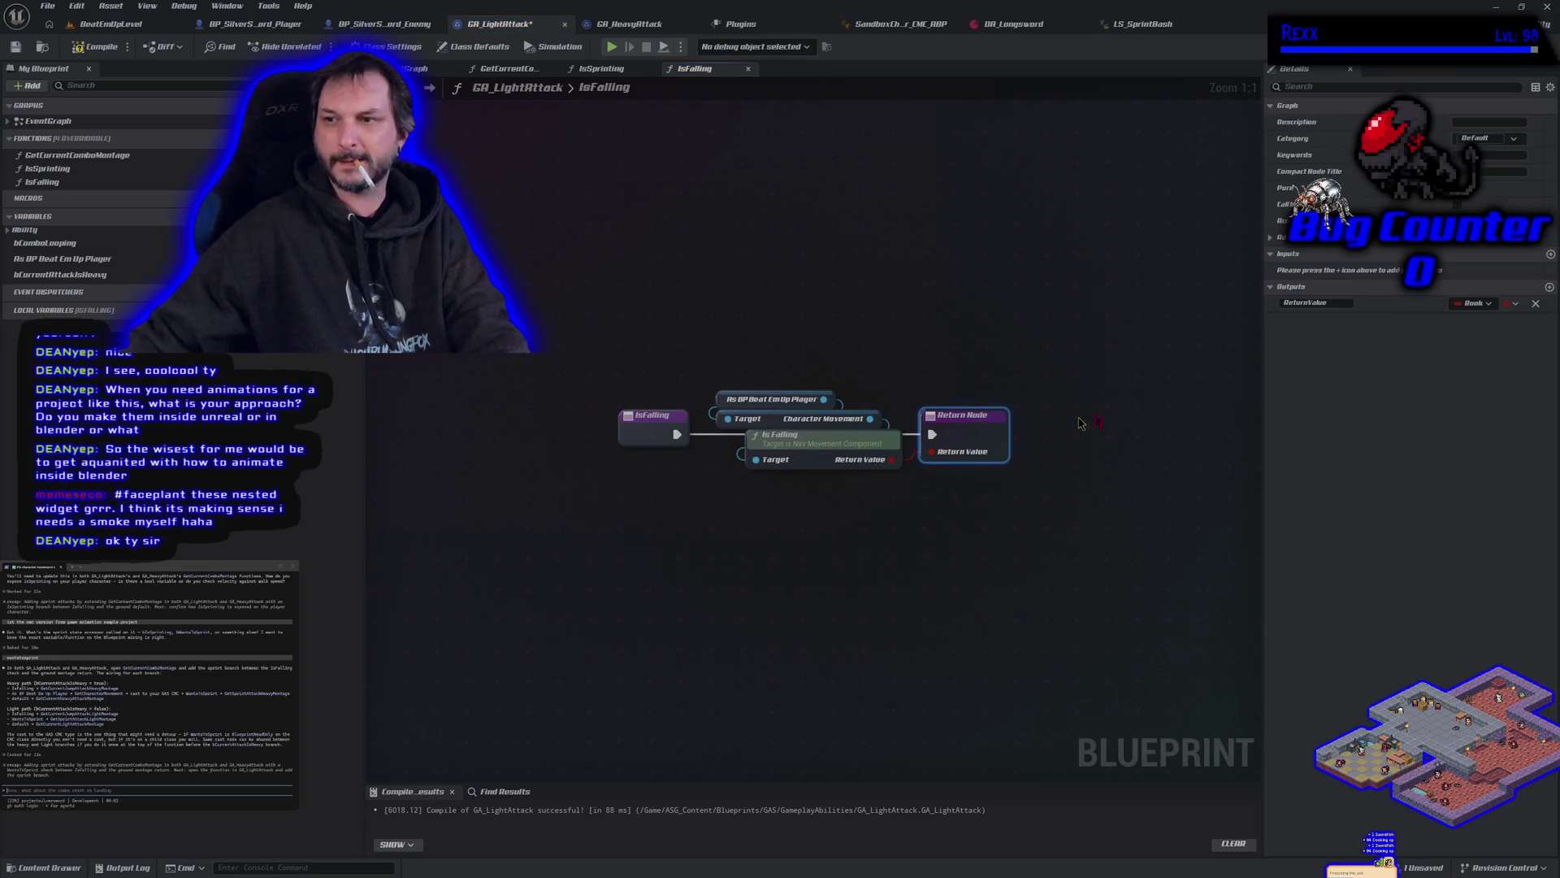
{"action": "left_click", "coordinate": [1341, 303]}
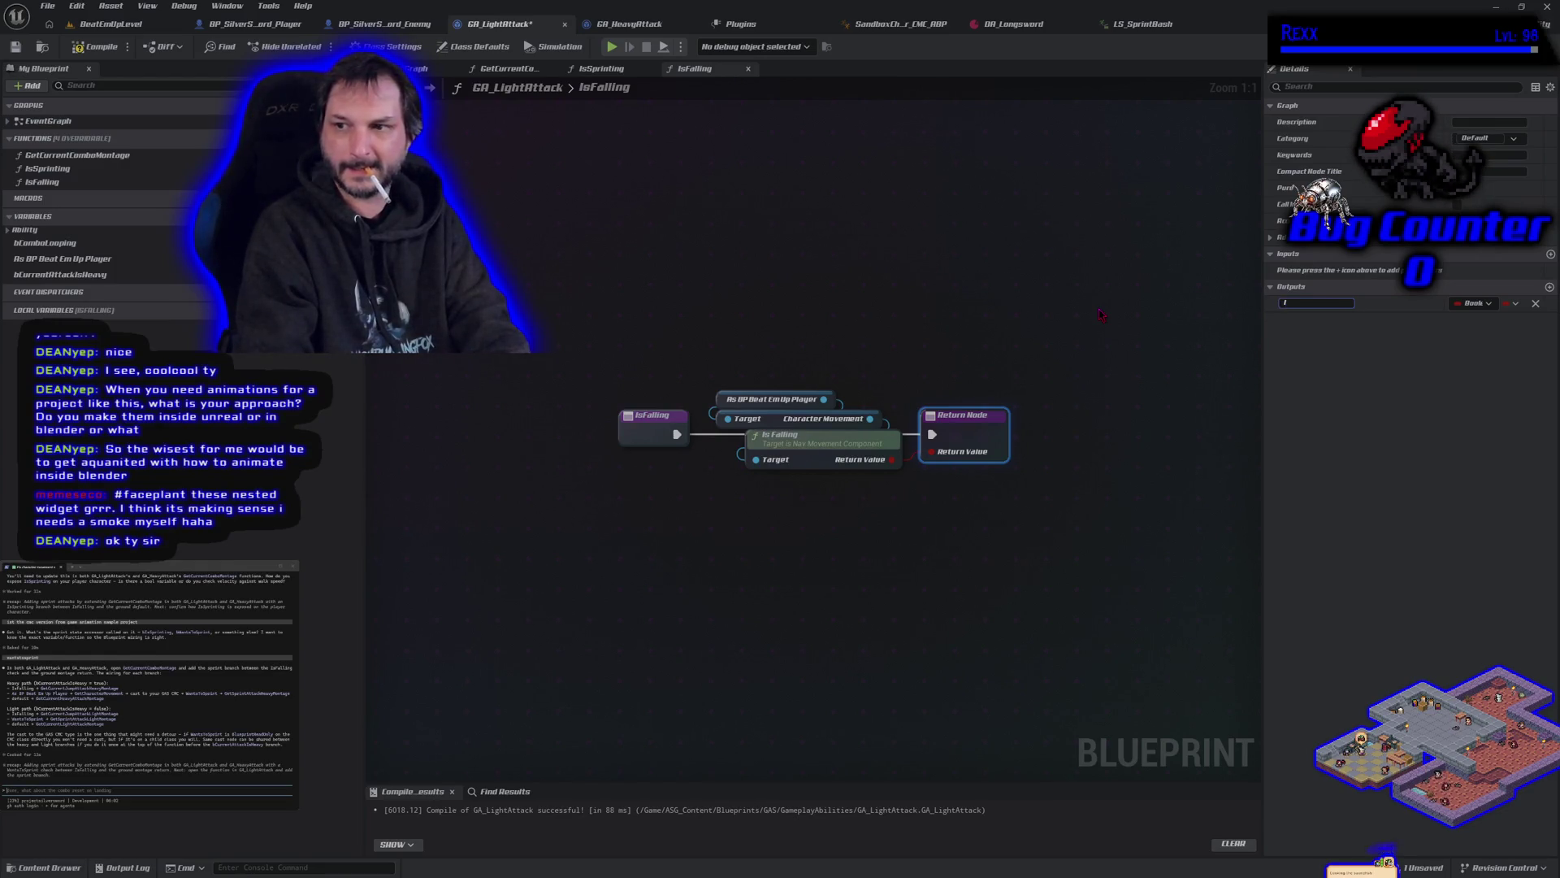
{"action": "type", "text": "nAir"}
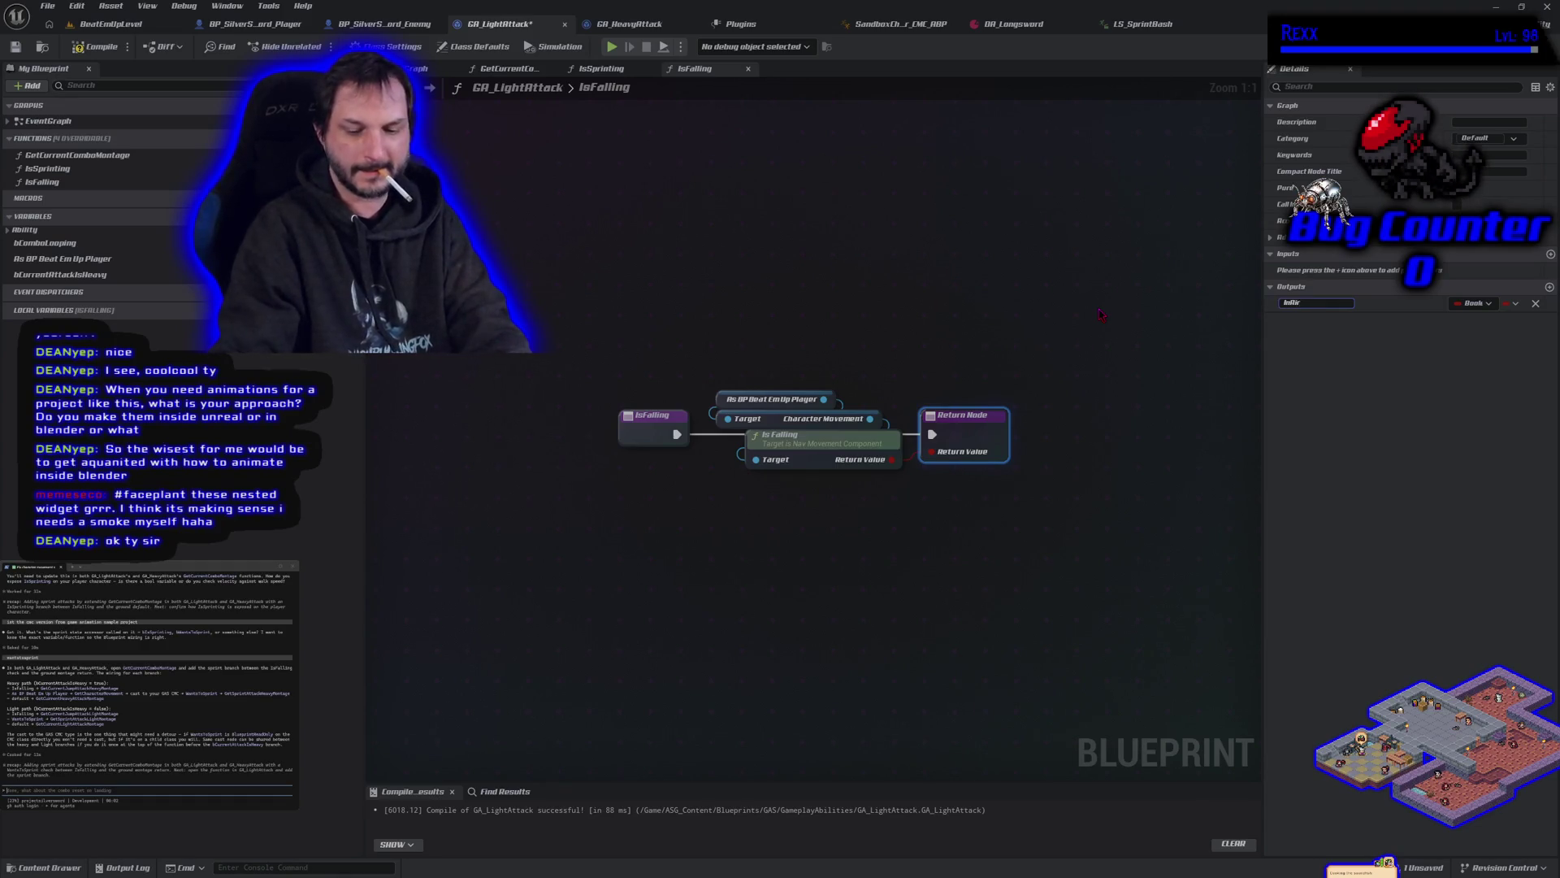
{"action": "key", "text": "Return"}
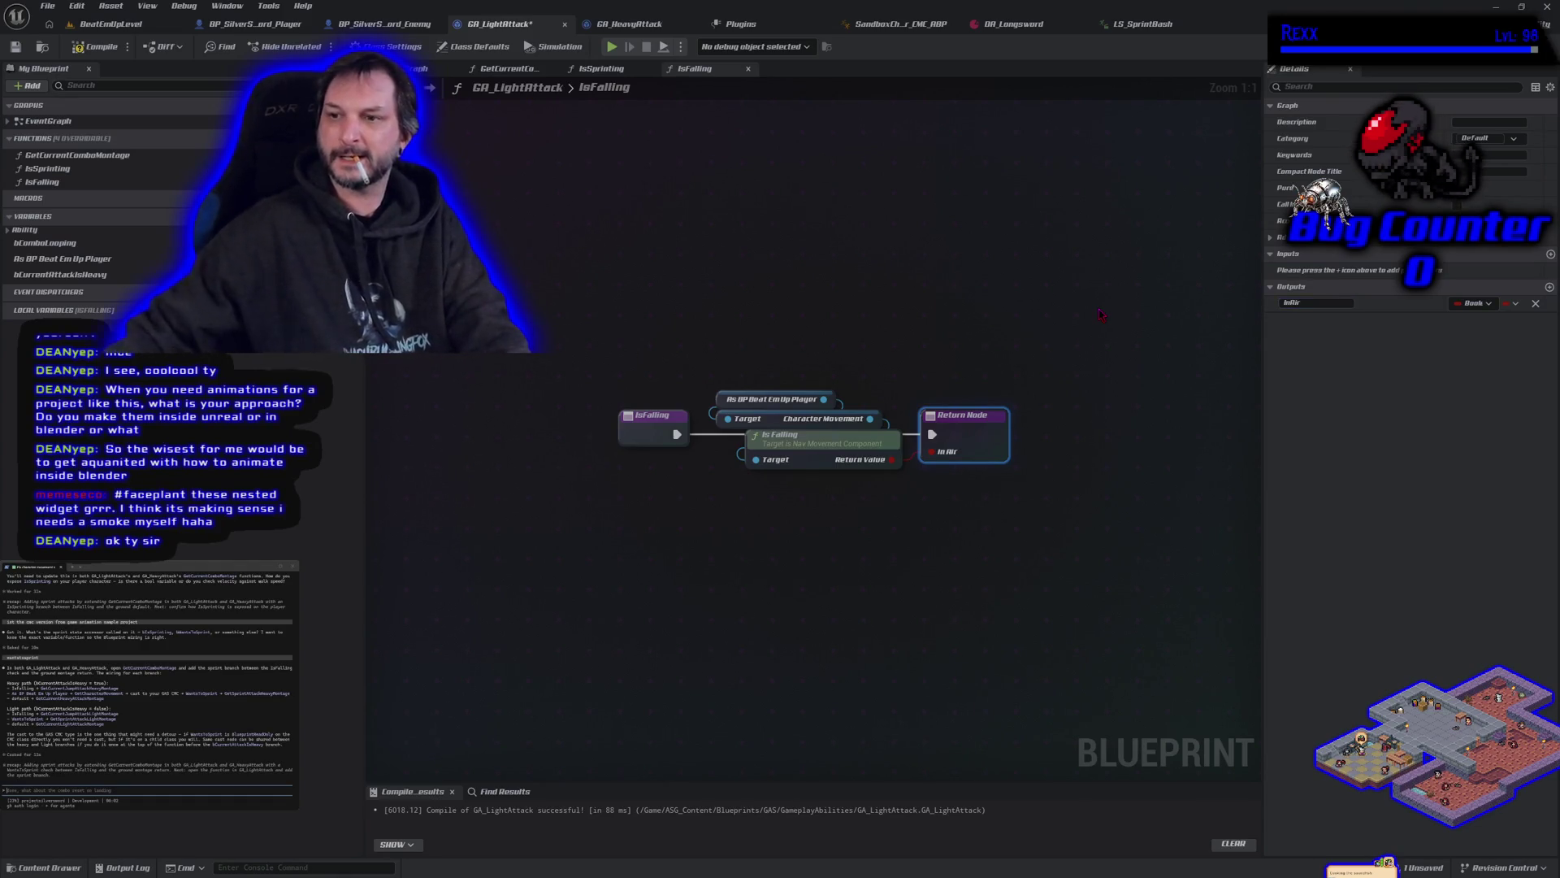
{"action": "left_click", "coordinate": [120, 46]}
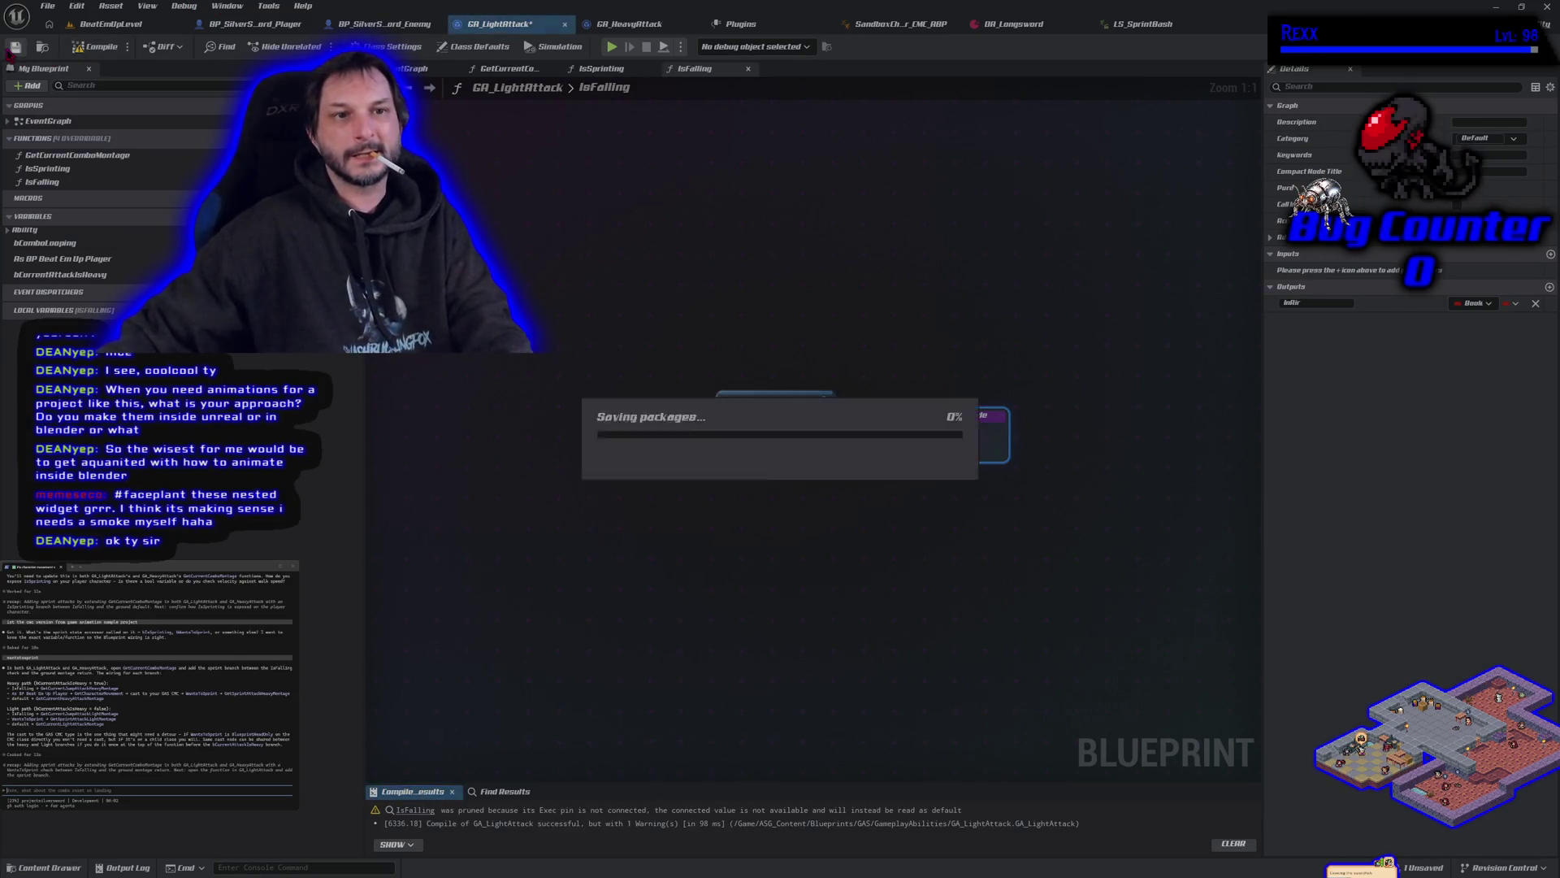
Step: Reopen IsFalling from GetCurrentComboMontage and come back so the node shows the In Air pin
{"action": "double_click", "coordinate": [61, 155]}
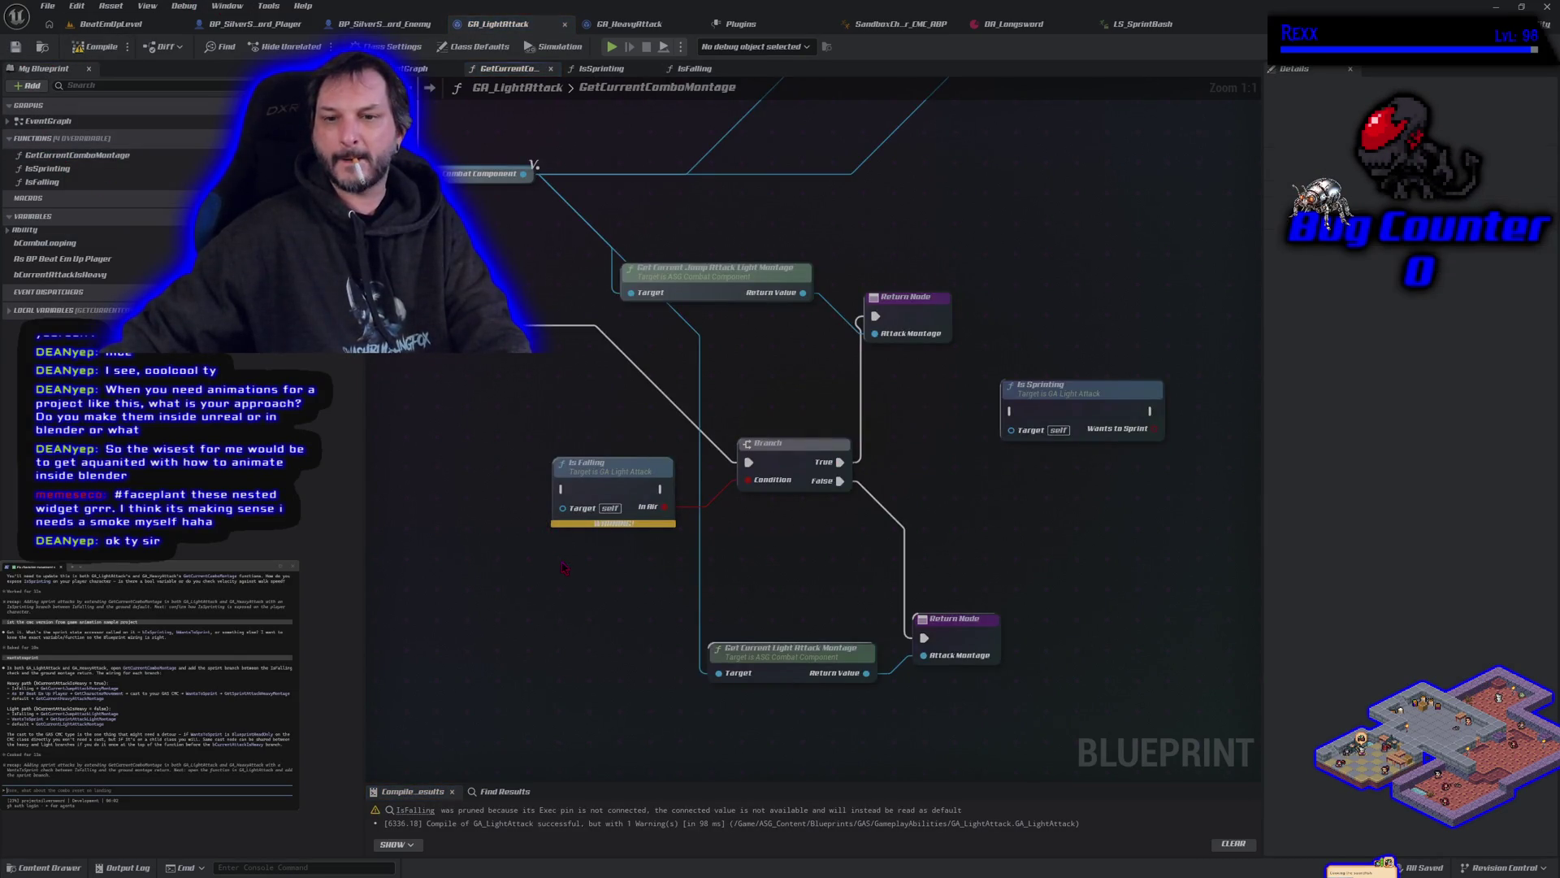
{"action": "double_click", "coordinate": [615, 475]}
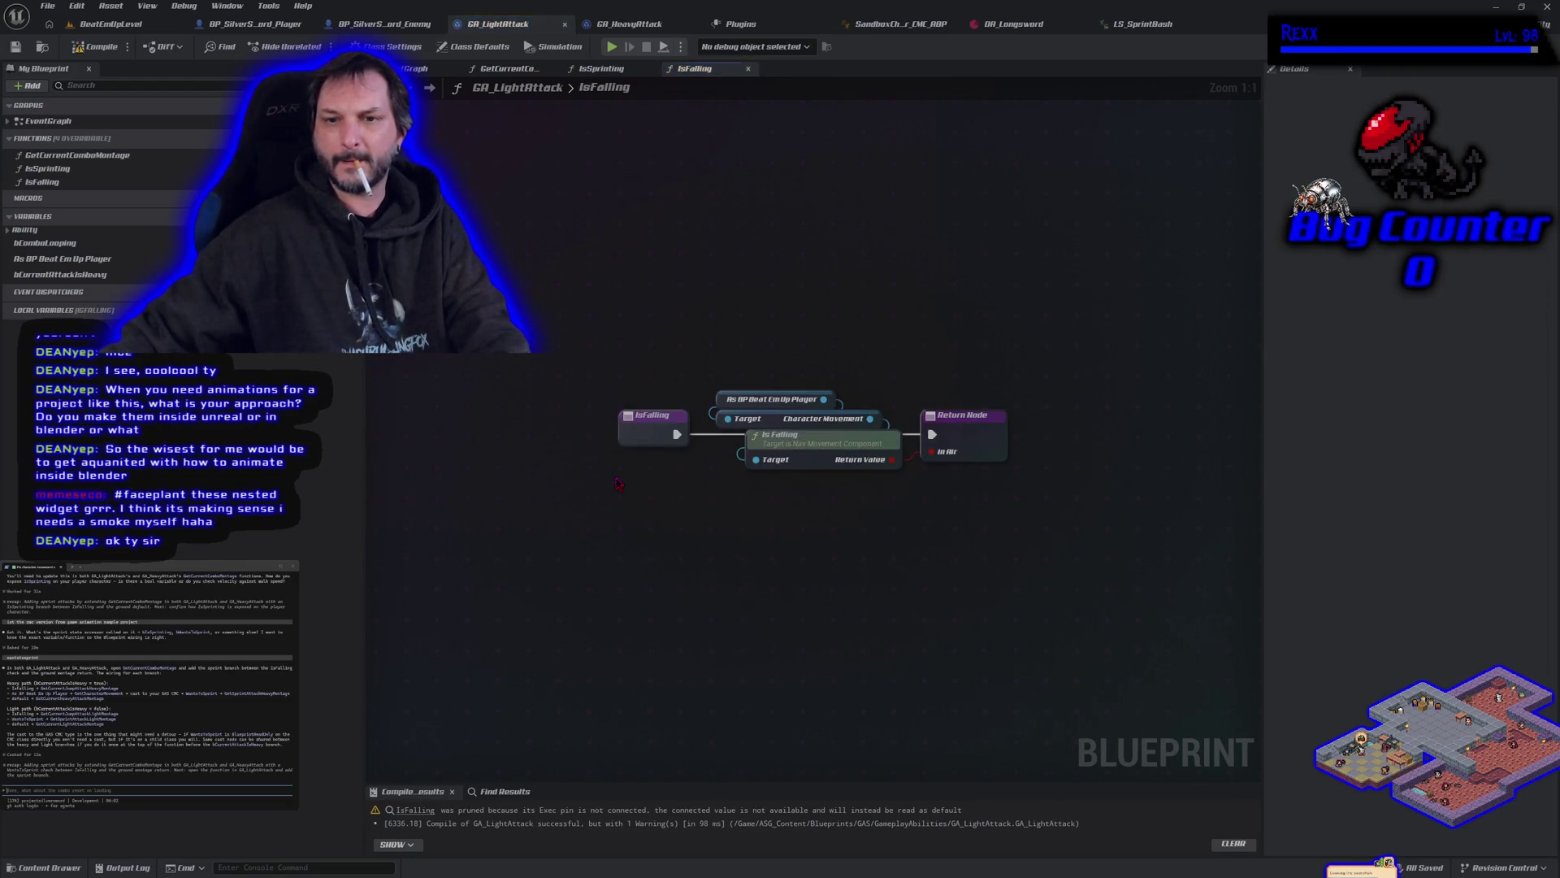
{"action": "key", "text": "alt+Left"}
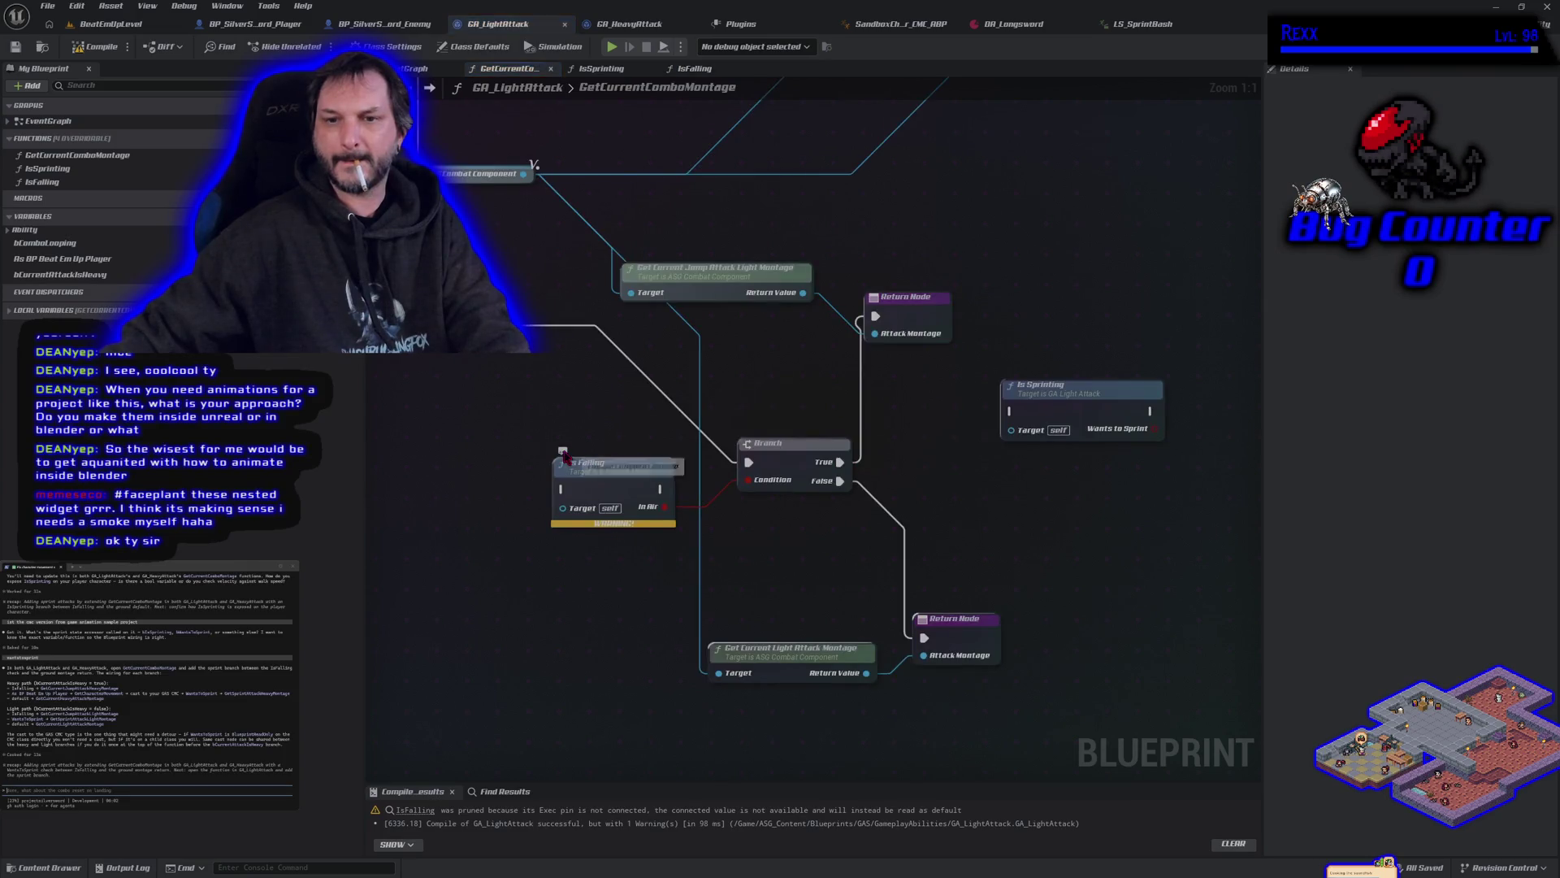
{"action": "mouse_move", "coordinate": [566, 523]}
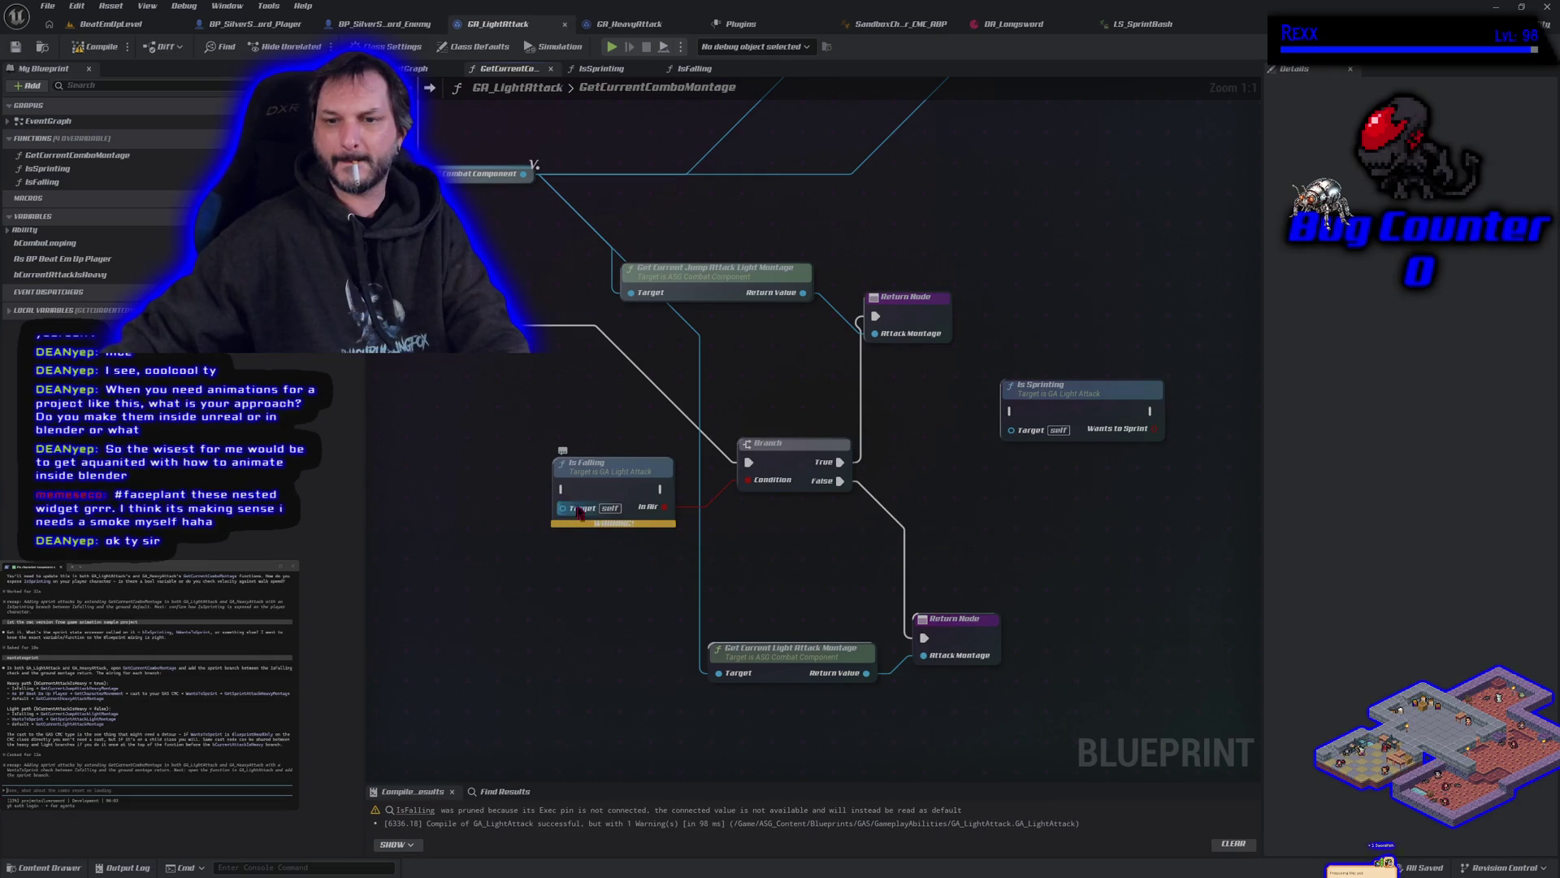
{"action": "double_click", "coordinate": [588, 480]}
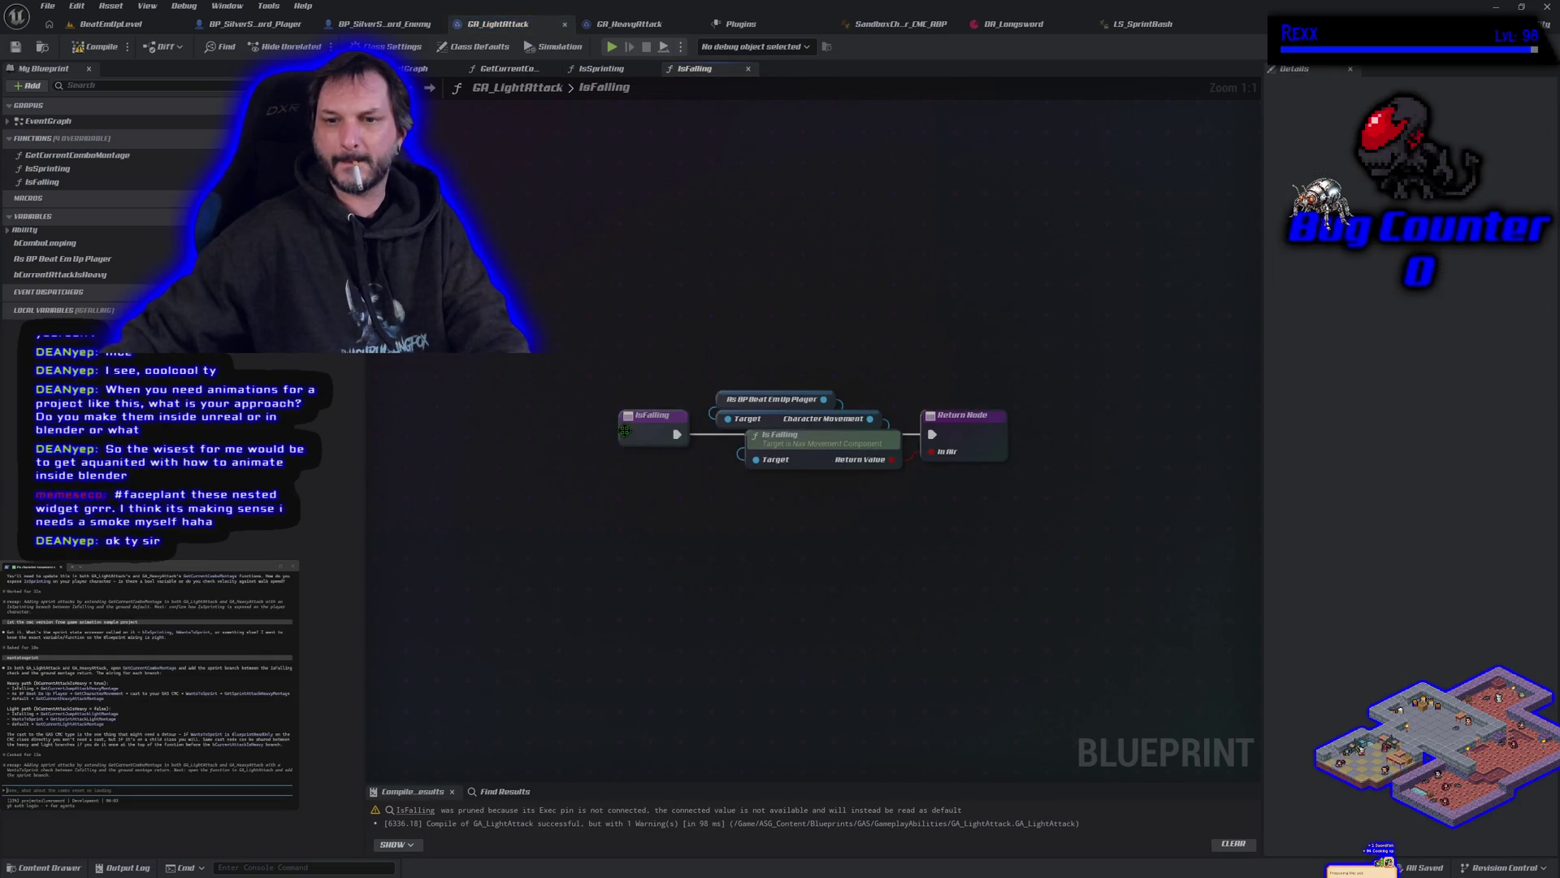
{"action": "key", "text": "alt+Left"}
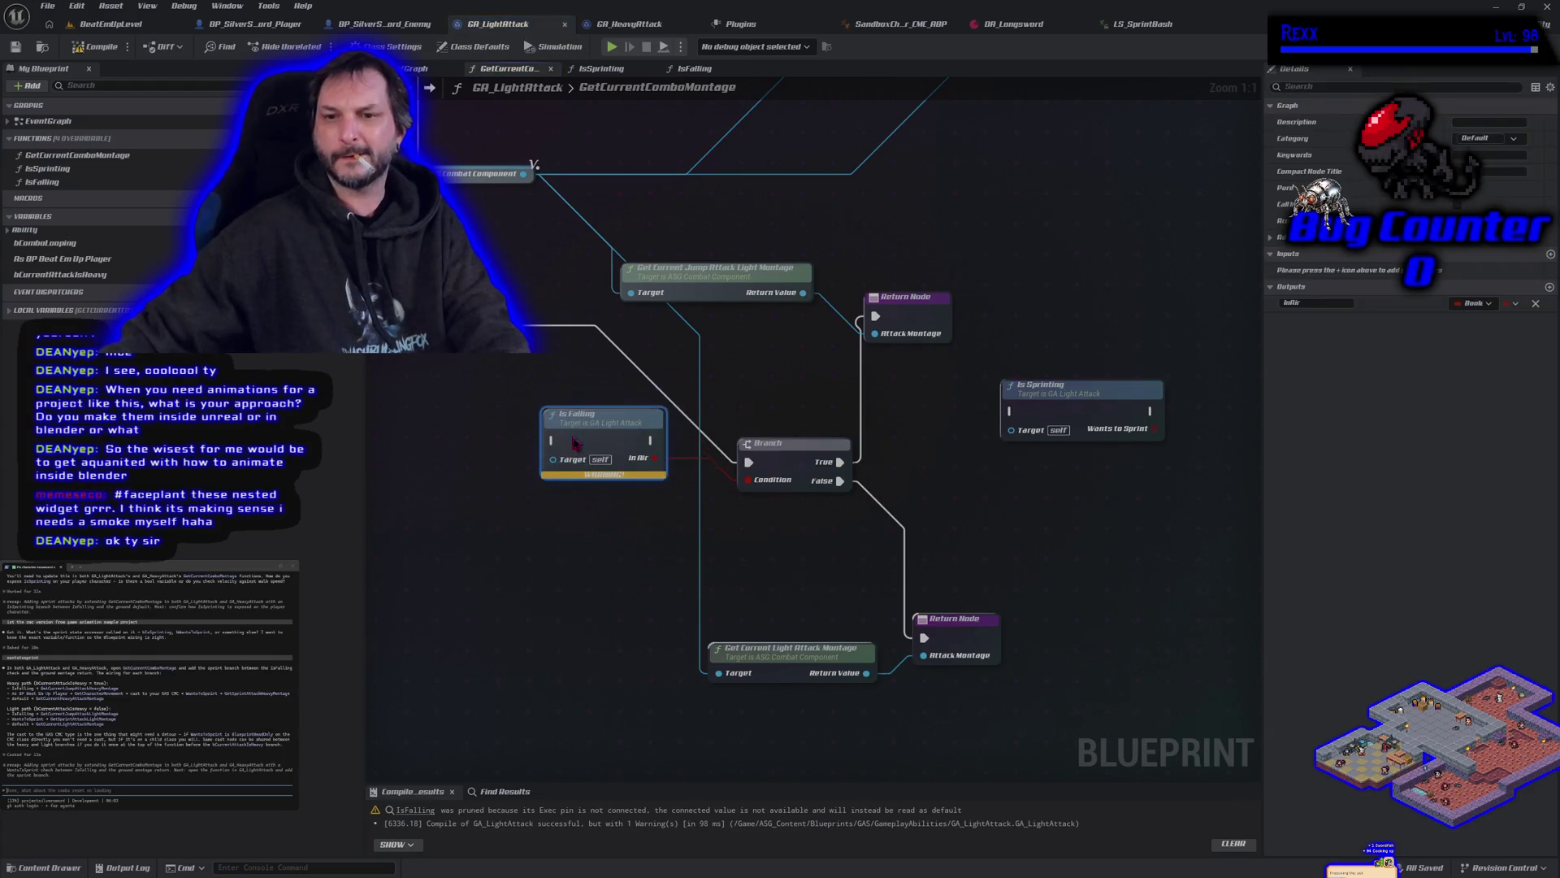
Step: Route execution through the Is Falling node into the Branch and recompile without warnings
{"action": "left_click_drag", "start_coordinate": [748, 462], "coordinate": [563, 450]}
{"action": "mouse_move", "coordinate": [660, 450]}
{"action": "left_mouse_down"}
{"action": "mouse_move", "coordinate": [749, 463]}
{"action": "mouse_move", "coordinate": [638, 451]}
{"action": "left_mouse_up"}
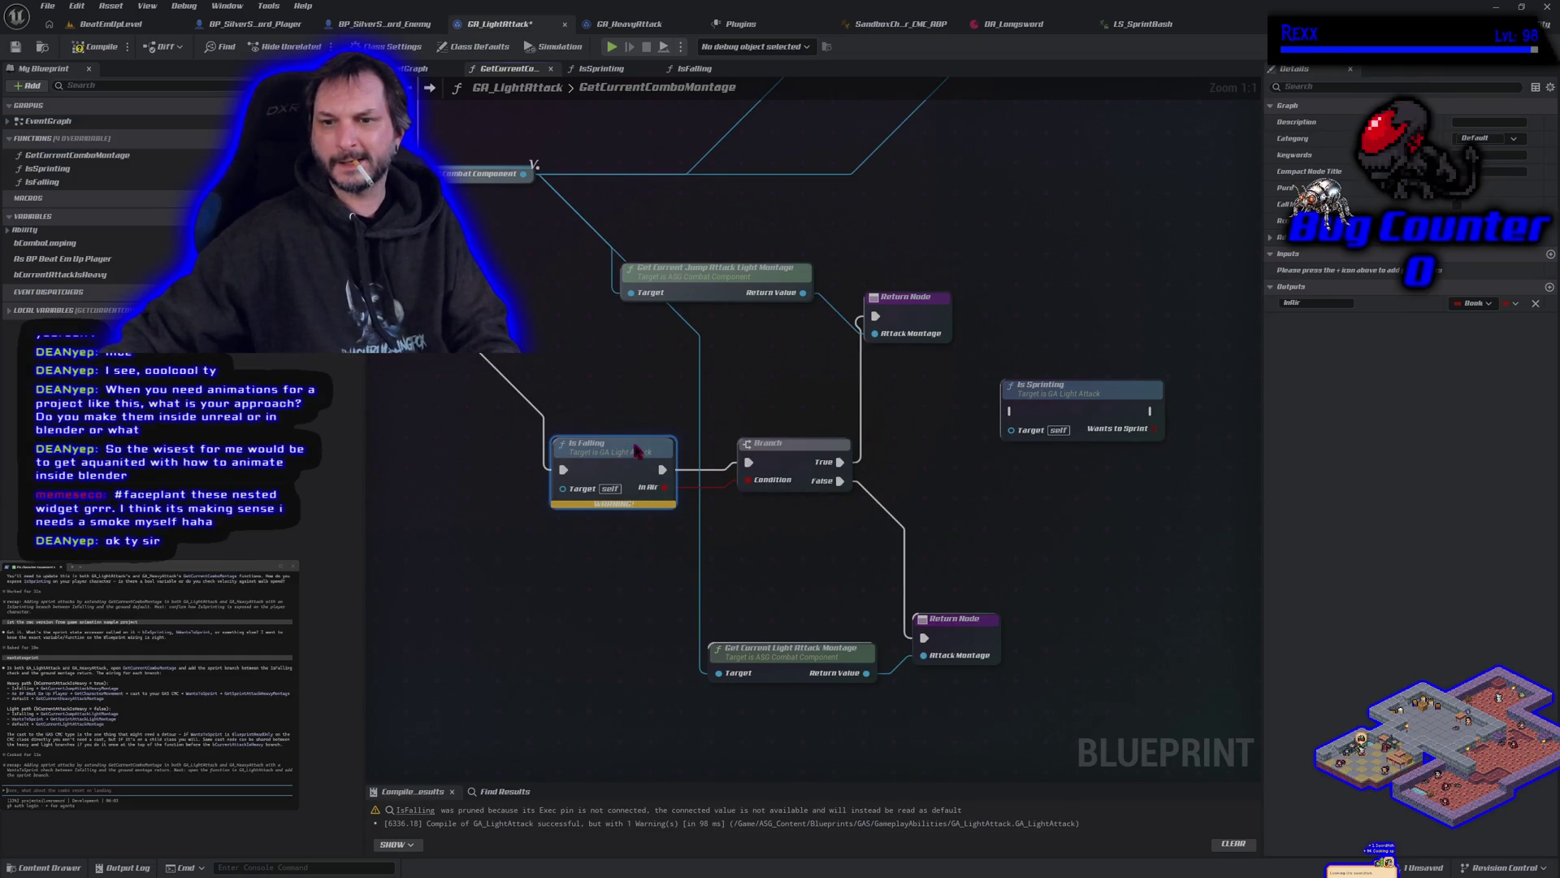
{"action": "left_click", "coordinate": [89, 49]}
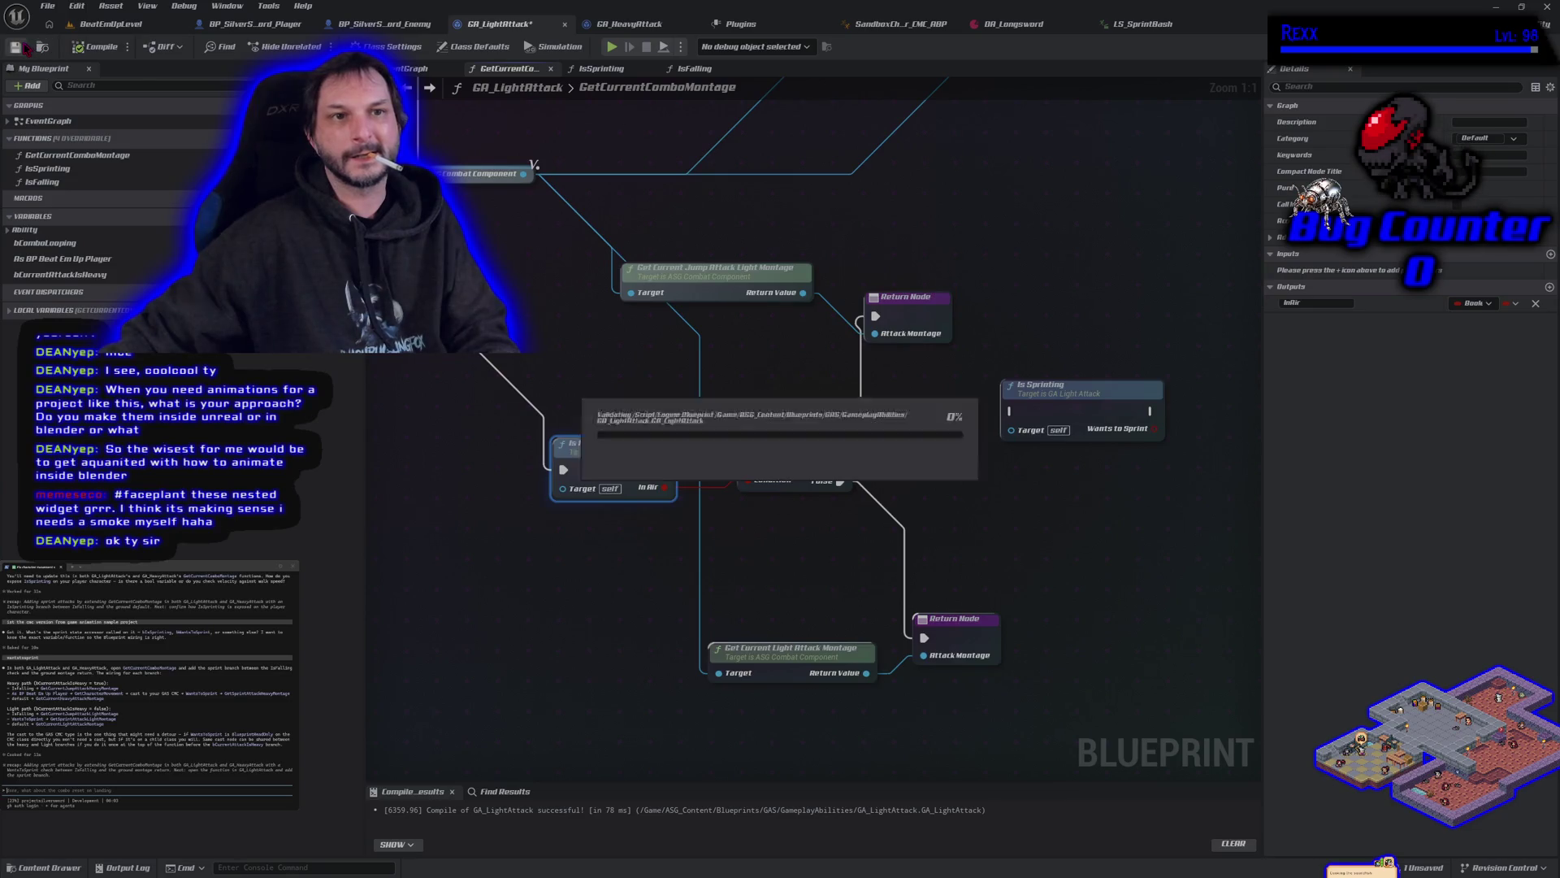
Step: Copy and paste the Is Sprinting node for reuse in the heavy-attack branch
{"action": "mouse_move", "coordinate": [1103, 528]}
{"action": "left_mouse_down"}
{"action": "mouse_move", "coordinate": [1073, 496]}
{"action": "mouse_move", "coordinate": [1008, 481]}
{"action": "left_mouse_up"}
{"action": "left_click", "coordinate": [975, 341]}
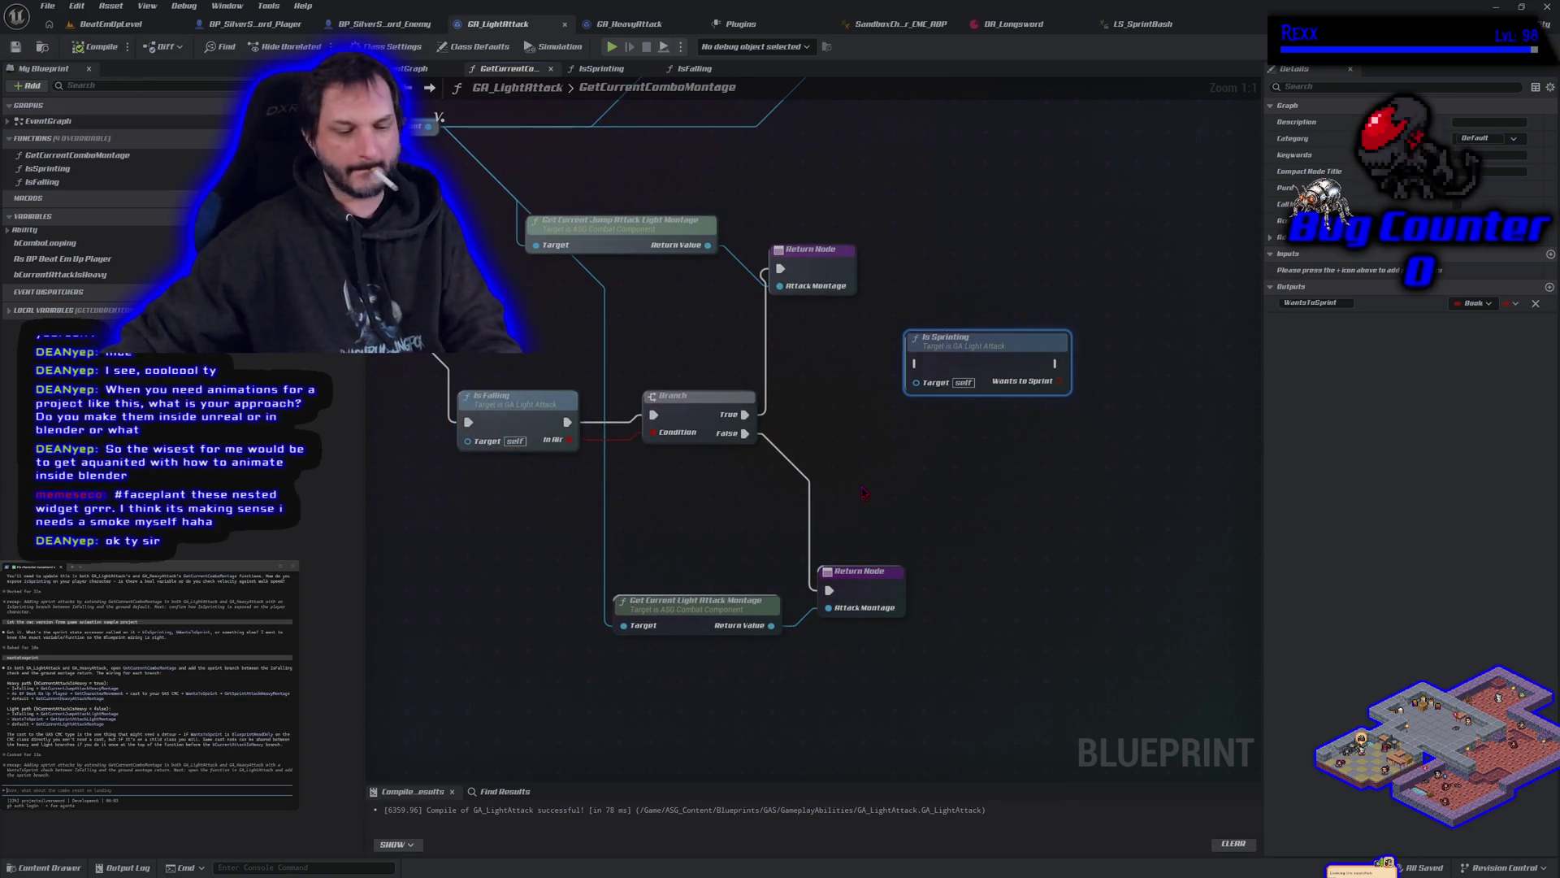
{"action": "key", "text": "ctrl+c"}
{"action": "key", "text": "ctrl+v"}
{"action": "left_click_drag", "start_coordinate": [1010, 288], "coordinate": [878, 582]}
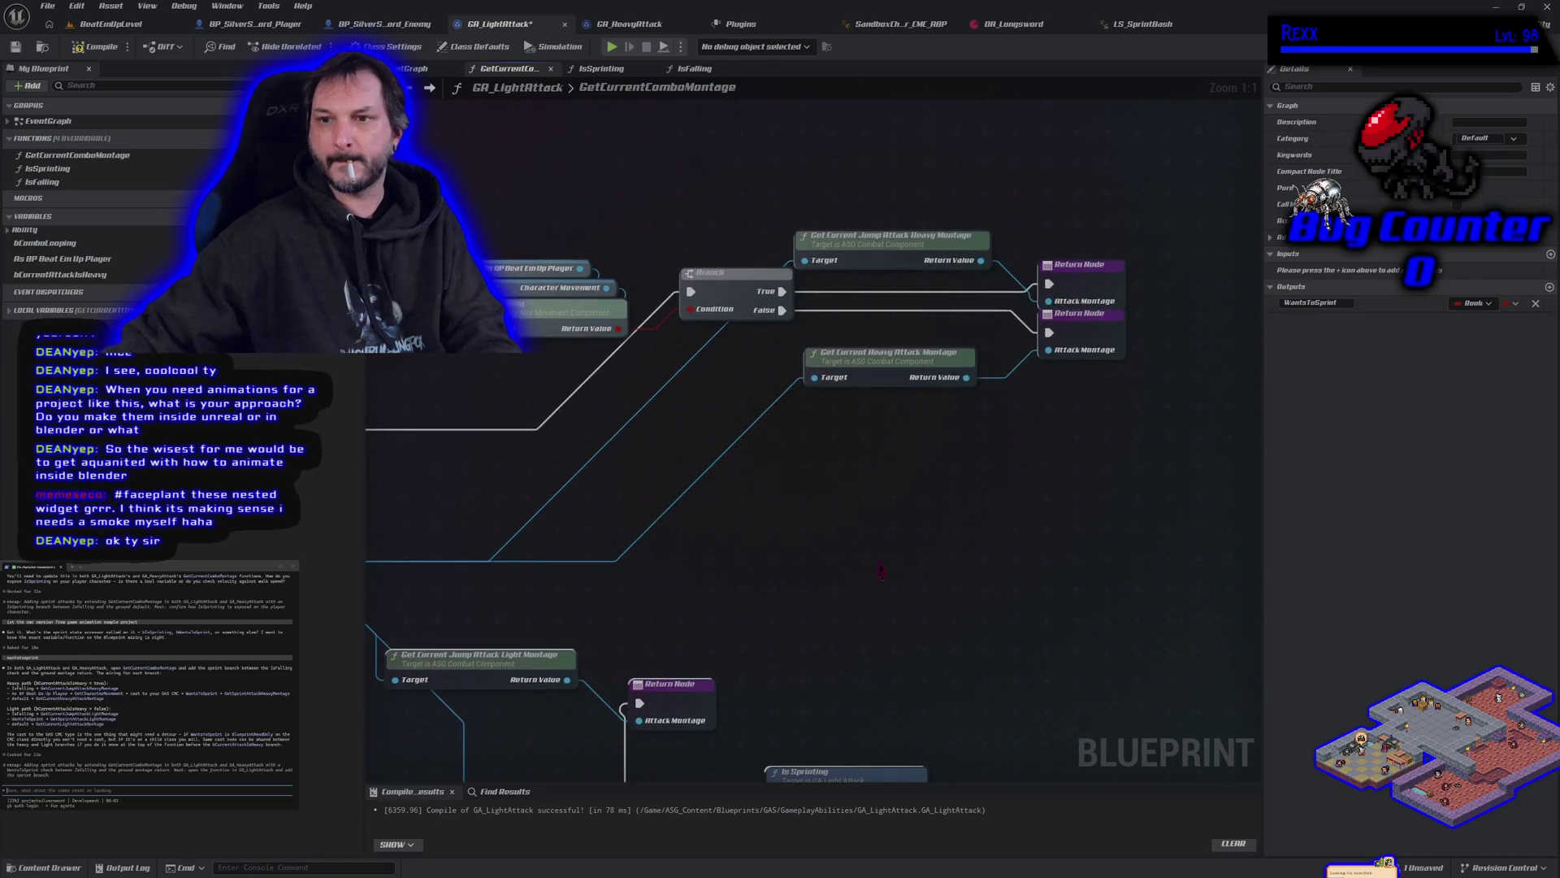
Step: Add an IsFalling function node before the heavy-attack Branch and wire execution through it
{"action": "key", "text": "ctrl+v"}
{"action": "key", "text": "ctrl+v"}
{"action": "mouse_move", "coordinate": [755, 543]}
{"action": "left_mouse_down"}
{"action": "mouse_move", "coordinate": [974, 605]}
{"action": "mouse_move", "coordinate": [921, 546]}
{"action": "left_mouse_up"}
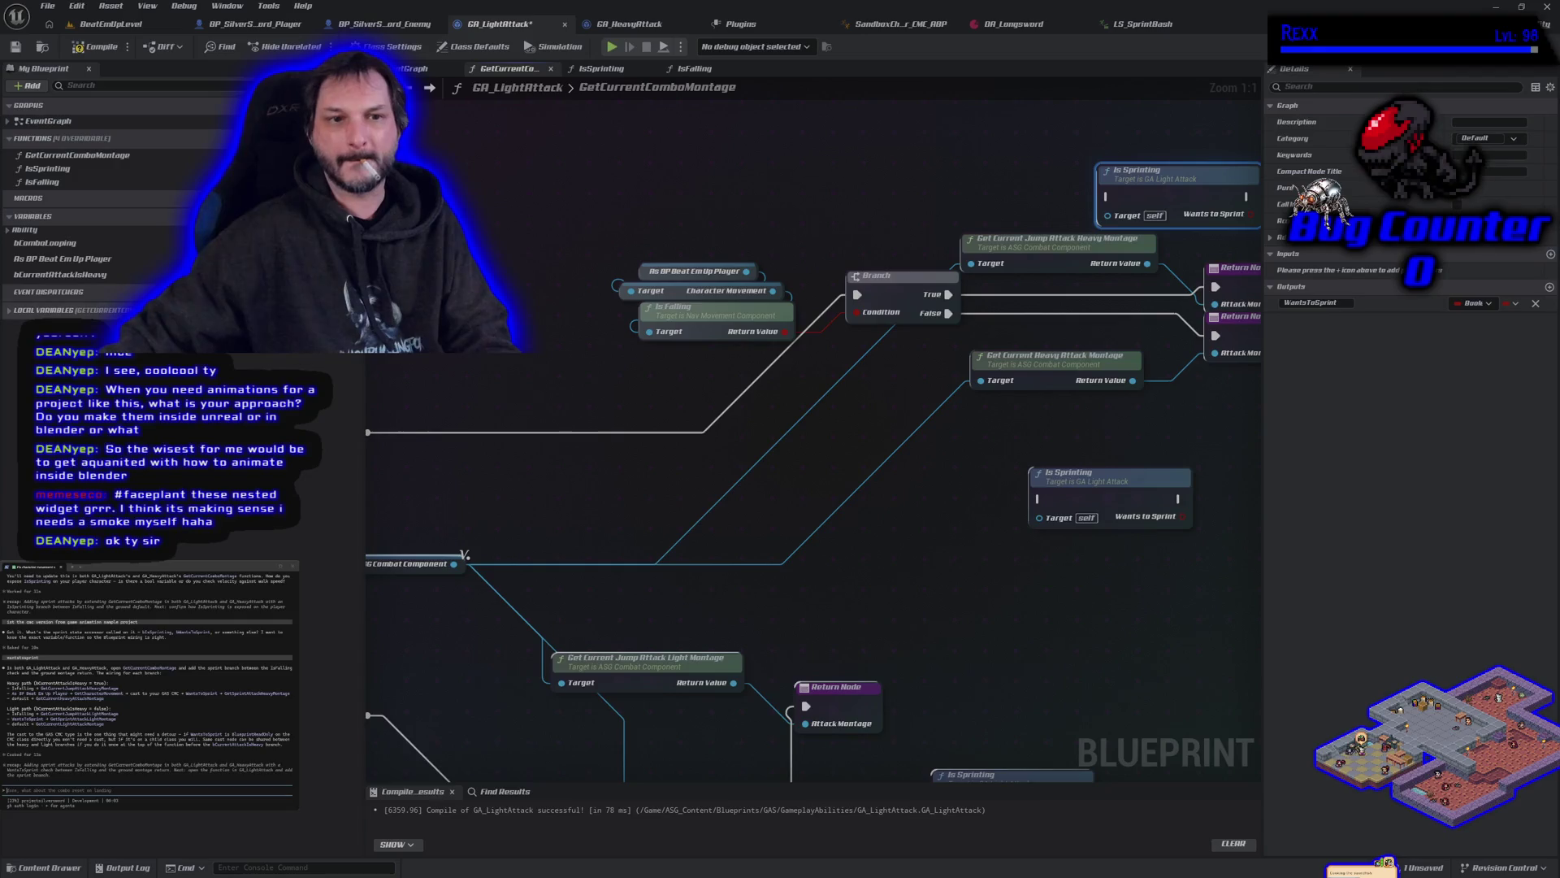
{"action": "mouse_move", "coordinate": [33, 184]}
{"action": "left_mouse_down"}
{"action": "mouse_move", "coordinate": [687, 183]}
{"action": "mouse_move", "coordinate": [739, 210]}
{"action": "left_mouse_up"}
{"action": "mouse_move", "coordinate": [859, 297]}
{"action": "left_mouse_down"}
{"action": "mouse_move", "coordinate": [784, 243]}
{"action": "mouse_move", "coordinate": [847, 236]}
{"action": "mouse_move", "coordinate": [857, 297]}
{"action": "left_mouse_up"}
{"action": "left_click_drag", "start_coordinate": [704, 335], "coordinate": [525, 277]}
{"action": "mouse_move", "coordinate": [812, 235]}
{"action": "left_mouse_down"}
{"action": "mouse_move", "coordinate": [781, 255]}
{"action": "mouse_move", "coordinate": [764, 303]}
{"action": "left_mouse_up"}
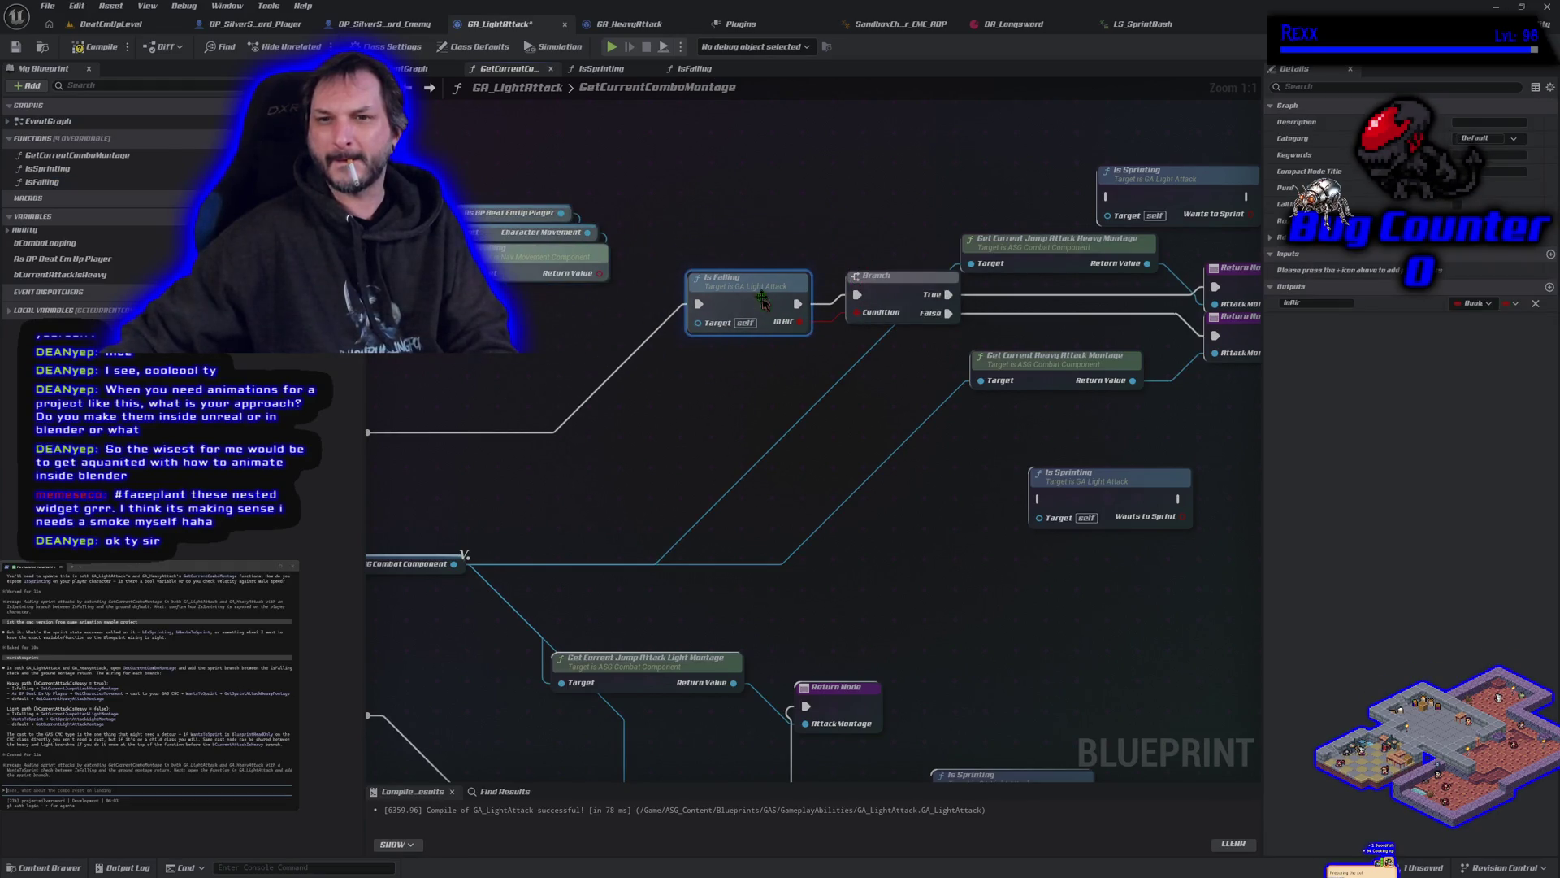
Step: Rearrange the heavy-branch montage, Return and Is Sprinting nodes, placing Is Sprinting beside the Branch
{"action": "left_click_drag", "start_coordinate": [638, 473], "coordinate": [659, 215]}
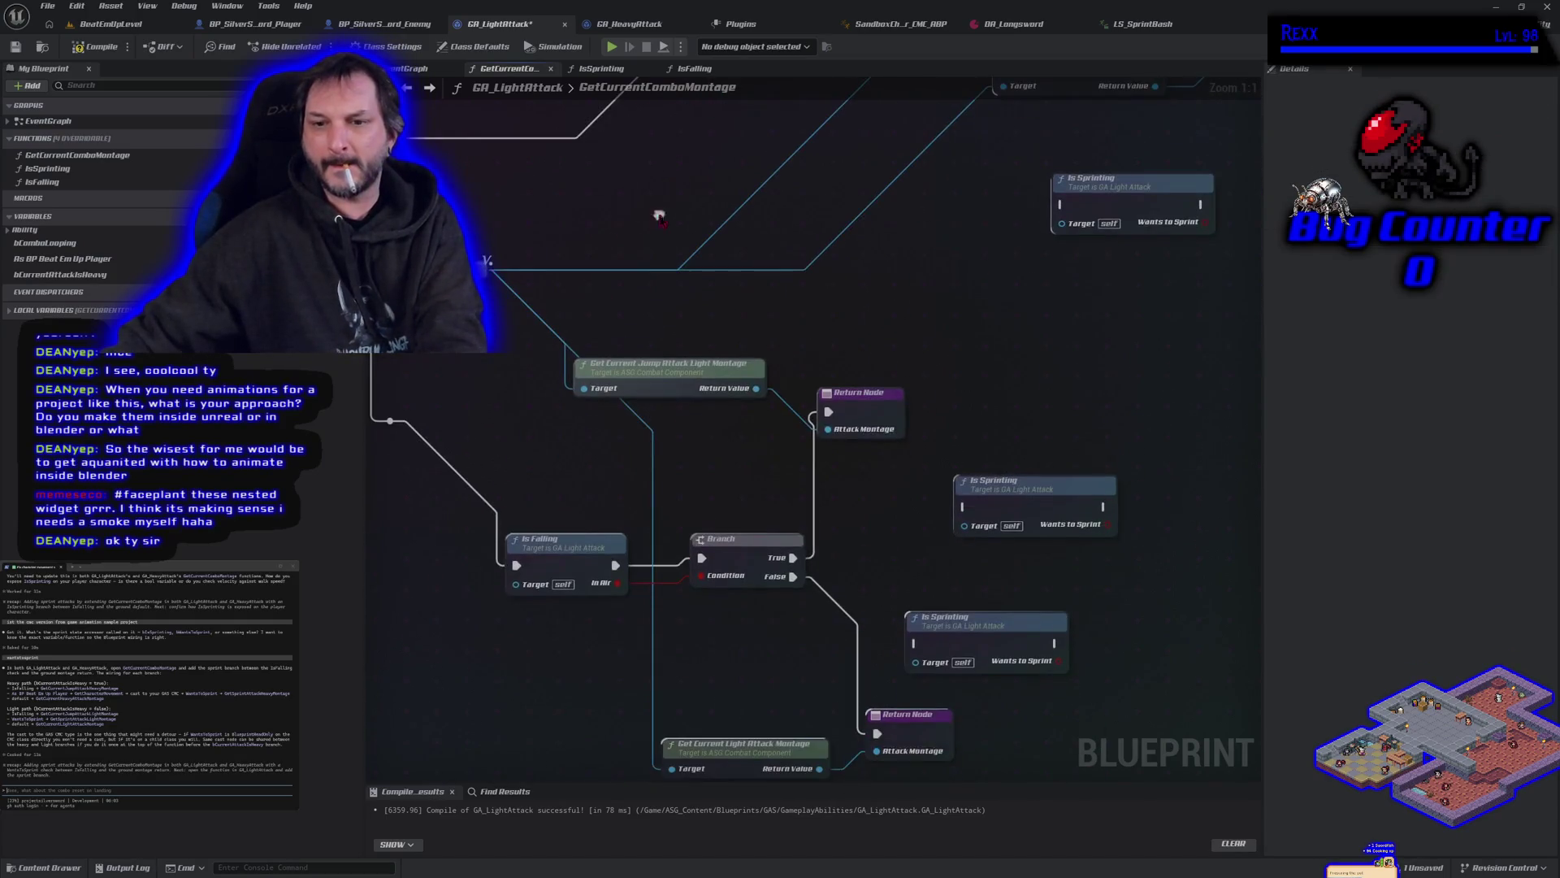
{"action": "mouse_move", "coordinate": [813, 555]}
{"action": "left_mouse_down"}
{"action": "mouse_move", "coordinate": [1233, 590]}
{"action": "mouse_move", "coordinate": [1090, 637]}
{"action": "mouse_move", "coordinate": [1191, 623]}
{"action": "left_mouse_up"}
{"action": "left_click_drag", "start_coordinate": [767, 501], "coordinate": [700, 435]}
{"action": "mouse_move", "coordinate": [689, 616]}
{"action": "left_mouse_down"}
{"action": "mouse_move", "coordinate": [1173, 613]}
{"action": "mouse_move", "coordinate": [430, 600]}
{"action": "left_mouse_up"}
{"action": "mouse_move", "coordinate": [1250, 446]}
{"action": "left_mouse_down"}
{"action": "mouse_move", "coordinate": [735, 516]}
{"action": "mouse_move", "coordinate": [898, 617]}
{"action": "mouse_move", "coordinate": [785, 471]}
{"action": "mouse_move", "coordinate": [749, 526]}
{"action": "mouse_move", "coordinate": [756, 638]}
{"action": "left_mouse_up"}
{"action": "mouse_move", "coordinate": [822, 176]}
{"action": "left_mouse_down"}
{"action": "mouse_move", "coordinate": [977, 294]}
{"action": "mouse_move", "coordinate": [984, 214]}
{"action": "mouse_move", "coordinate": [863, 160]}
{"action": "mouse_move", "coordinate": [814, 160]}
{"action": "left_mouse_up"}
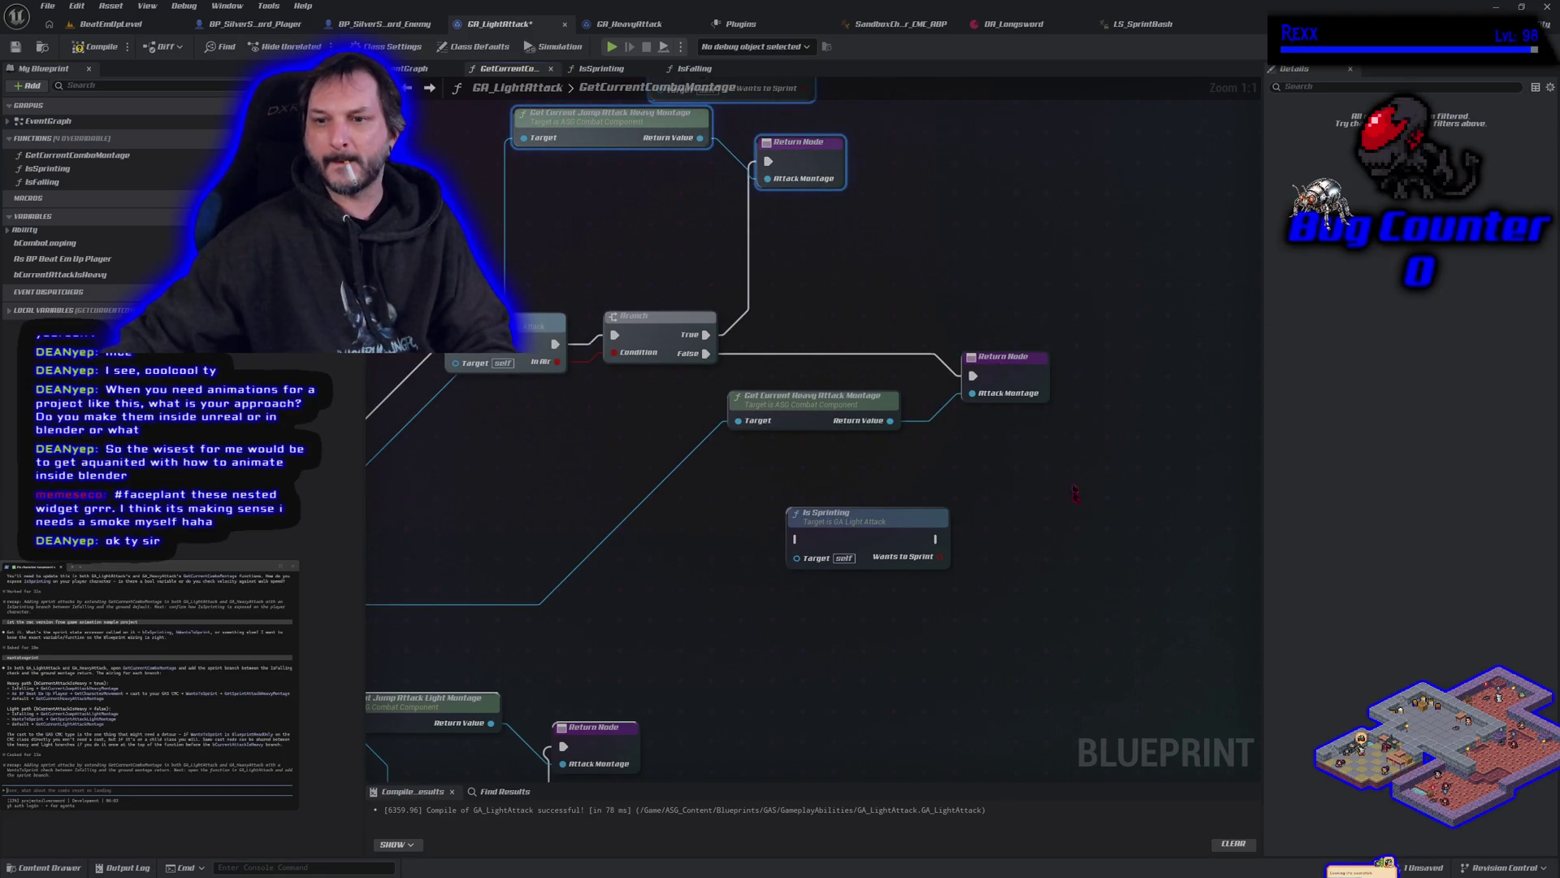
{"action": "left_click_drag", "start_coordinate": [1087, 625], "coordinate": [841, 376]}
{"action": "mouse_move", "coordinate": [904, 539]}
{"action": "left_mouse_down"}
{"action": "mouse_move", "coordinate": [892, 663]}
{"action": "mouse_move", "coordinate": [685, 668]}
{"action": "mouse_move", "coordinate": [826, 631]}
{"action": "mouse_move", "coordinate": [865, 532]}
{"action": "mouse_move", "coordinate": [870, 354]}
{"action": "left_mouse_up"}
{"action": "left_click", "coordinate": [858, 675]}
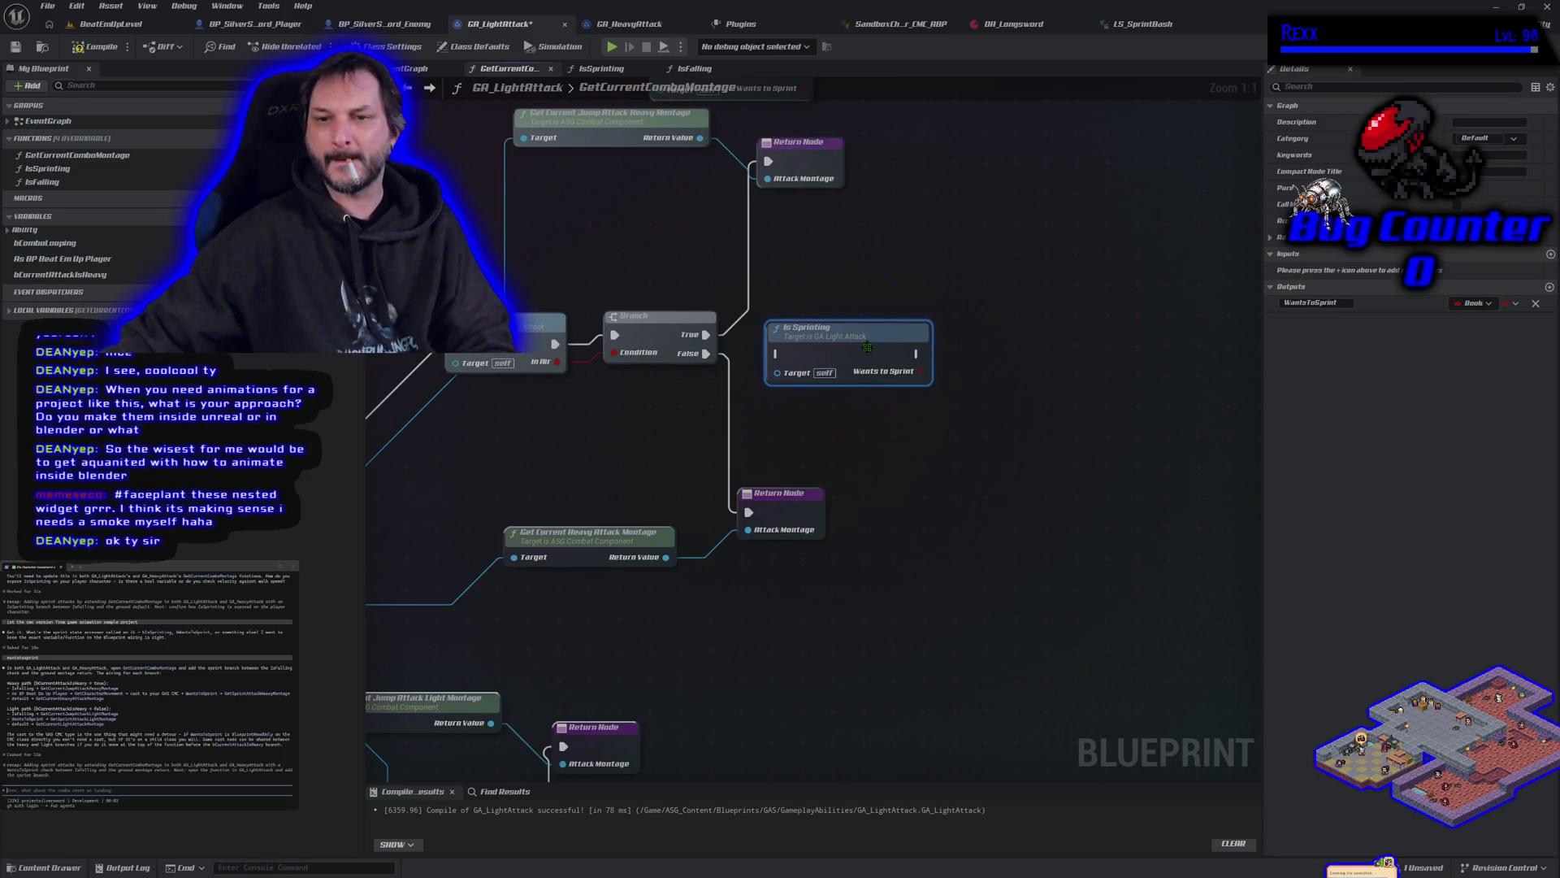
Step: Wire Branch False into one Is Sprinting node and Branch True into a pasted second one
{"action": "mouse_move", "coordinate": [703, 356]}
{"action": "left_mouse_down"}
{"action": "mouse_move", "coordinate": [812, 370]}
{"action": "mouse_move", "coordinate": [777, 356]}
{"action": "left_mouse_up"}
{"action": "scroll", "coordinate": [778, 387], "scroll_direction": "down", "scroll_amount": 1}
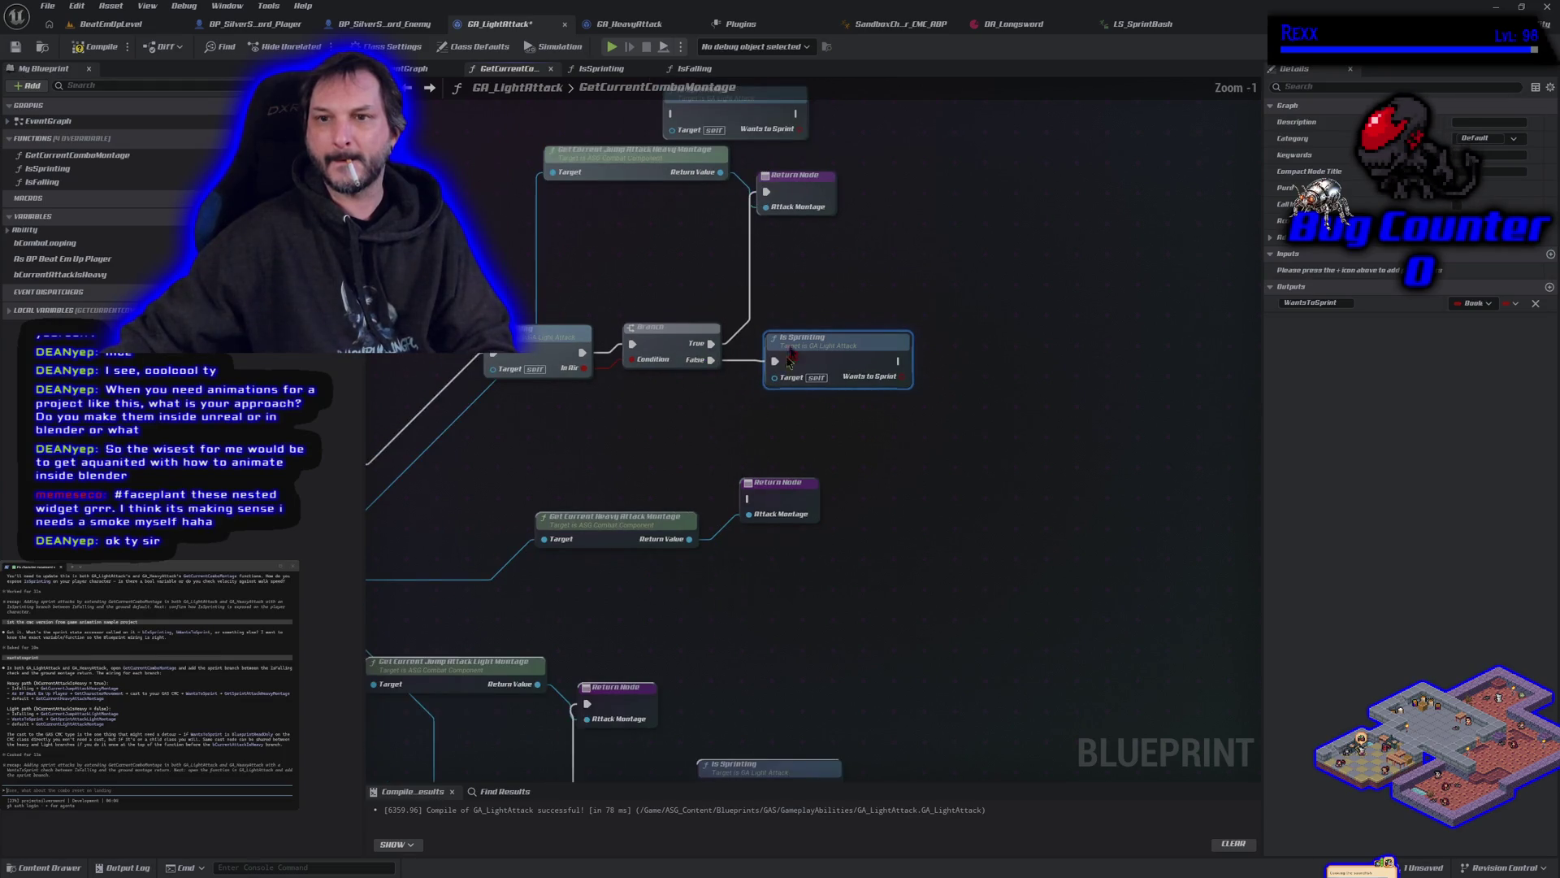
{"action": "key", "text": "ctrl+c"}
{"action": "key", "text": "ctrl+v"}
{"action": "left_click_drag", "start_coordinate": [781, 283], "coordinate": [780, 321]}
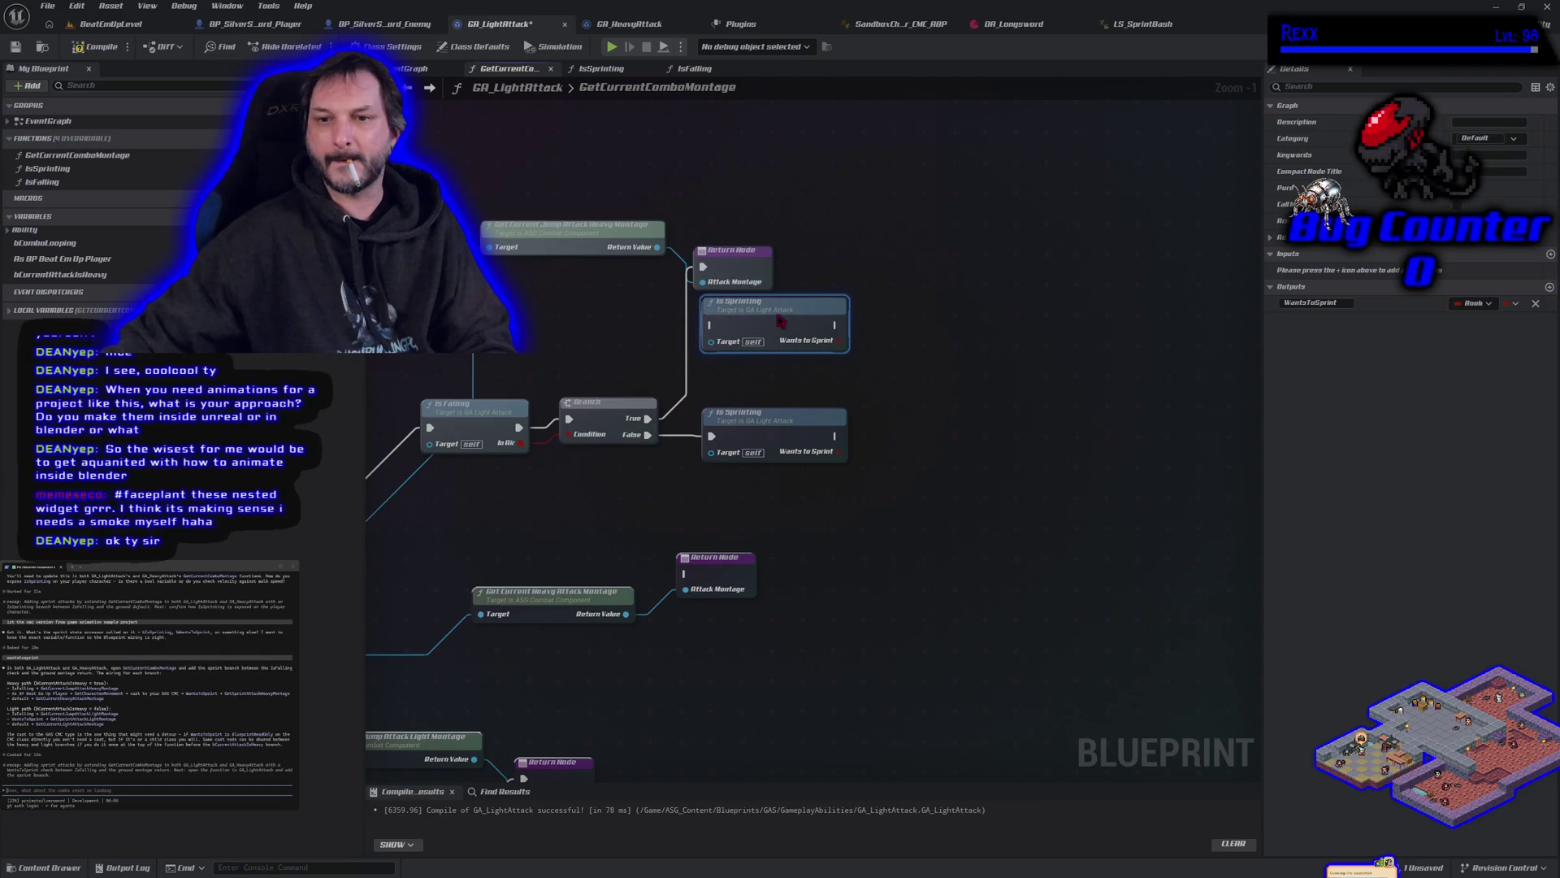
{"action": "left_click_drag", "start_coordinate": [703, 267], "coordinate": [712, 324]}
Step: Line up the jump-heavy and heavy montage getters beside their Return Nodes
{"action": "left_click_drag", "start_coordinate": [760, 373], "coordinate": [690, 348]}
{"action": "left_click_drag", "start_coordinate": [667, 245], "coordinate": [932, 262]}
{"action": "left_click_drag", "start_coordinate": [531, 225], "coordinate": [737, 241]}
{"action": "left_click_drag", "start_coordinate": [494, 583], "coordinate": [721, 481]}
{"action": "mouse_move", "coordinate": [672, 534]}
{"action": "left_mouse_down"}
{"action": "mouse_move", "coordinate": [886, 479]}
{"action": "mouse_move", "coordinate": [985, 389]}
{"action": "mouse_move", "coordinate": [1004, 414]}
{"action": "left_mouse_up"}
{"action": "left_click_drag", "start_coordinate": [923, 264], "coordinate": [940, 255]}
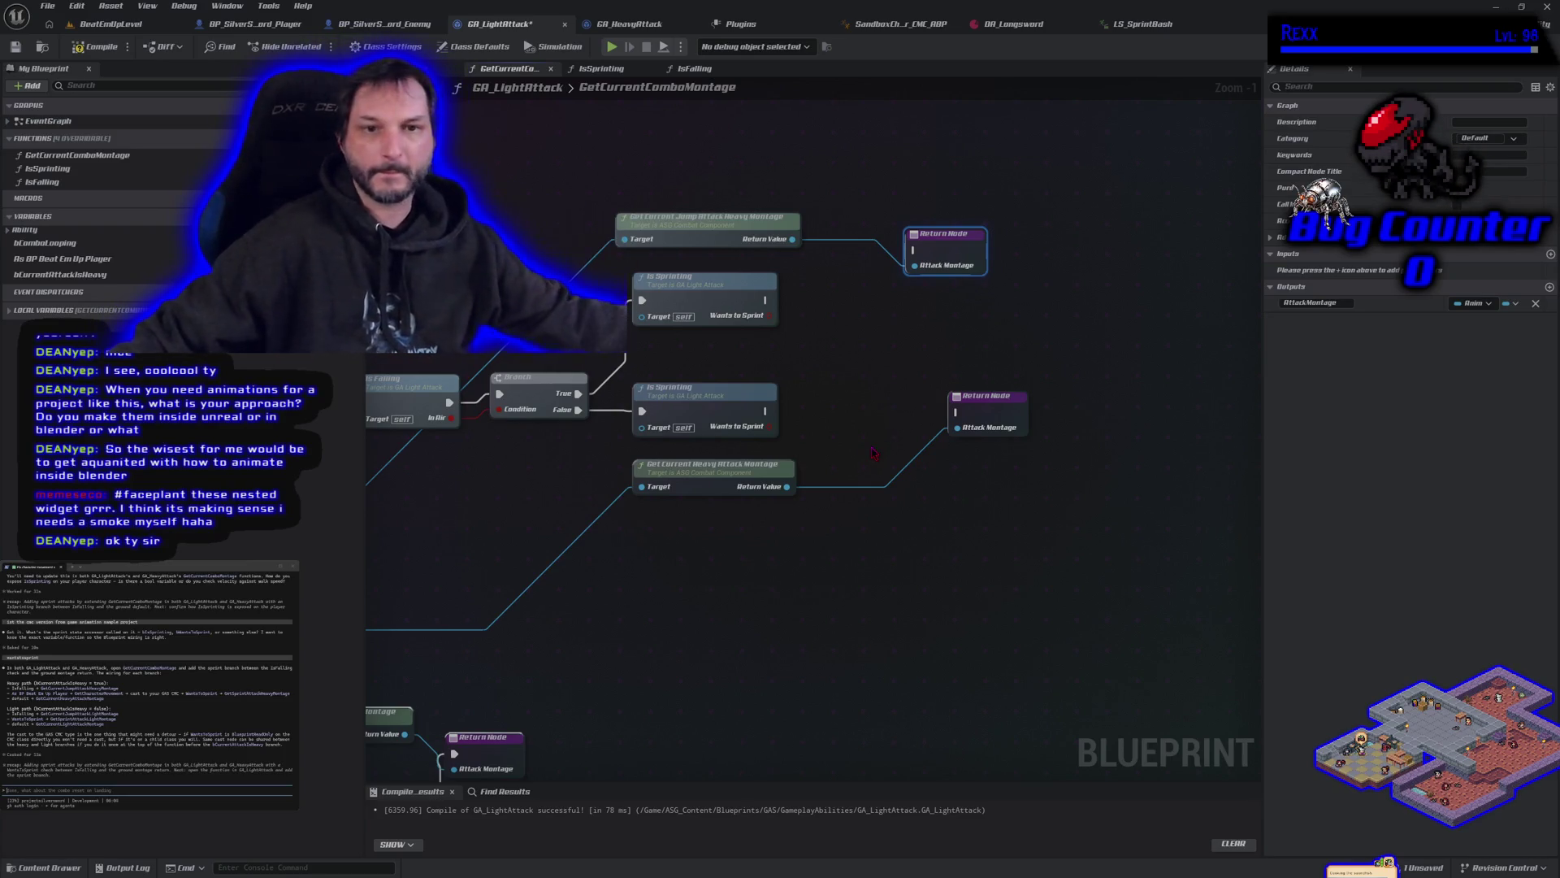
Step: Paste several ASG Combat Component getter copies near the montage nodes
{"action": "left_click_drag", "start_coordinate": [724, 576], "coordinate": [1070, 521]}
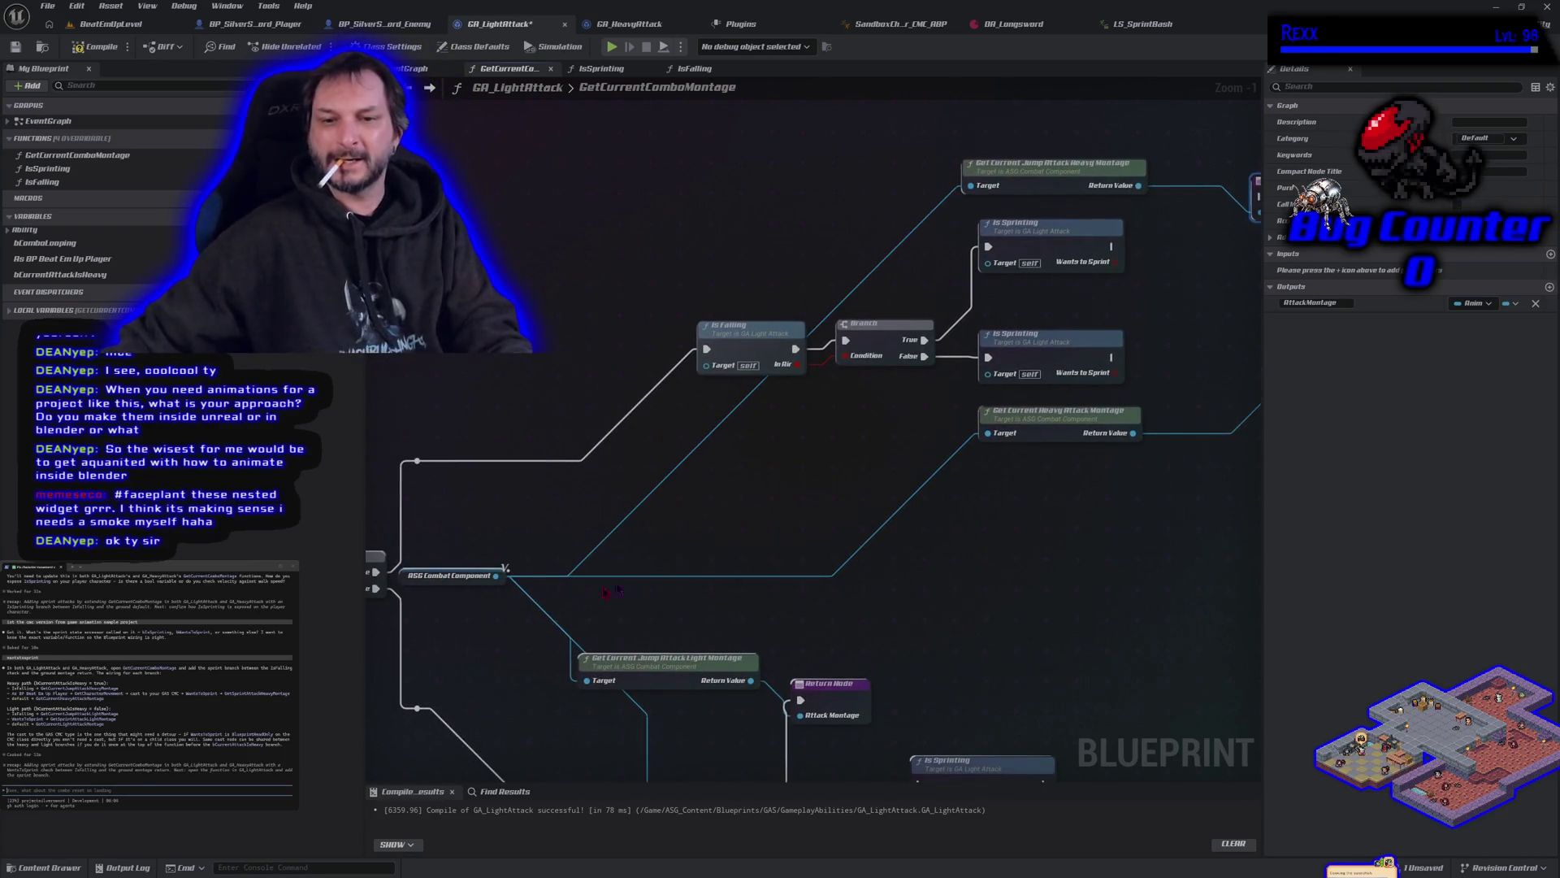
{"action": "left_click_drag", "start_coordinate": [497, 577], "coordinate": [611, 608]}
{"action": "left_click", "coordinate": [455, 618]}
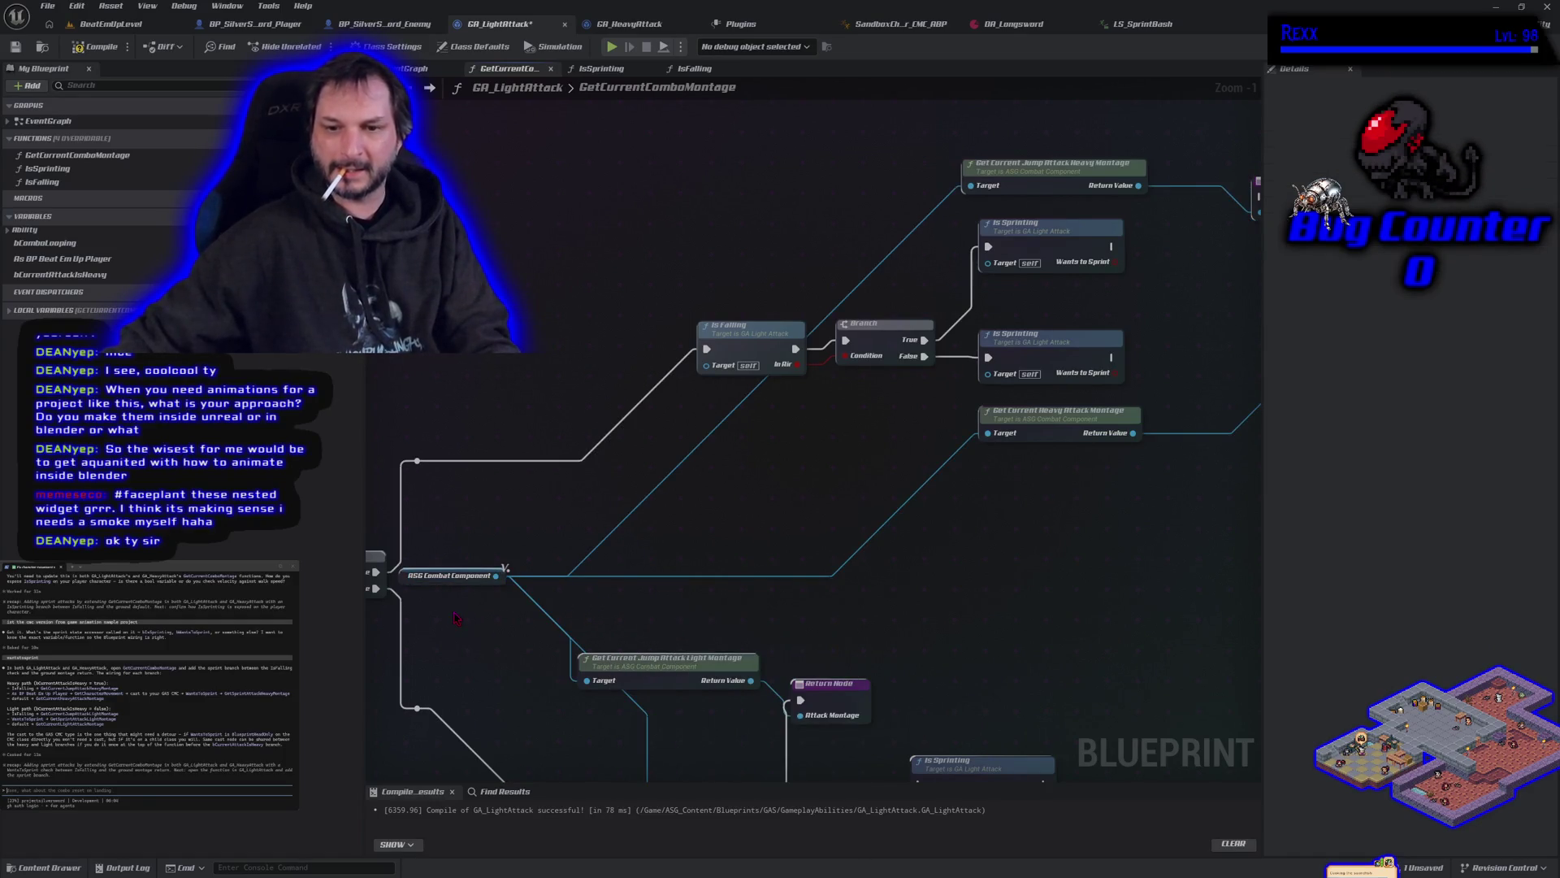
{"action": "mouse_move", "coordinate": [457, 619]}
{"action": "left_mouse_down"}
{"action": "mouse_move", "coordinate": [508, 391]}
{"action": "mouse_move", "coordinate": [499, 368]}
{"action": "left_mouse_up"}
{"action": "scroll", "coordinate": [490, 425], "scroll_direction": "down", "scroll_amount": 1}
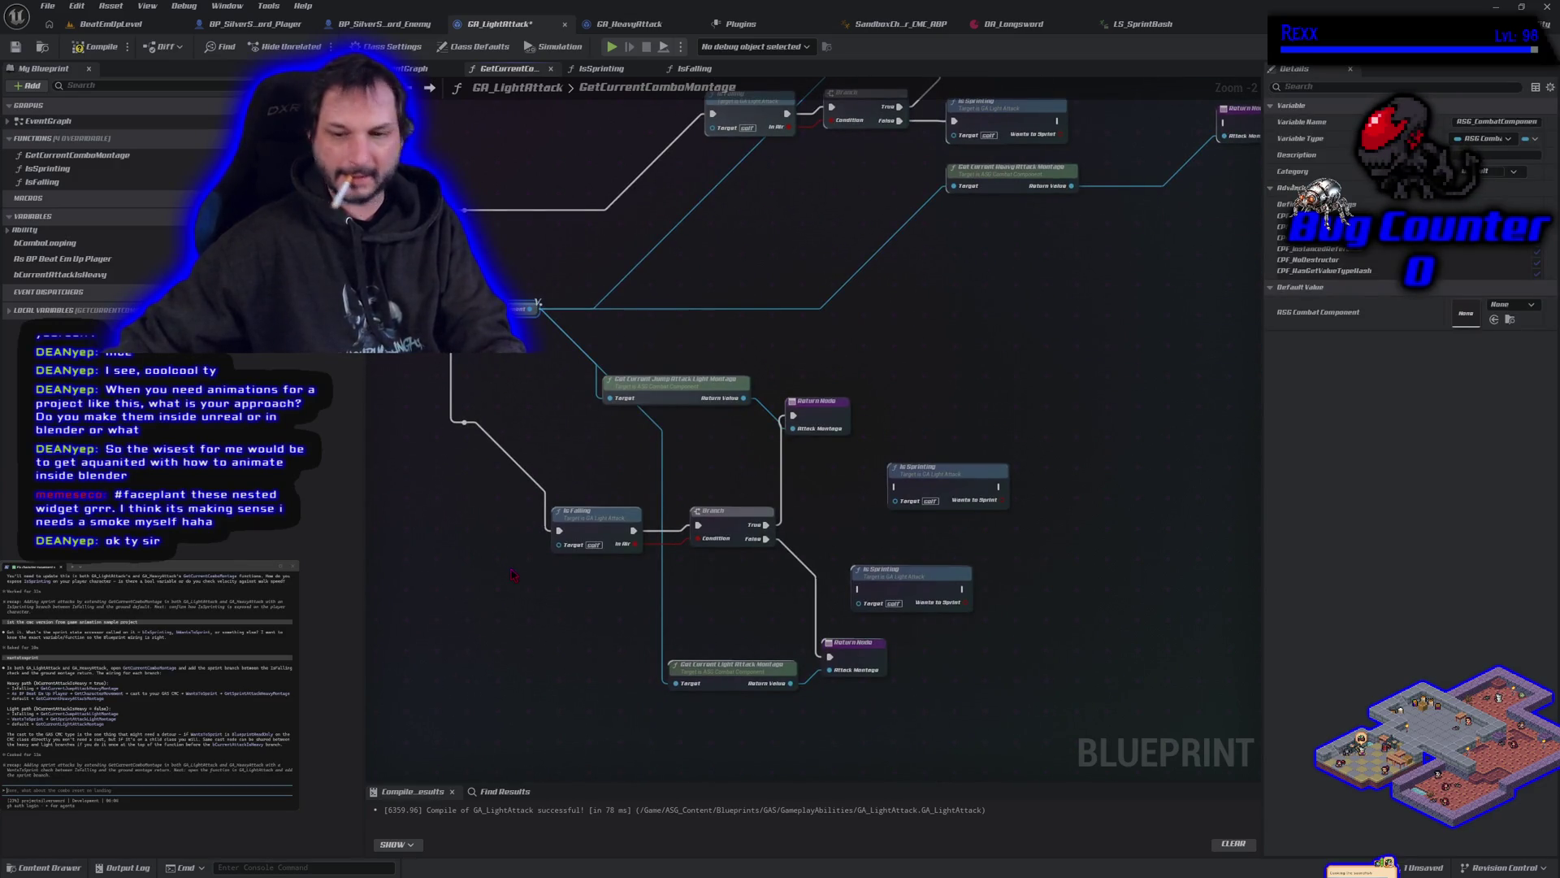
{"action": "key", "text": "ctrl+v"}
{"action": "key", "text": "ctrl+x"}
{"action": "key", "text": "ctrl+v"}
{"action": "scroll", "coordinate": [812, 244], "scroll_direction": "down", "scroll_amount": 1}
{"action": "scroll", "coordinate": [755, 300], "scroll_direction": "up", "scroll_amount": 1}
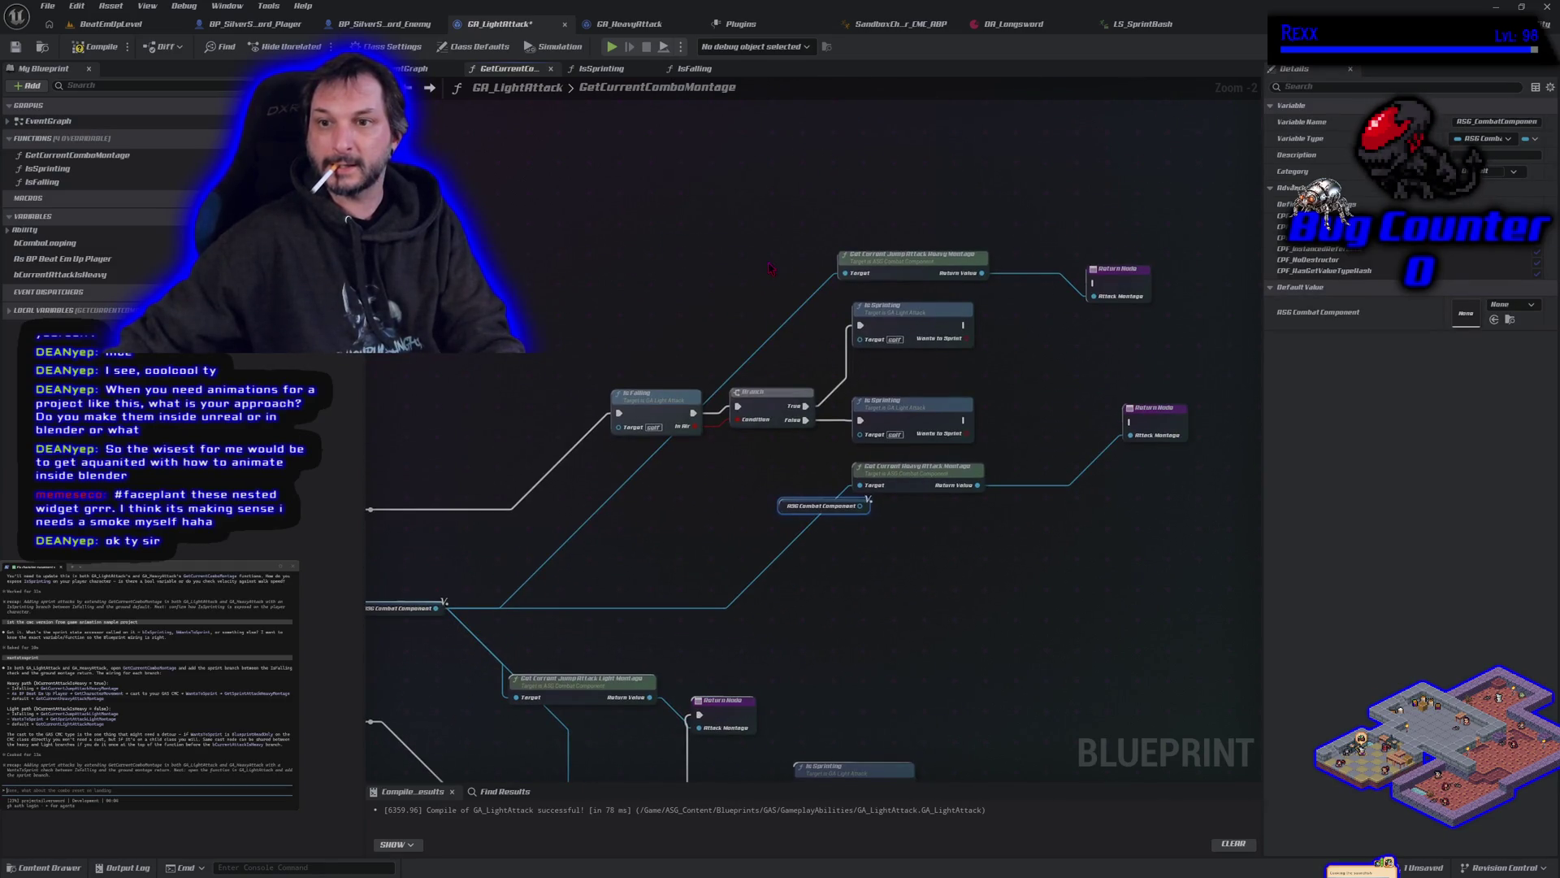
{"action": "key", "text": "ctrl+v"}
{"action": "mouse_move", "coordinate": [766, 268]}
{"action": "left_mouse_down"}
{"action": "mouse_move", "coordinate": [709, 272]}
{"action": "mouse_move", "coordinate": [845, 274]}
{"action": "left_mouse_up"}
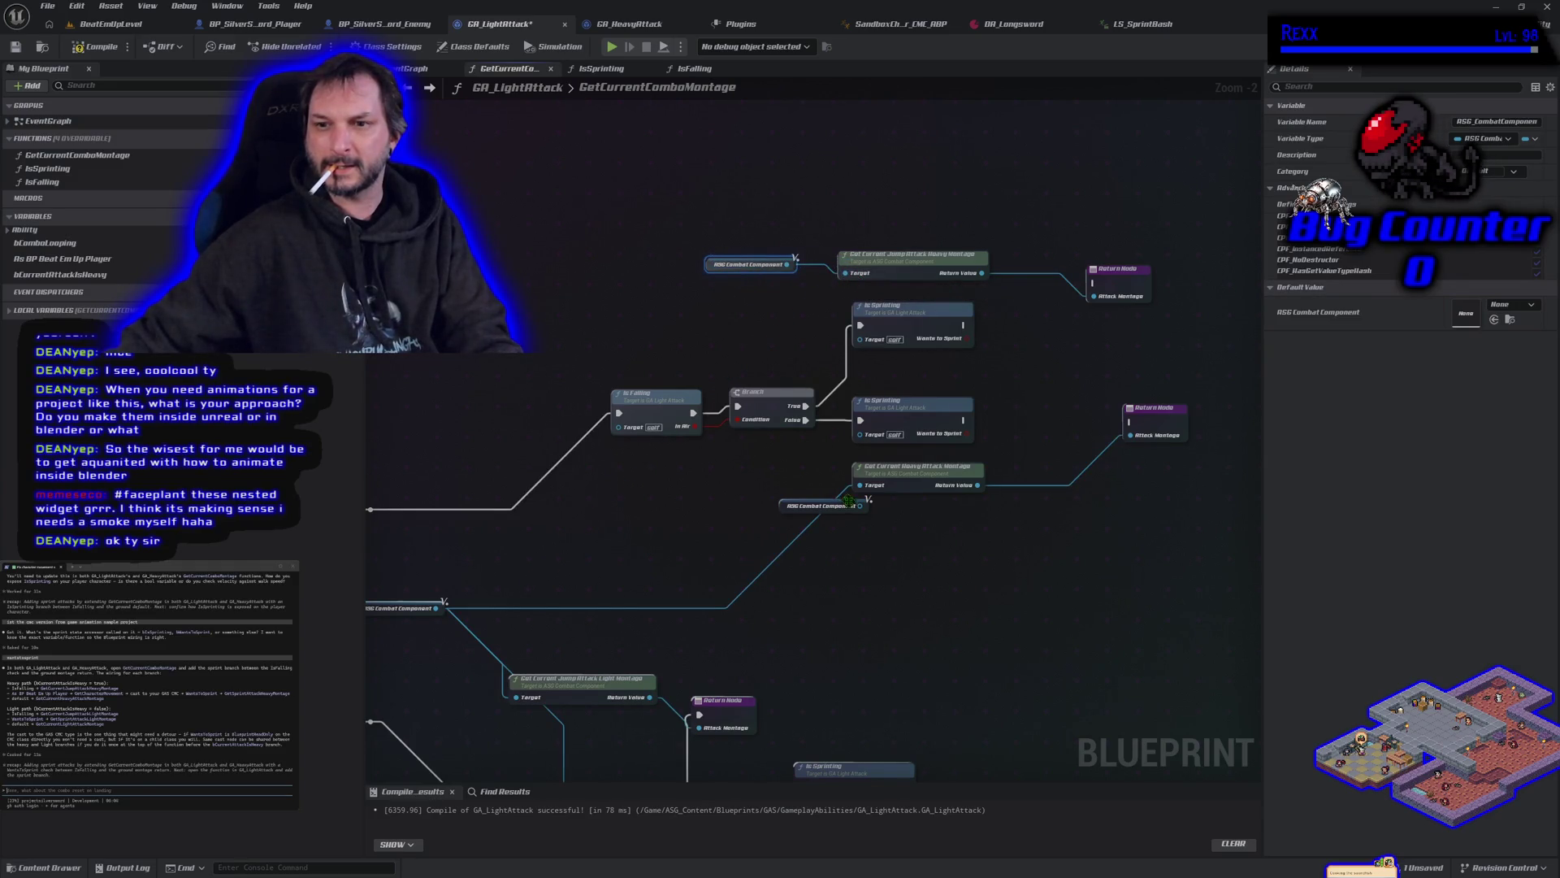
Step: Wire a component getter into Light Attack Montage and position getters beside Jump and Heavy montages
{"action": "left_click_drag", "start_coordinate": [762, 688], "coordinate": [834, 370]}
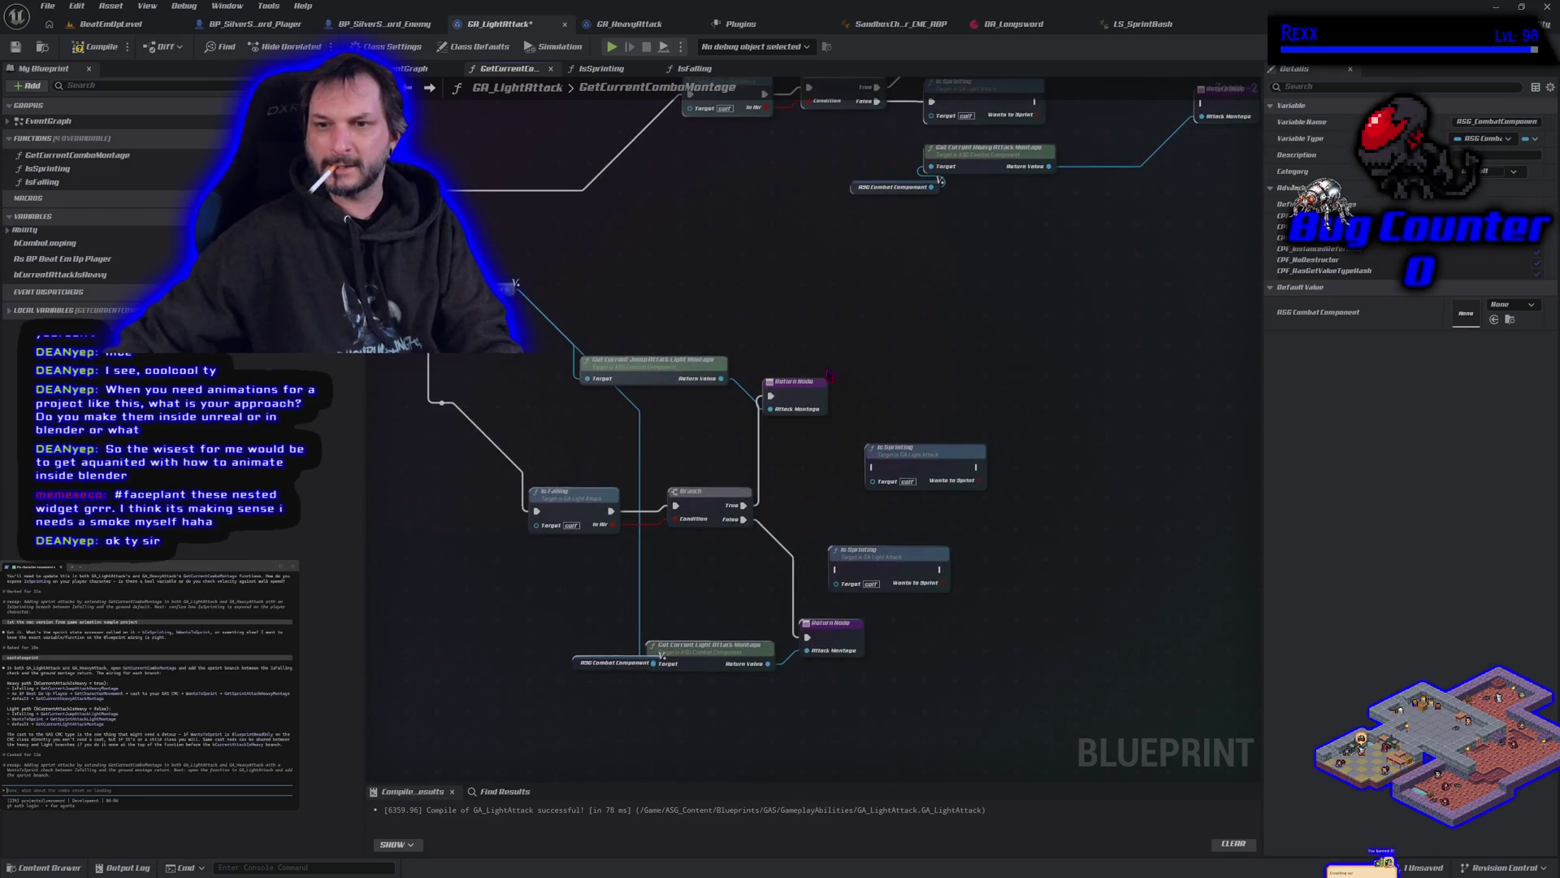
{"action": "mouse_move", "coordinate": [803, 534]}
{"action": "left_mouse_down"}
{"action": "mouse_move", "coordinate": [536, 599]}
{"action": "mouse_move", "coordinate": [735, 621]}
{"action": "mouse_move", "coordinate": [826, 574]}
{"action": "mouse_move", "coordinate": [575, 571]}
{"action": "mouse_move", "coordinate": [718, 585]}
{"action": "mouse_move", "coordinate": [713, 571]}
{"action": "left_mouse_up"}
{"action": "left_click_drag", "start_coordinate": [594, 399], "coordinate": [751, 523]}
{"action": "mouse_move", "coordinate": [653, 319]}
{"action": "left_mouse_down"}
{"action": "mouse_move", "coordinate": [707, 370]}
{"action": "mouse_move", "coordinate": [699, 402]}
{"action": "mouse_move", "coordinate": [807, 379]}
{"action": "left_mouse_up"}
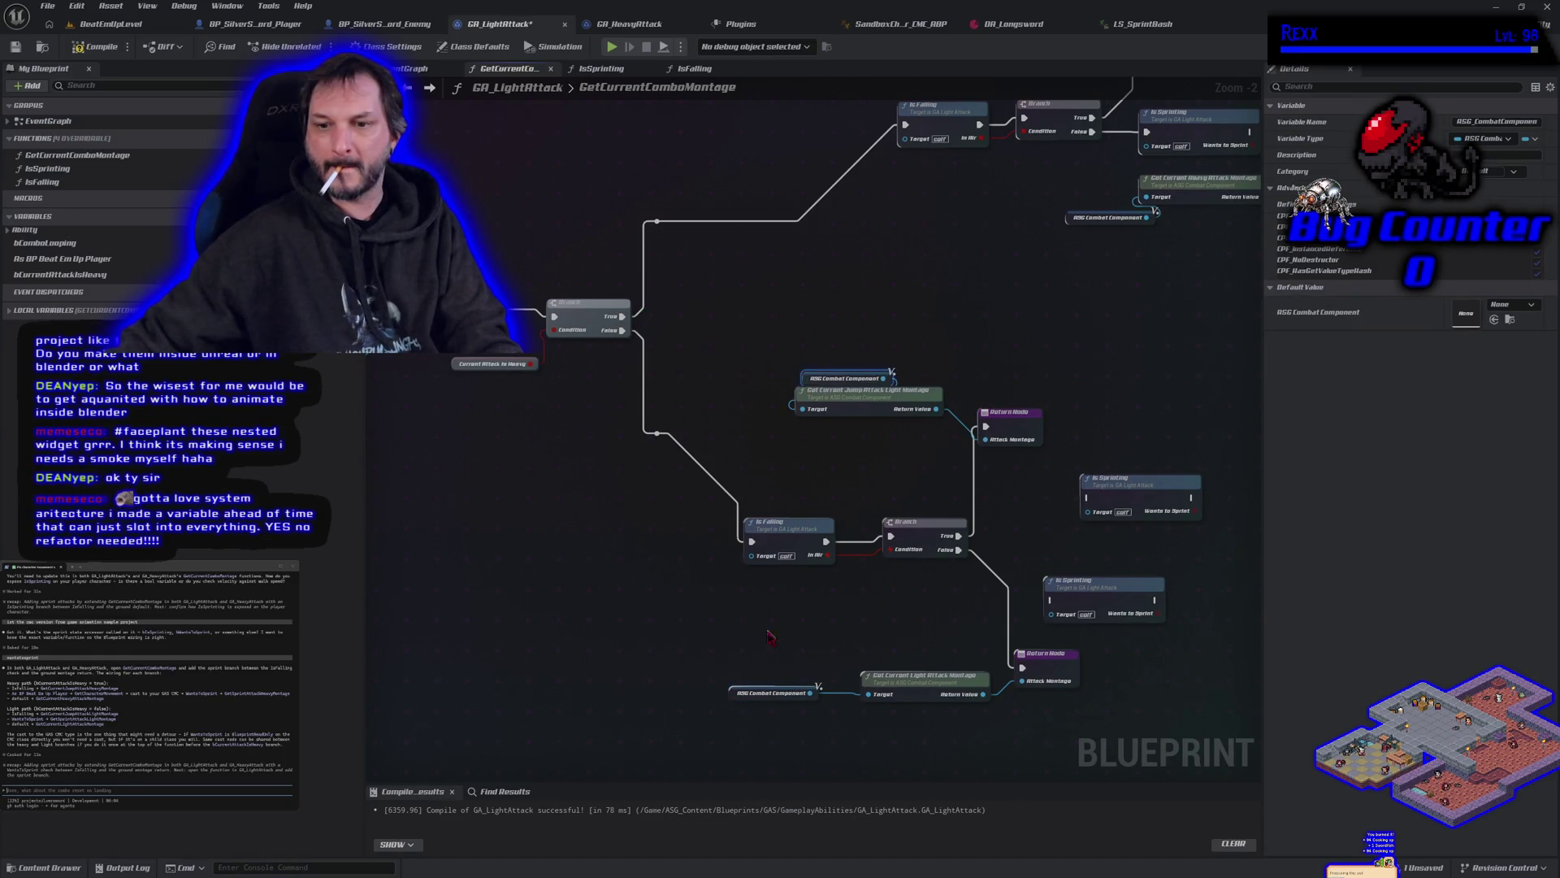
{"action": "left_click_drag", "start_coordinate": [742, 696], "coordinate": [845, 661]}
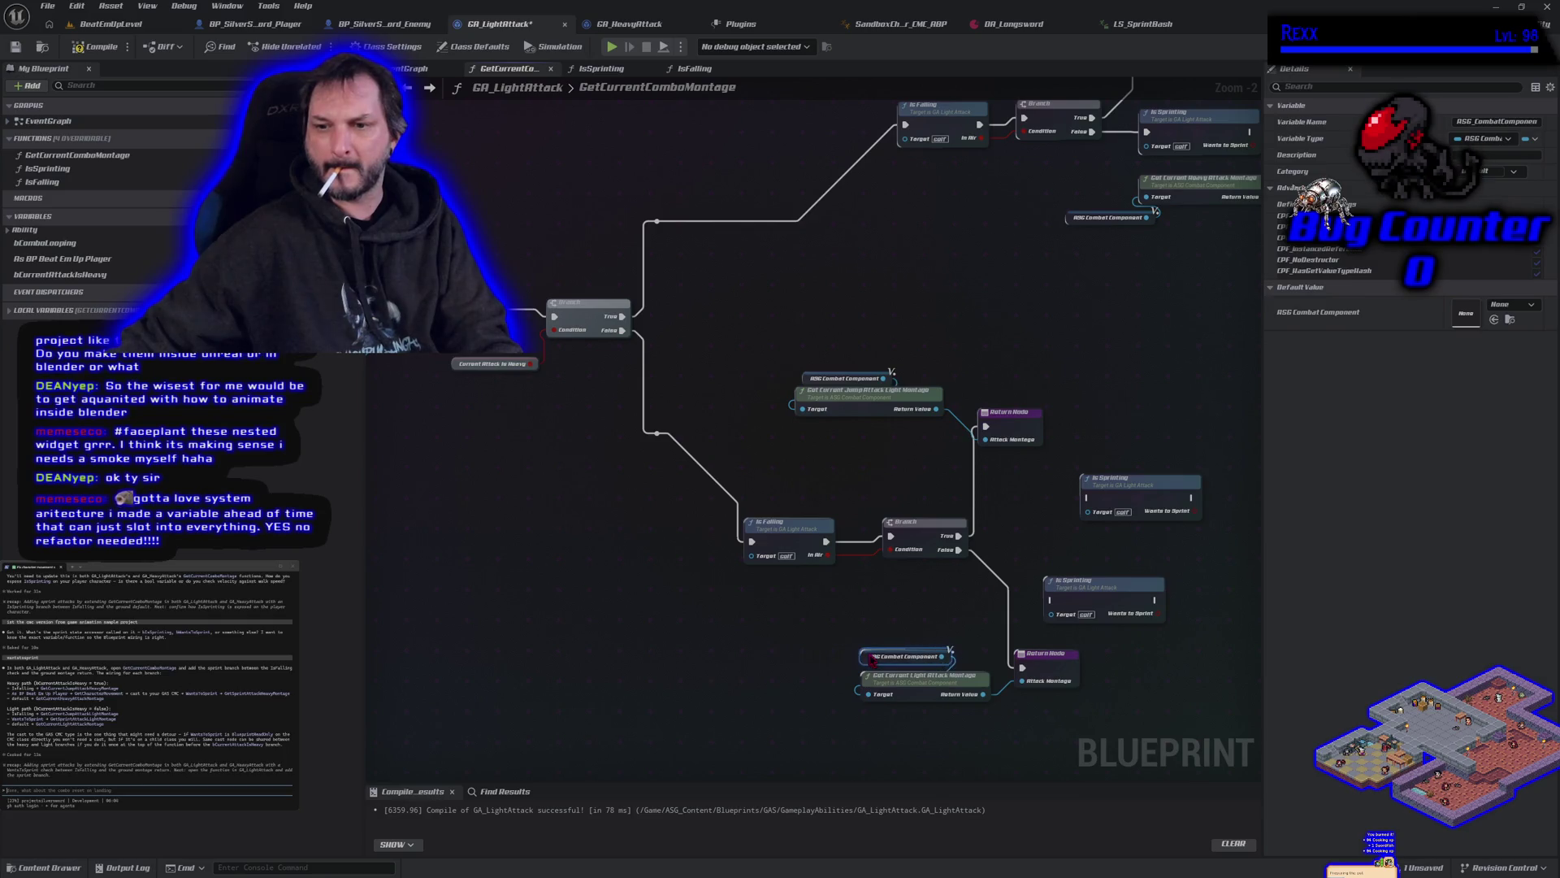
{"action": "left_click_drag", "start_coordinate": [1012, 504], "coordinate": [668, 662]}
{"action": "left_click_drag", "start_coordinate": [728, 377], "coordinate": [818, 383]}
Step: Place a Branch node after the upper Is Sprinting node
{"action": "mouse_move", "coordinate": [653, 188]}
{"action": "left_mouse_down"}
{"action": "mouse_move", "coordinate": [608, 299]}
{"action": "mouse_move", "coordinate": [752, 231]}
{"action": "left_mouse_up"}
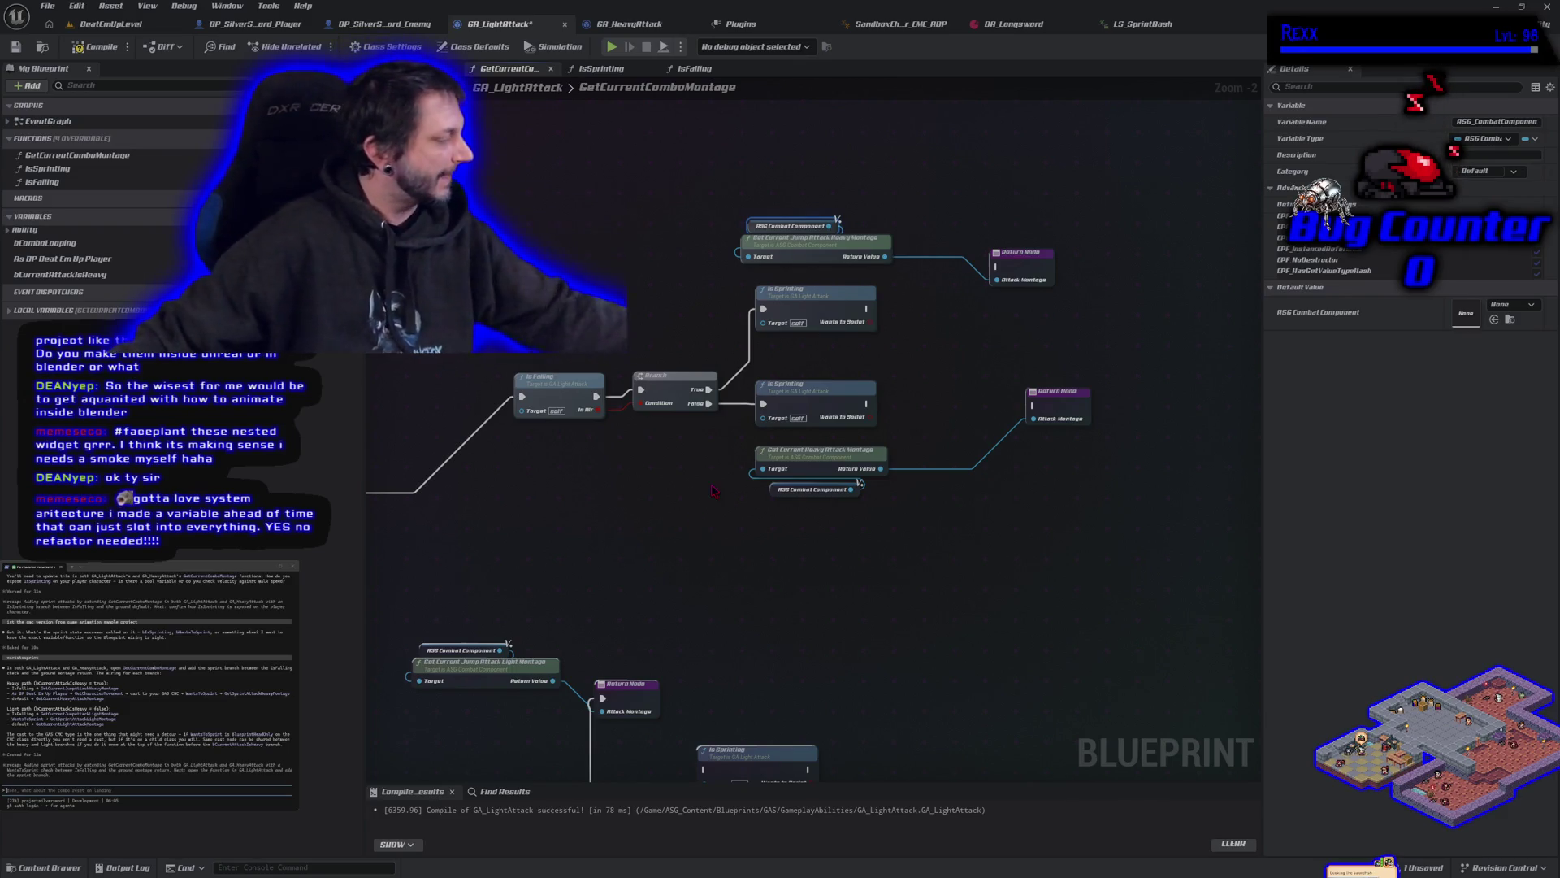
{"action": "mouse_move", "coordinate": [813, 579]}
{"action": "left_mouse_down"}
{"action": "mouse_move", "coordinate": [887, 568]}
{"action": "mouse_move", "coordinate": [775, 604]}
{"action": "left_mouse_up"}
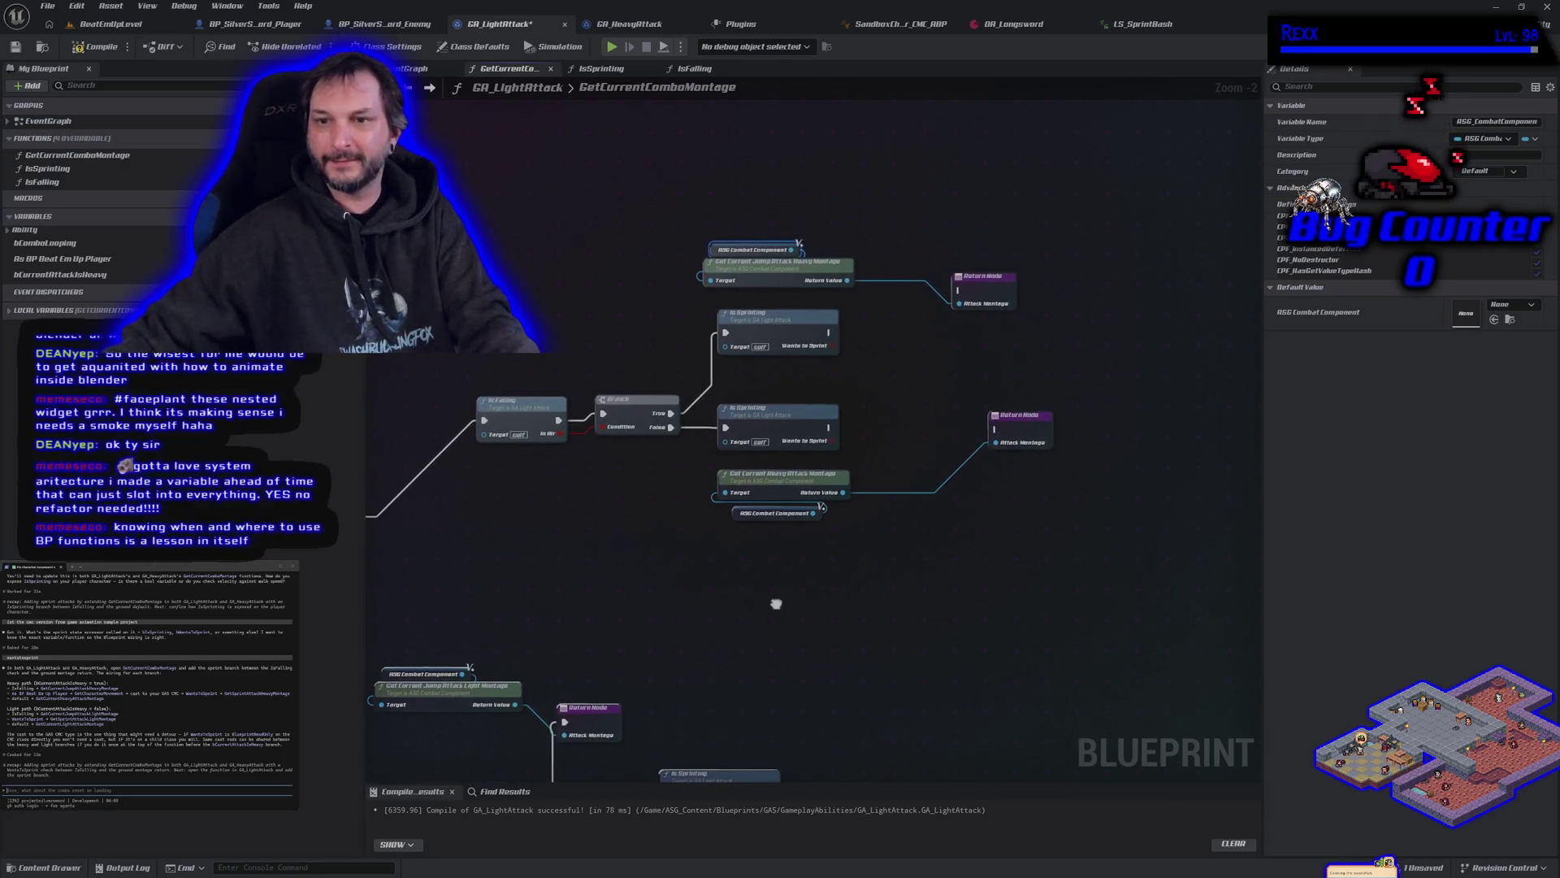
{"action": "left_click", "coordinate": [873, 329]}
Step: Add Branch nodes after both Is Sprinting calls, using Wants to Sprint as each condition
{"action": "left_click", "coordinate": [872, 415]}
{"action": "mouse_move", "coordinate": [843, 651]}
{"action": "left_mouse_down"}
{"action": "mouse_move", "coordinate": [789, 406]}
{"action": "mouse_move", "coordinate": [522, 699]}
{"action": "left_mouse_up"}
{"action": "left_click", "coordinate": [768, 541]}
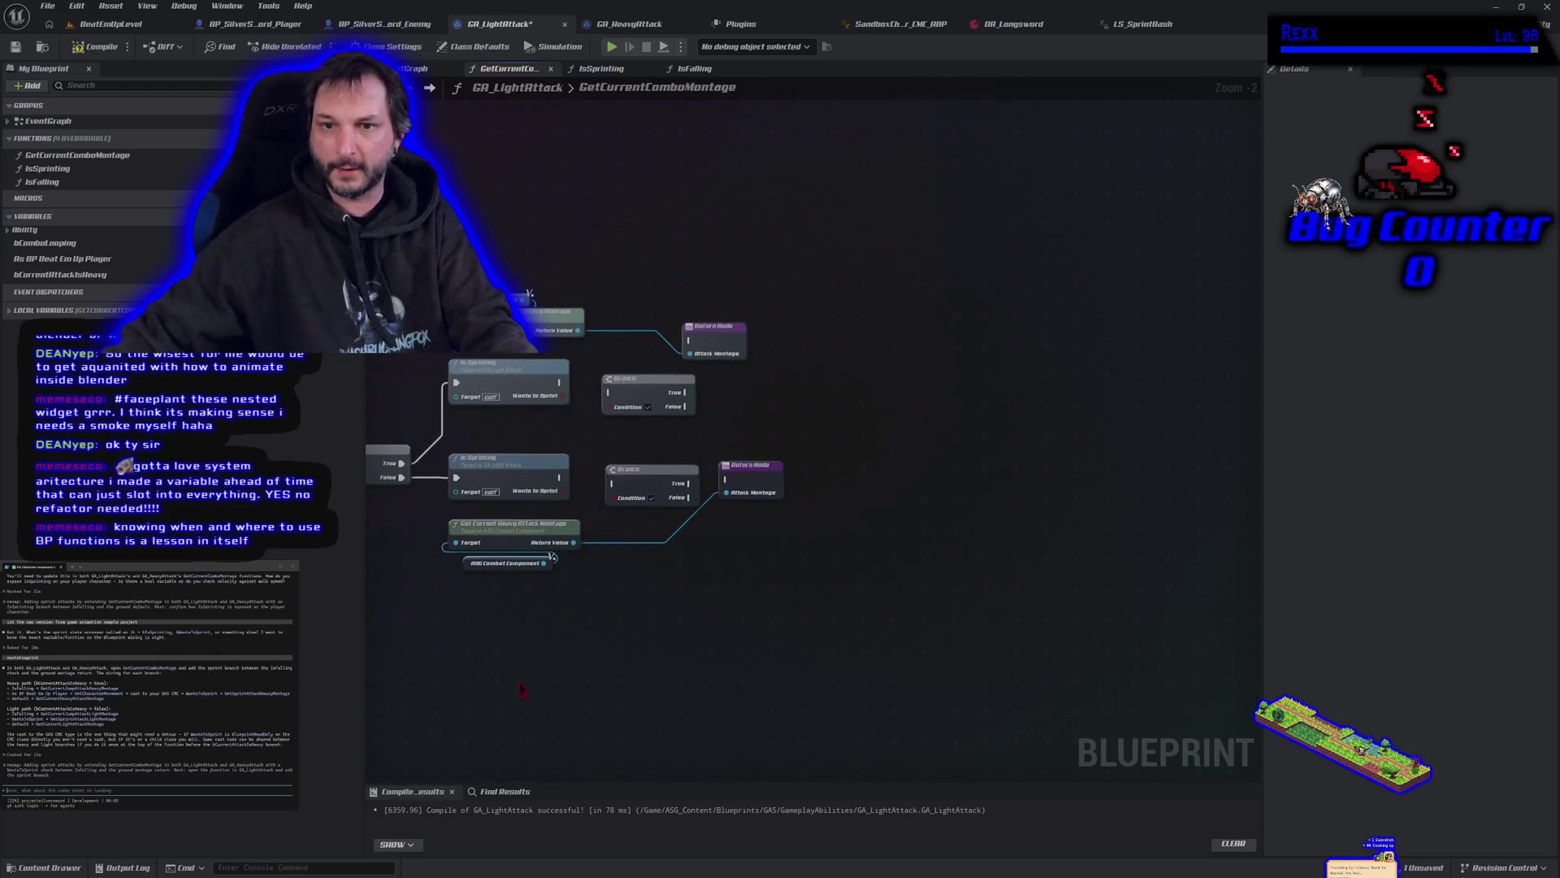
{"action": "mouse_move", "coordinate": [561, 382]}
{"action": "left_mouse_down"}
{"action": "mouse_move", "coordinate": [609, 392]}
{"action": "mouse_move", "coordinate": [590, 404]}
{"action": "mouse_move", "coordinate": [623, 398]}
{"action": "left_mouse_up"}
{"action": "scroll", "coordinate": [574, 437], "scroll_direction": "up", "scroll_amount": 2}
{"action": "left_click_drag", "start_coordinate": [557, 492], "coordinate": [628, 517]}
{"action": "mouse_move", "coordinate": [560, 510]}
{"action": "left_mouse_down"}
{"action": "mouse_move", "coordinate": [650, 528]}
{"action": "mouse_move", "coordinate": [629, 519]}
{"action": "left_mouse_up"}
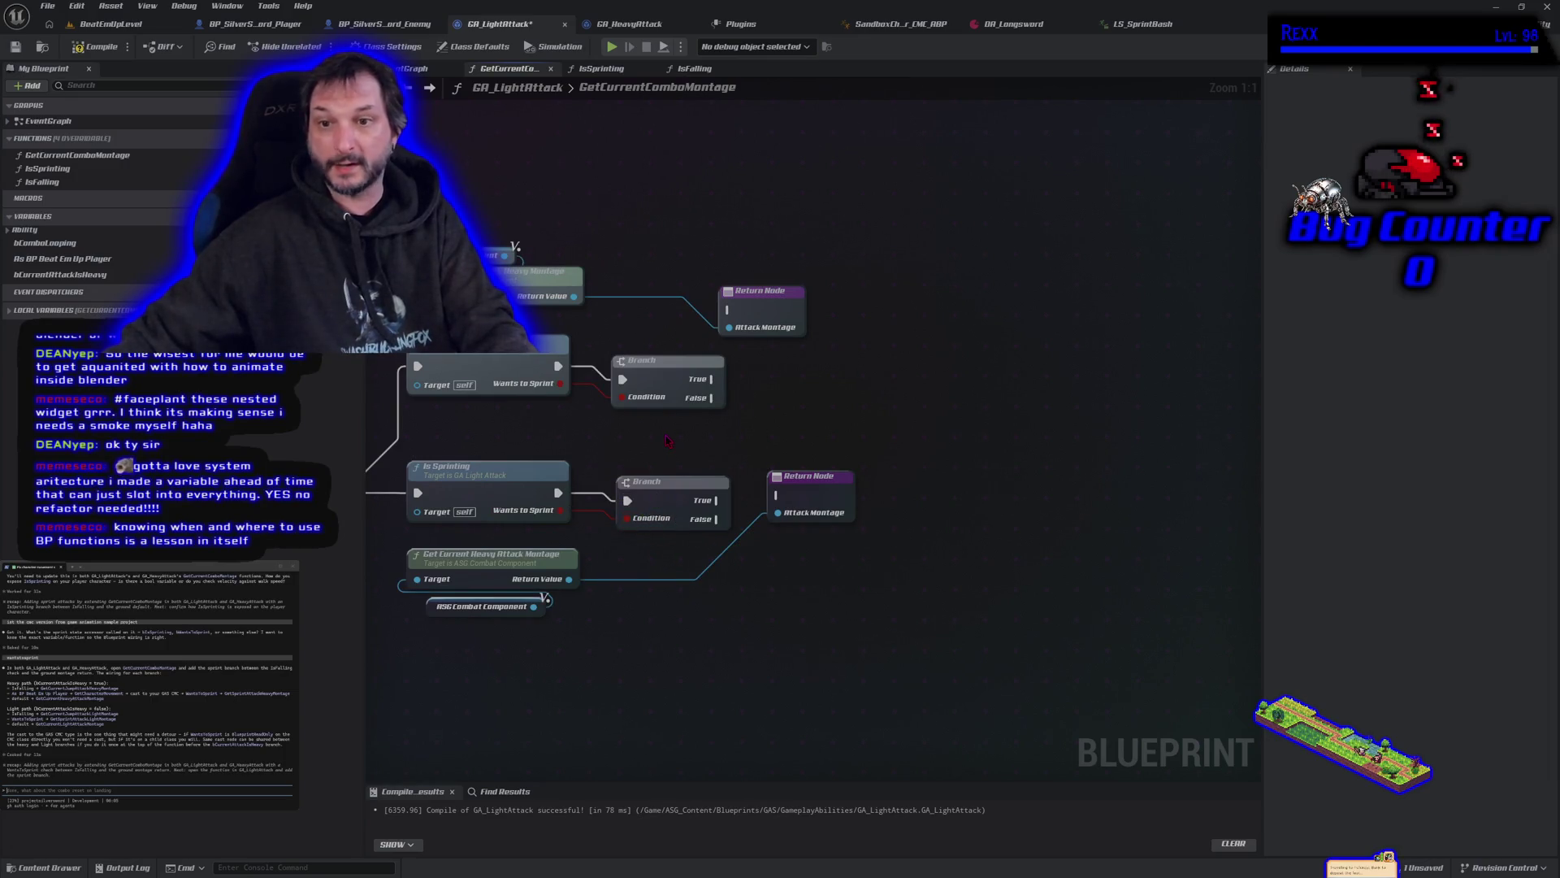
Step: Tidy the Branches and connect each Branch False output to its Return Node
{"action": "left_click_drag", "start_coordinate": [775, 425], "coordinate": [722, 460]}
{"action": "left_click_drag", "start_coordinate": [604, 410], "coordinate": [582, 396]}
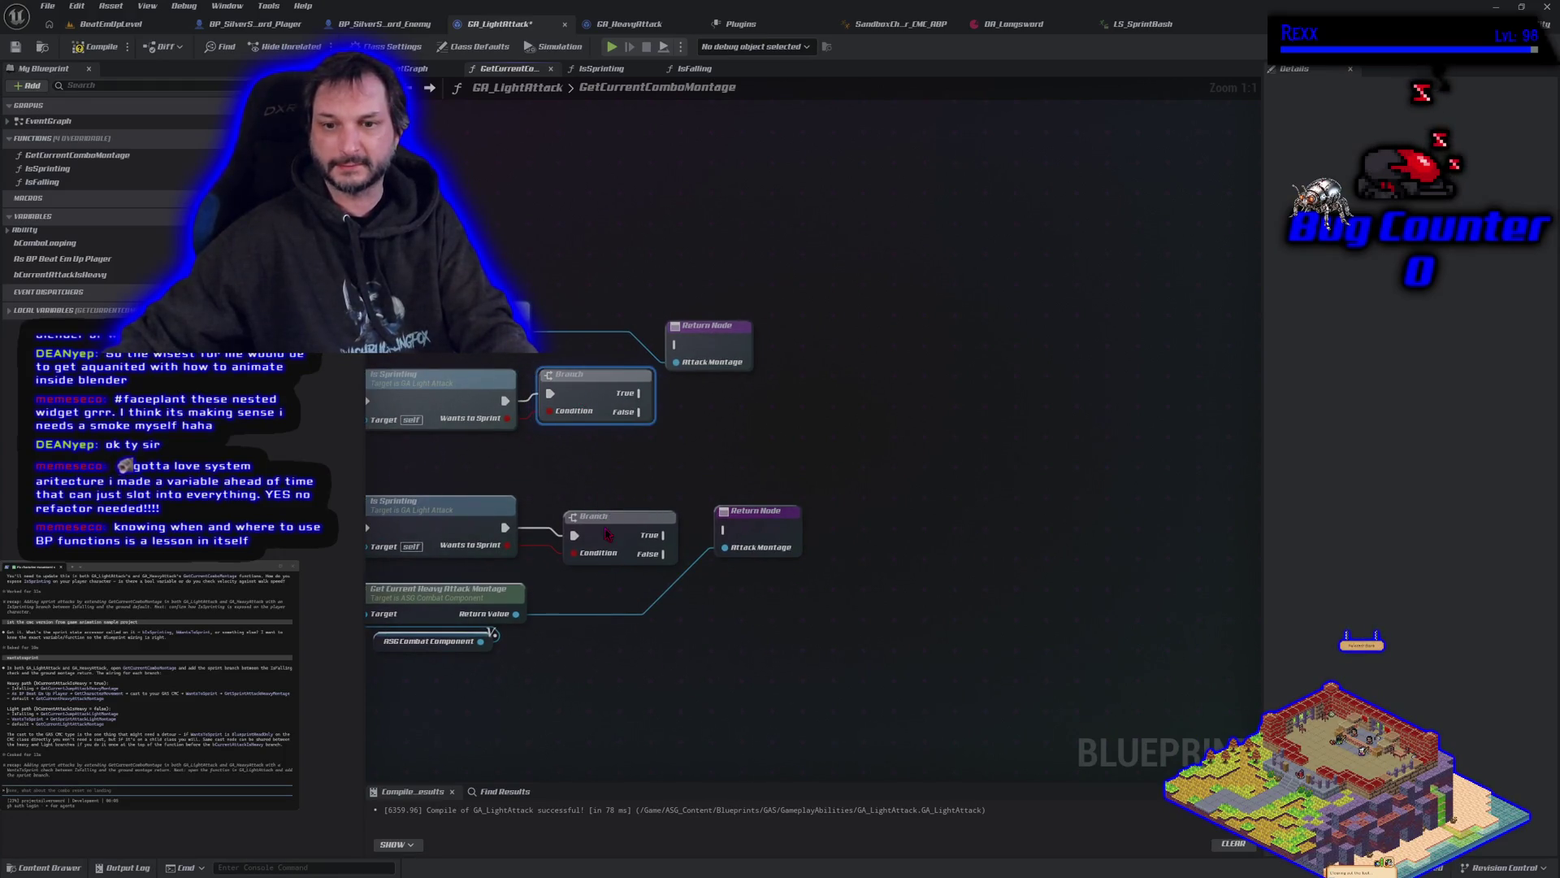
{"action": "left_click_drag", "start_coordinate": [604, 526], "coordinate": [582, 530]}
{"action": "left_click_drag", "start_coordinate": [664, 490], "coordinate": [775, 569]}
{"action": "mouse_move", "coordinate": [819, 413]}
{"action": "left_mouse_down"}
{"action": "mouse_move", "coordinate": [848, 404]}
{"action": "mouse_move", "coordinate": [854, 518]}
{"action": "left_mouse_up"}
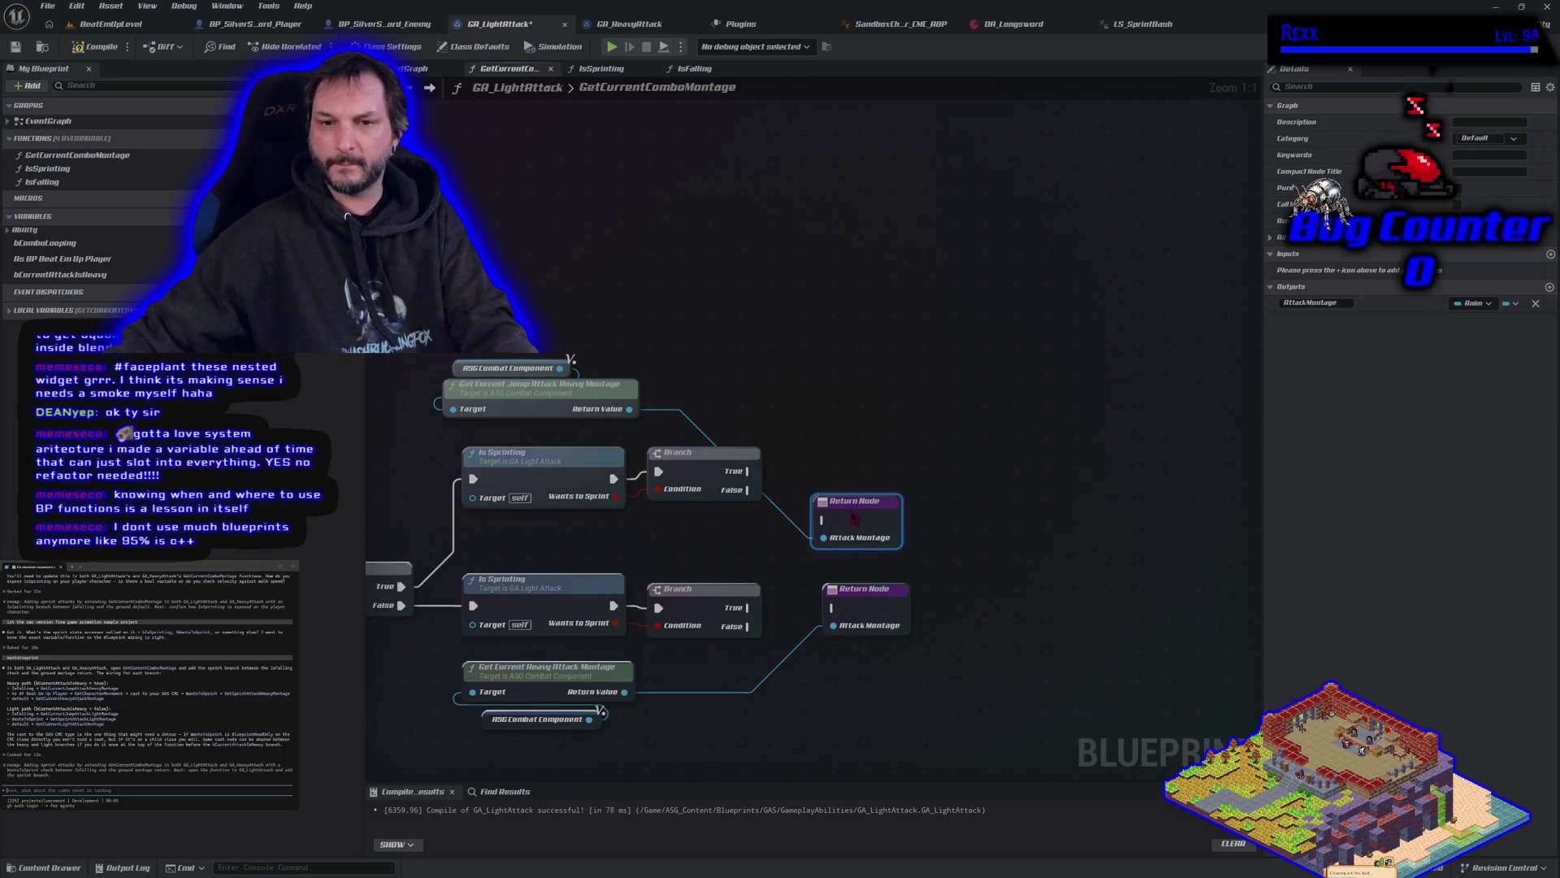
{"action": "left_click_drag", "start_coordinate": [747, 490], "coordinate": [824, 520]}
{"action": "mouse_move", "coordinate": [749, 626]}
{"action": "left_mouse_down"}
{"action": "mouse_move", "coordinate": [830, 608]}
{"action": "mouse_move", "coordinate": [864, 646]}
{"action": "mouse_move", "coordinate": [853, 602]}
{"action": "mouse_move", "coordinate": [849, 660]}
{"action": "left_mouse_up"}
{"action": "left_click", "coordinate": [622, 642]}
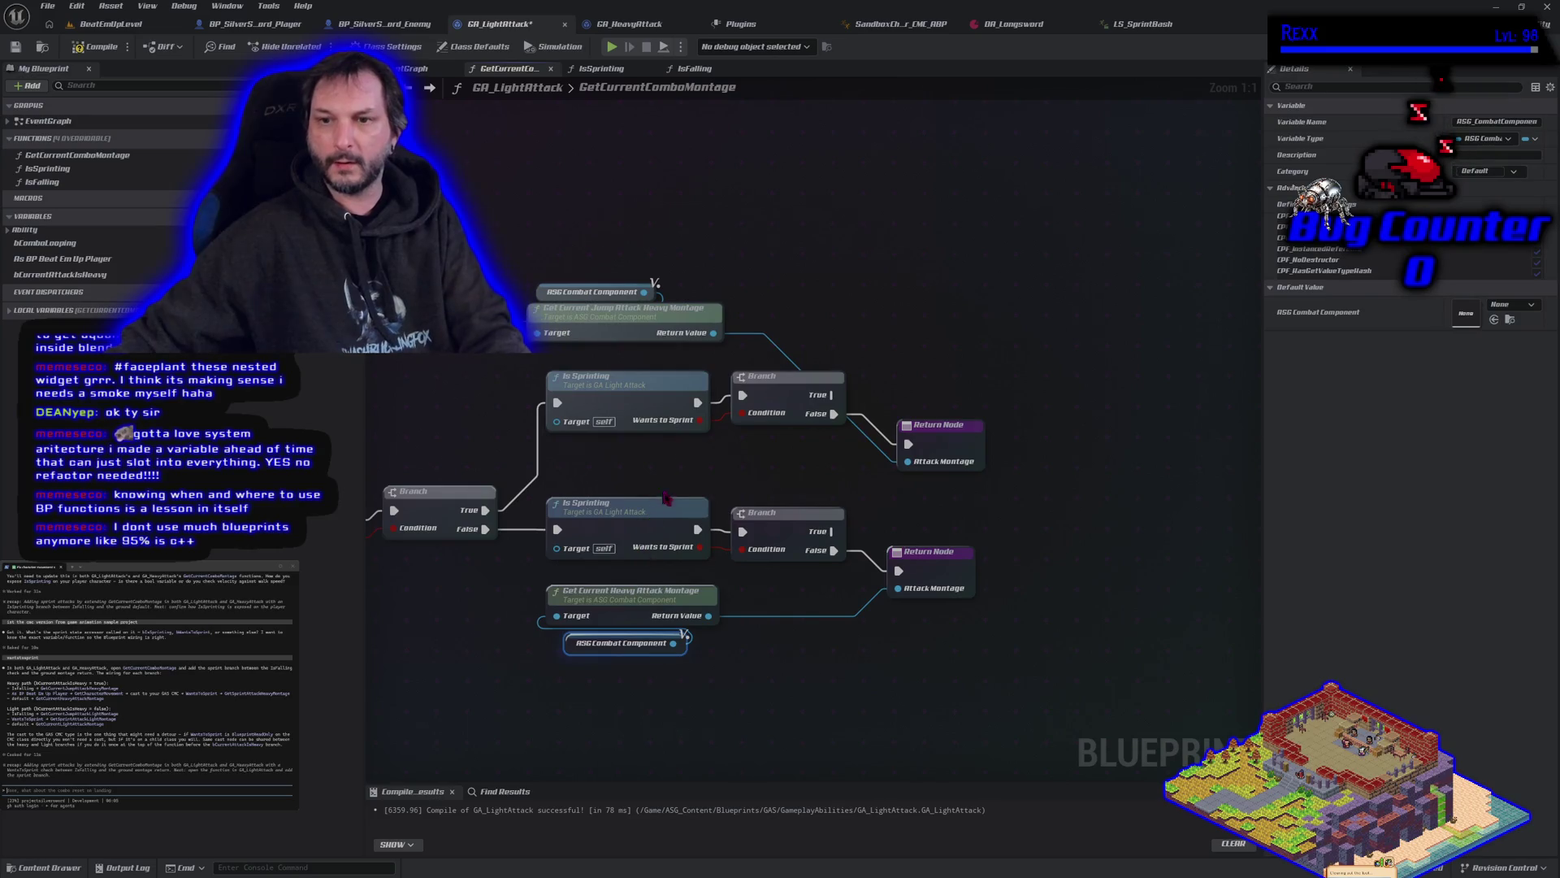
Step: Paste two ASG Combat Component getter copies beside the sprint Branches, leaving them unconnected
{"action": "key", "text": "ctrl+c"}
{"action": "key", "text": "ctrl+v"}
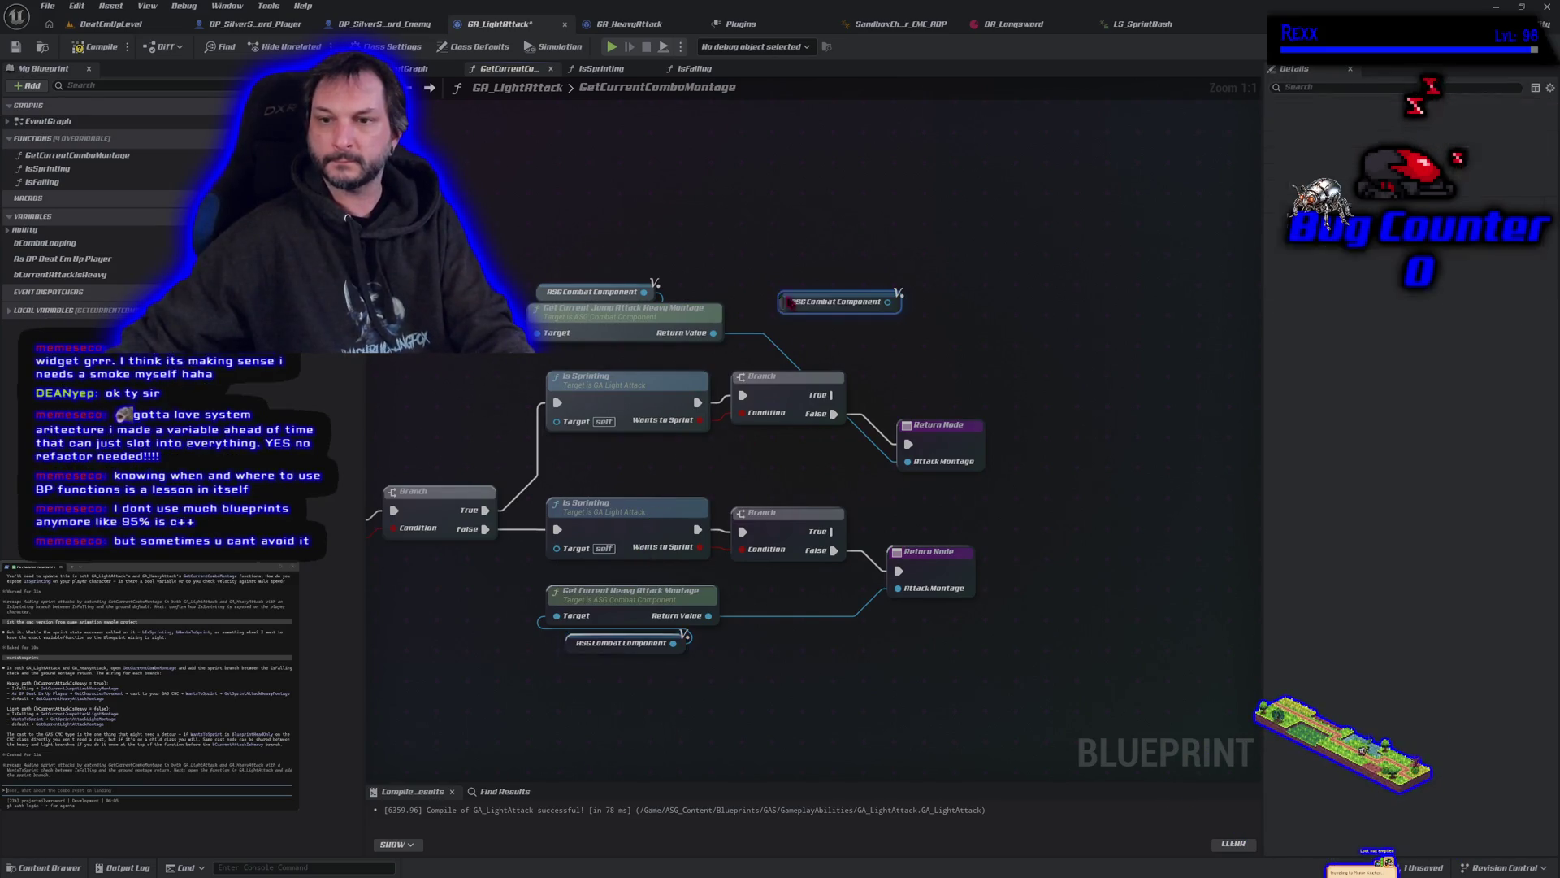
{"action": "key", "text": "ctrl+v"}
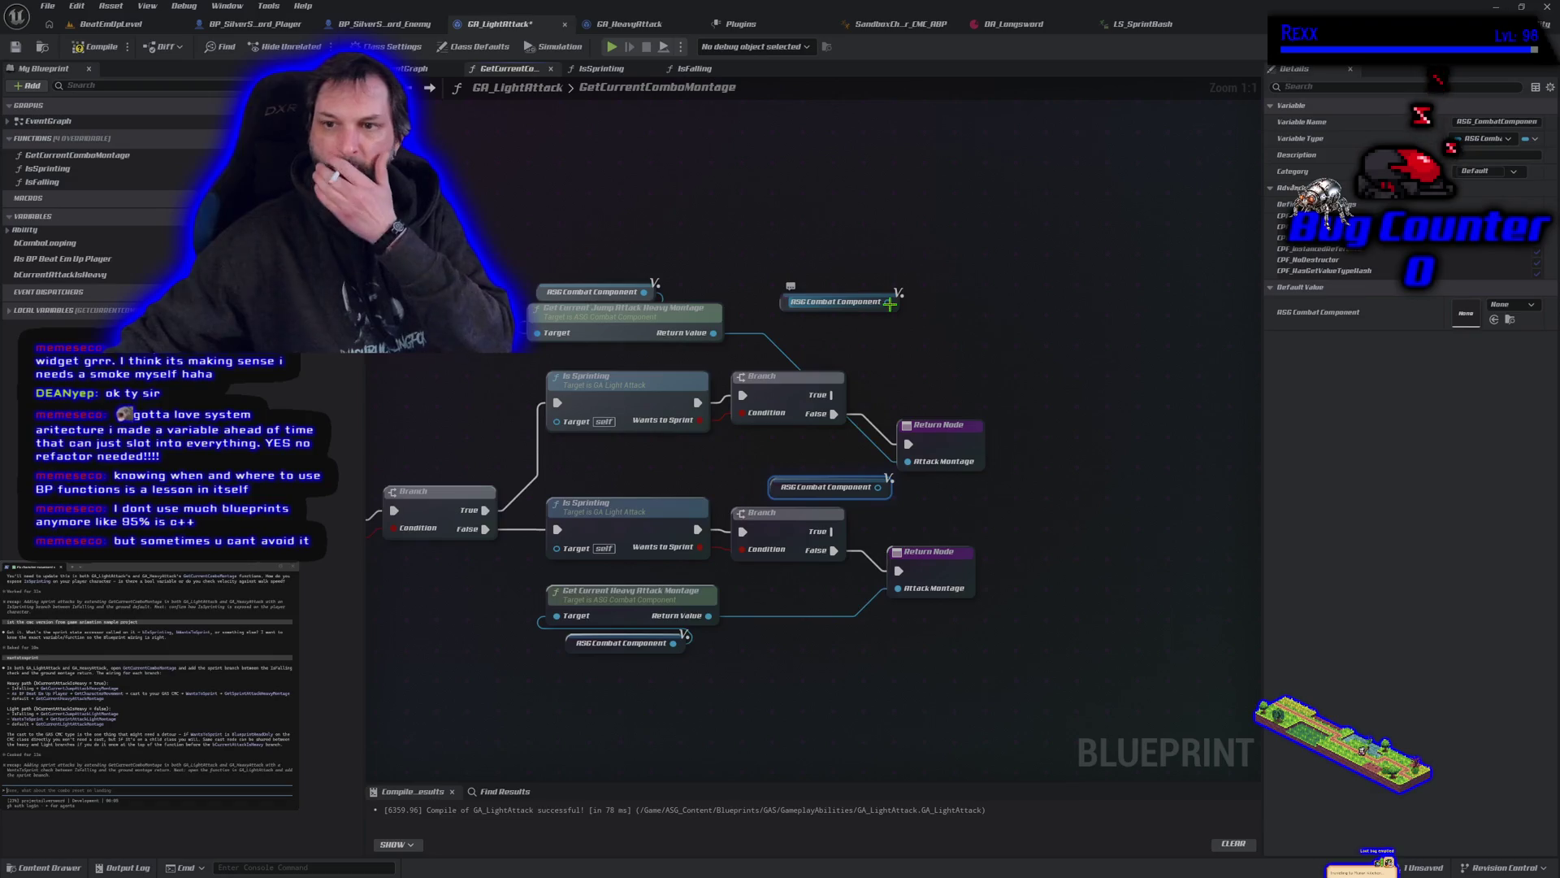
{"action": "left_click_drag", "start_coordinate": [887, 301], "coordinate": [925, 317]}
{"action": "type", "text": "get cu"}
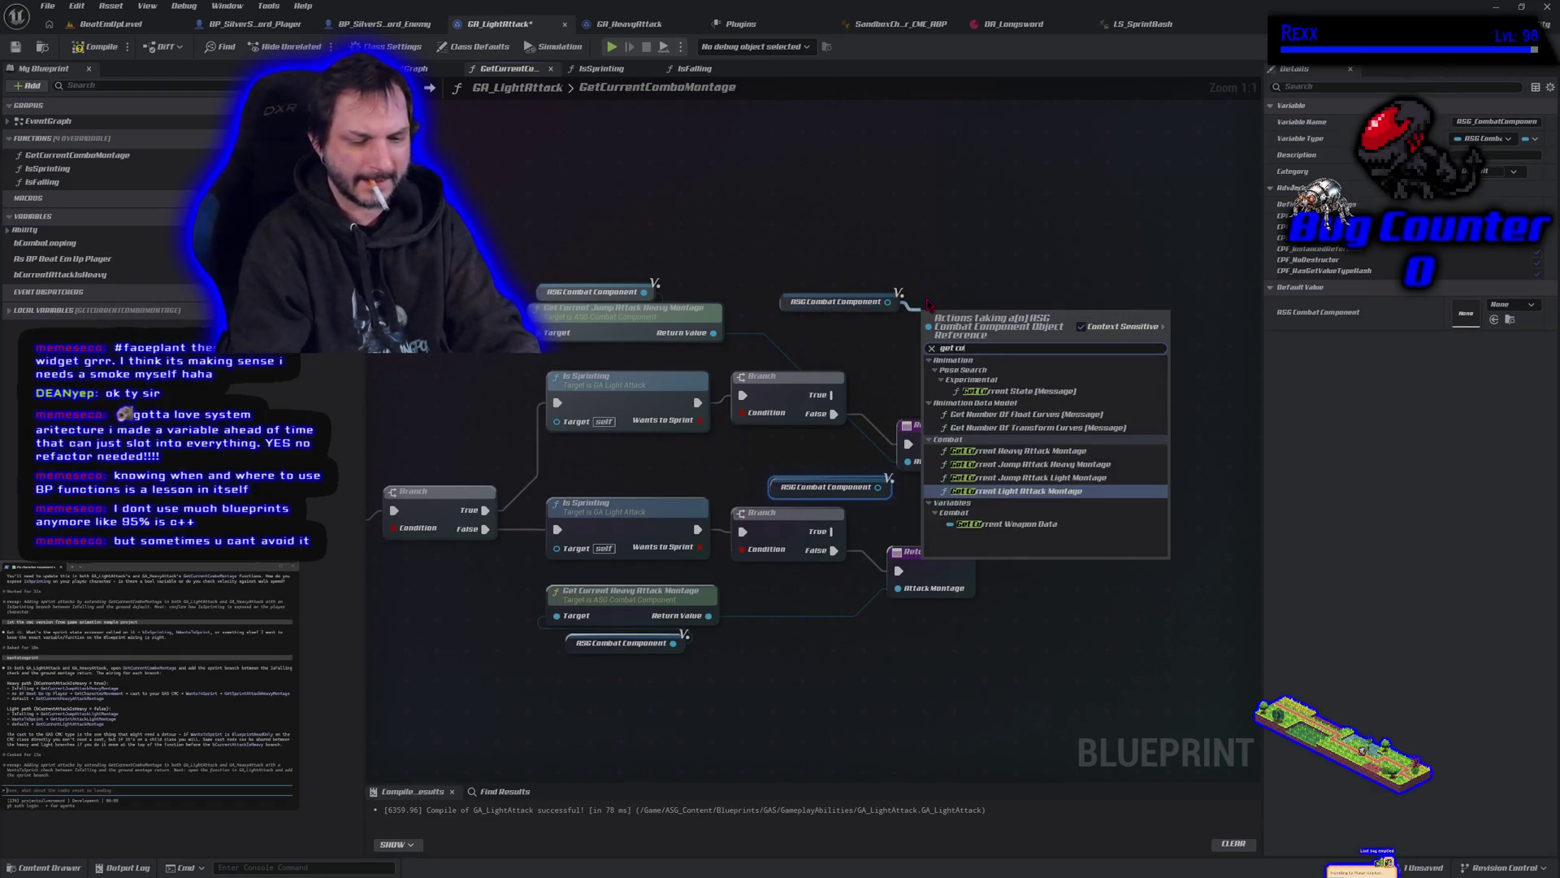
{"action": "type", "text": "rrent"}
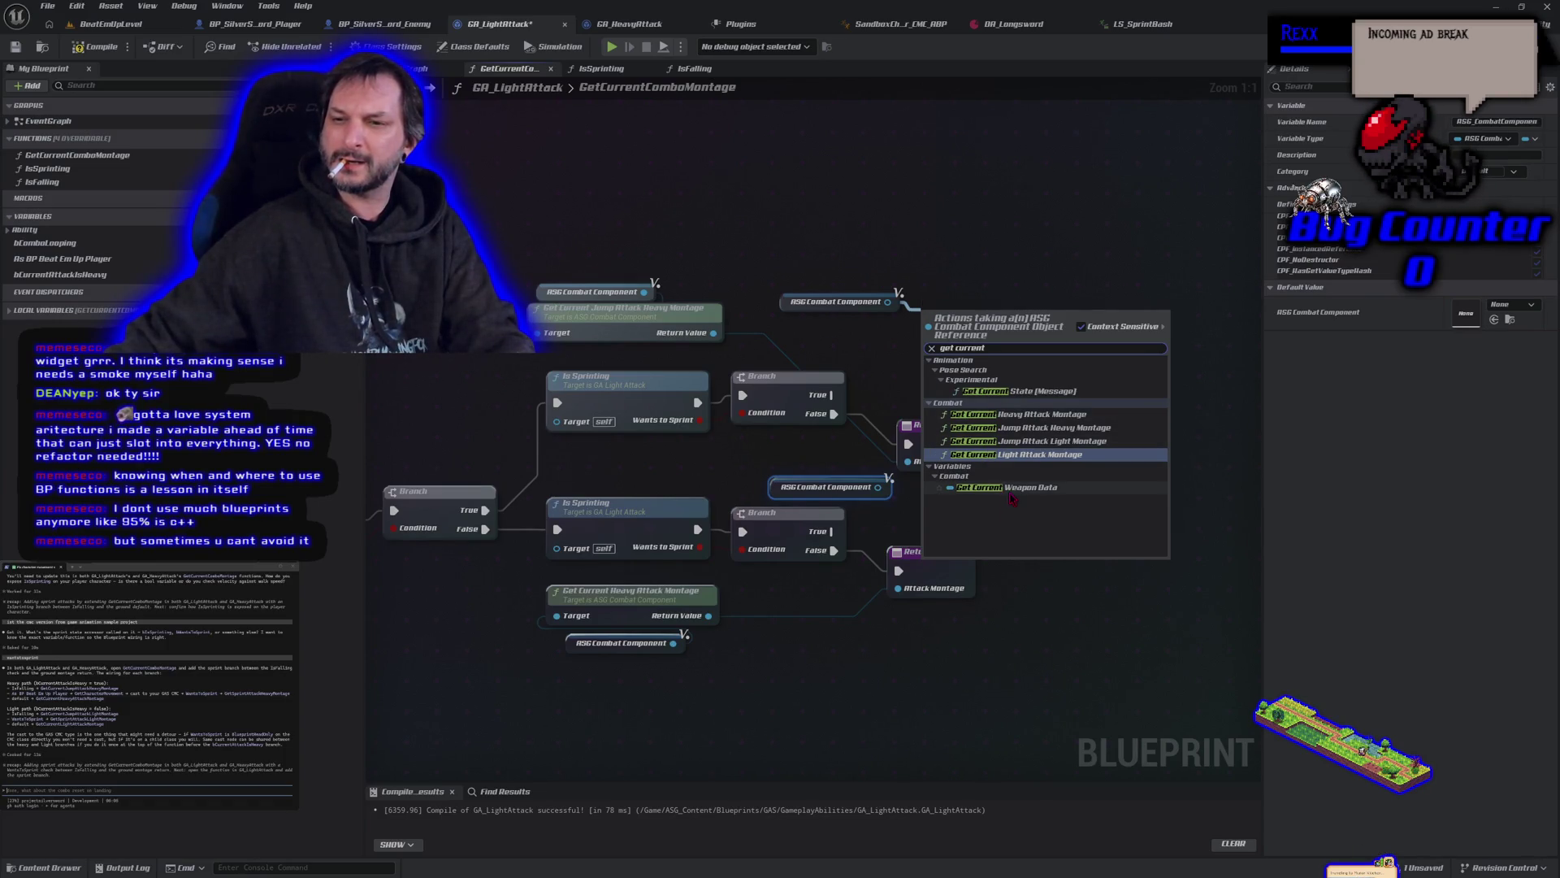
{"action": "key", "text": "Escape"}
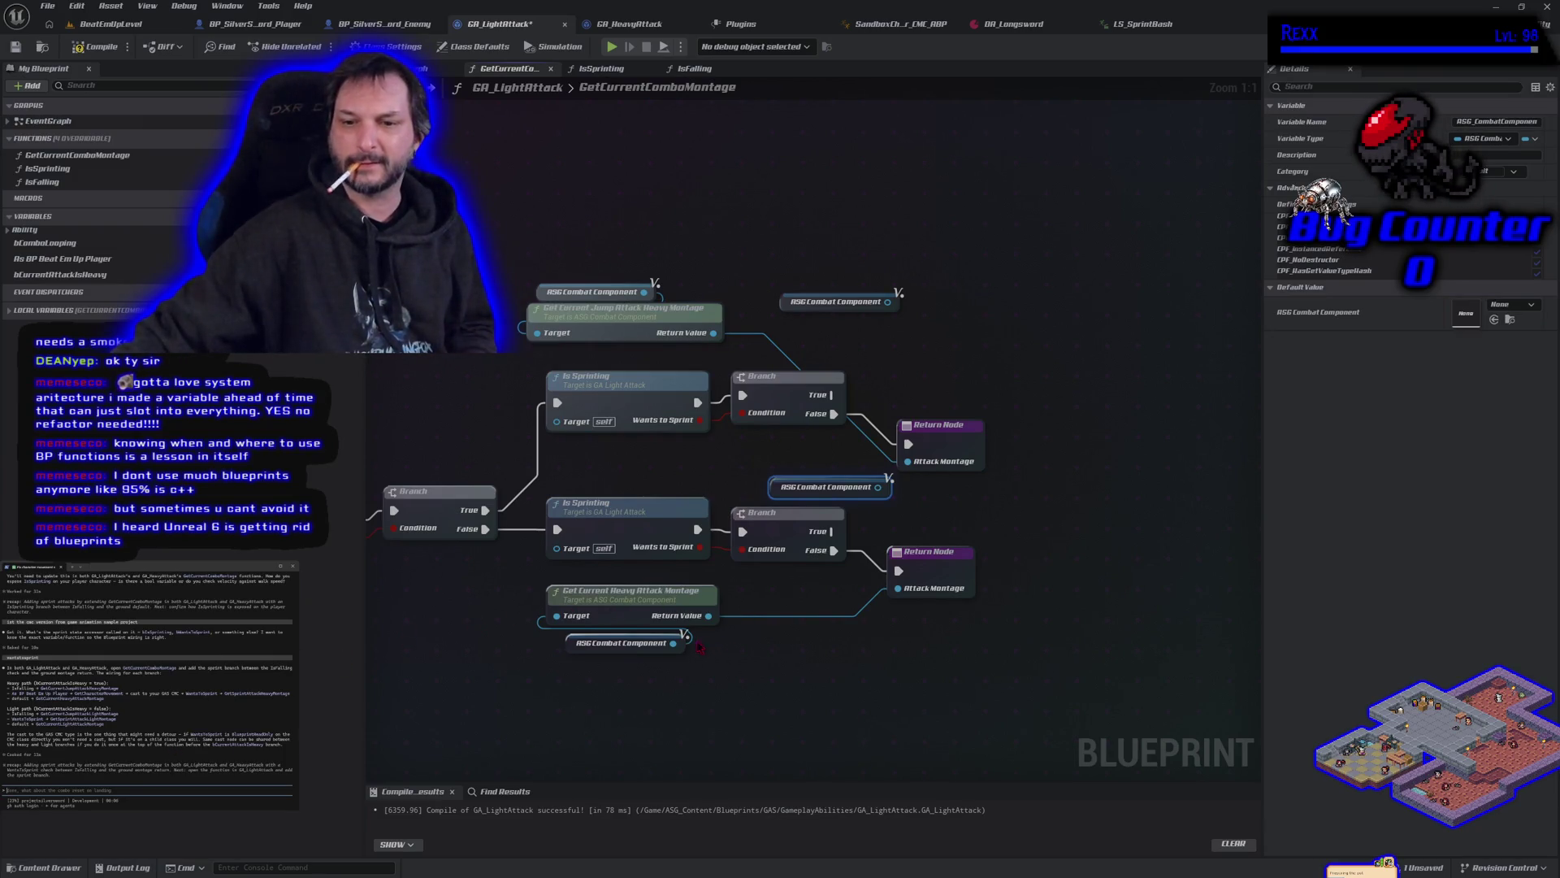
{"action": "mouse_move", "coordinate": [888, 302]}
{"action": "left_mouse_down"}
{"action": "mouse_move", "coordinate": [992, 319]}
{"action": "mouse_move", "coordinate": [947, 302]}
{"action": "left_mouse_up"}
Step: Filter the combat component's action list with the search term 'get'
{"action": "type", "text": "get"}
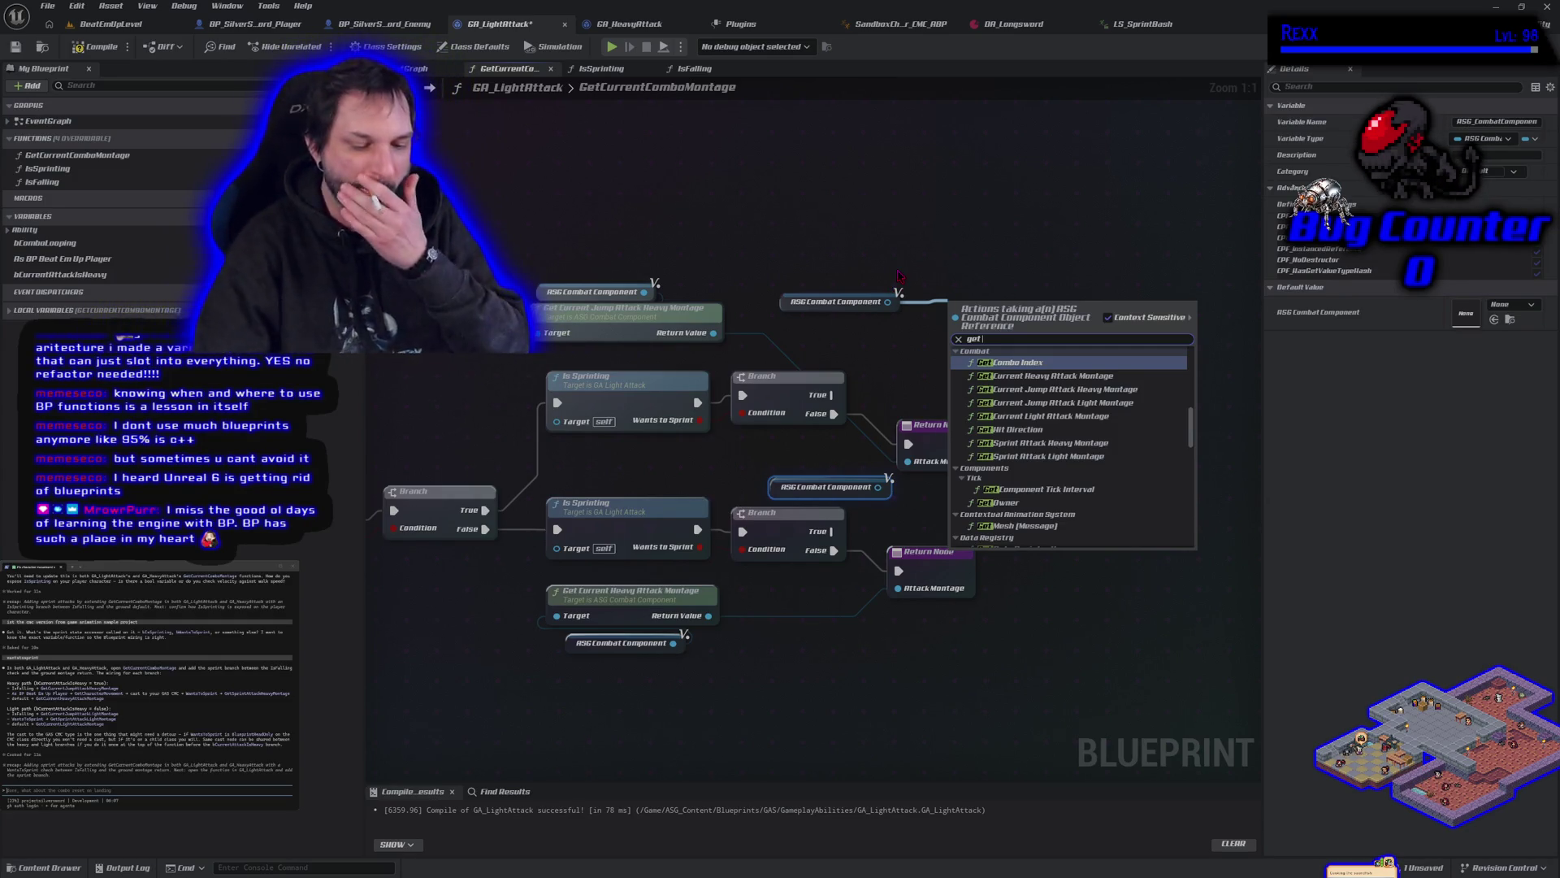
Step: Add Get Sprint Attack Heavy Montage and Get Sprint Attack Light Montage nodes from the component getters
{"action": "type", "text": "sprint"}
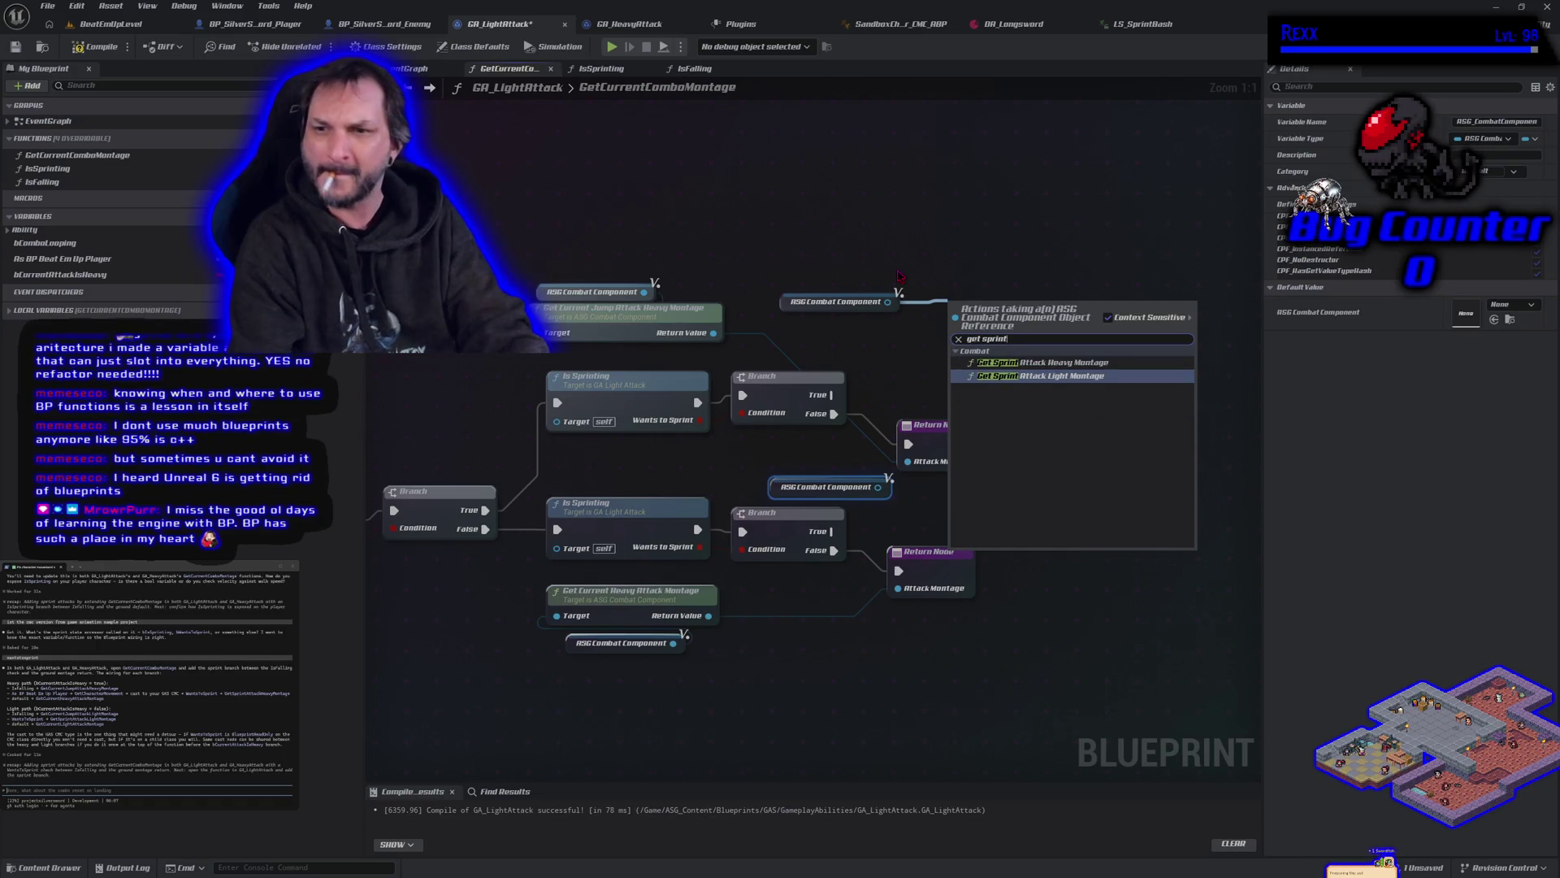
{"action": "left_click", "coordinate": [1012, 362]}
{"action": "mouse_move", "coordinate": [879, 486]}
{"action": "left_mouse_down"}
{"action": "mouse_move", "coordinate": [967, 506]}
{"action": "mouse_move", "coordinate": [947, 502]}
{"action": "left_mouse_up"}
{"action": "type", "text": "get sprint light"}
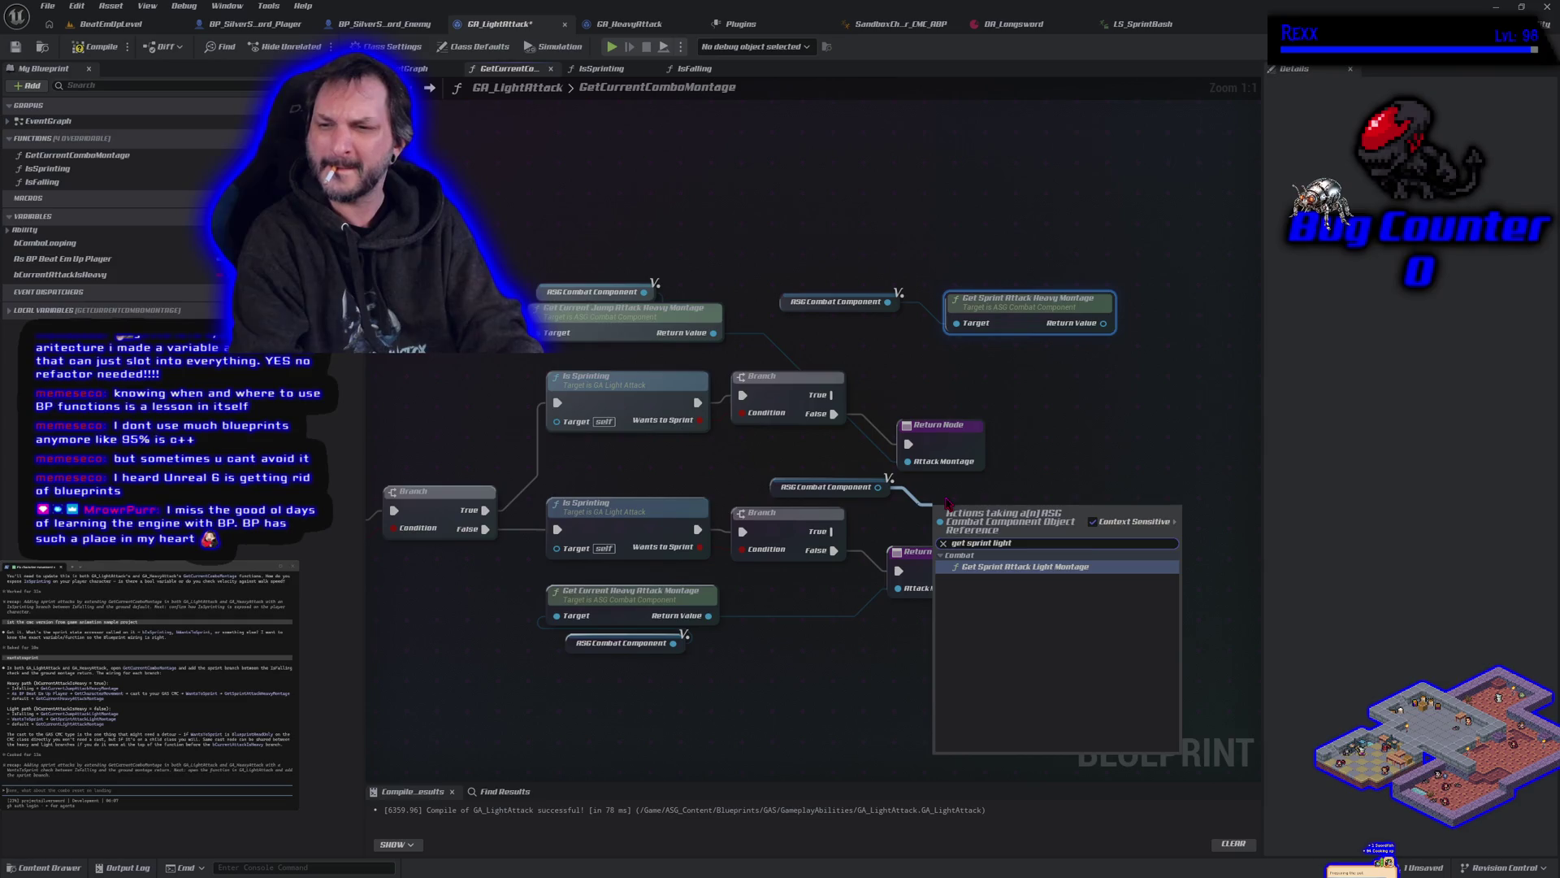
{"action": "key", "text": "Return"}
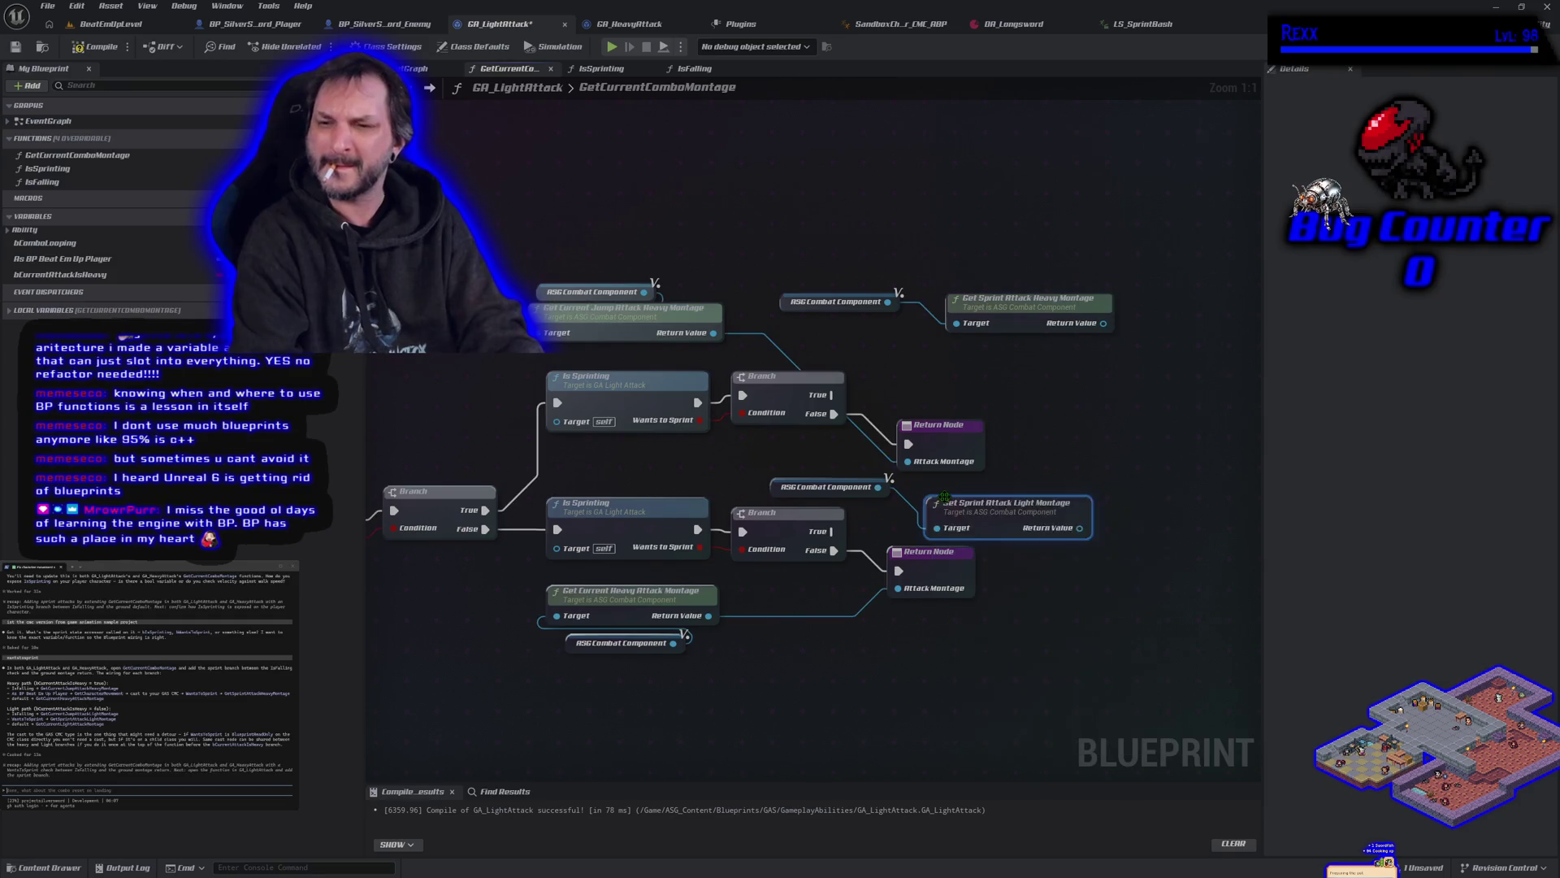
{"action": "left_click_drag", "start_coordinate": [980, 504], "coordinate": [935, 511]}
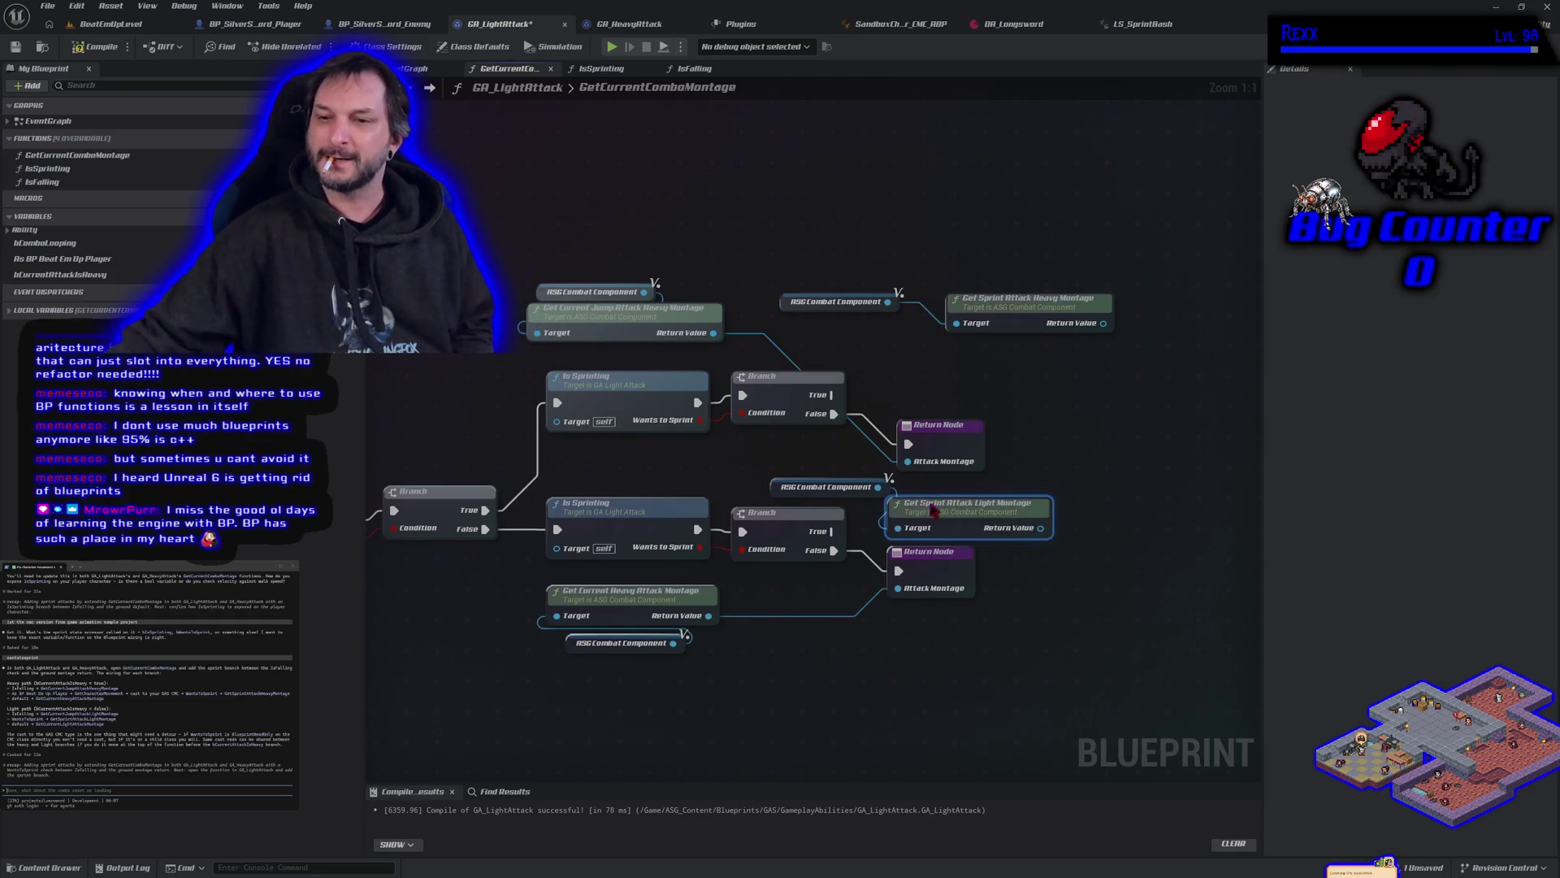
Step: Duplicate the Return Node and feed it the Sprint Heavy montage and the upper Branch True
{"action": "double_click", "coordinate": [949, 443]}
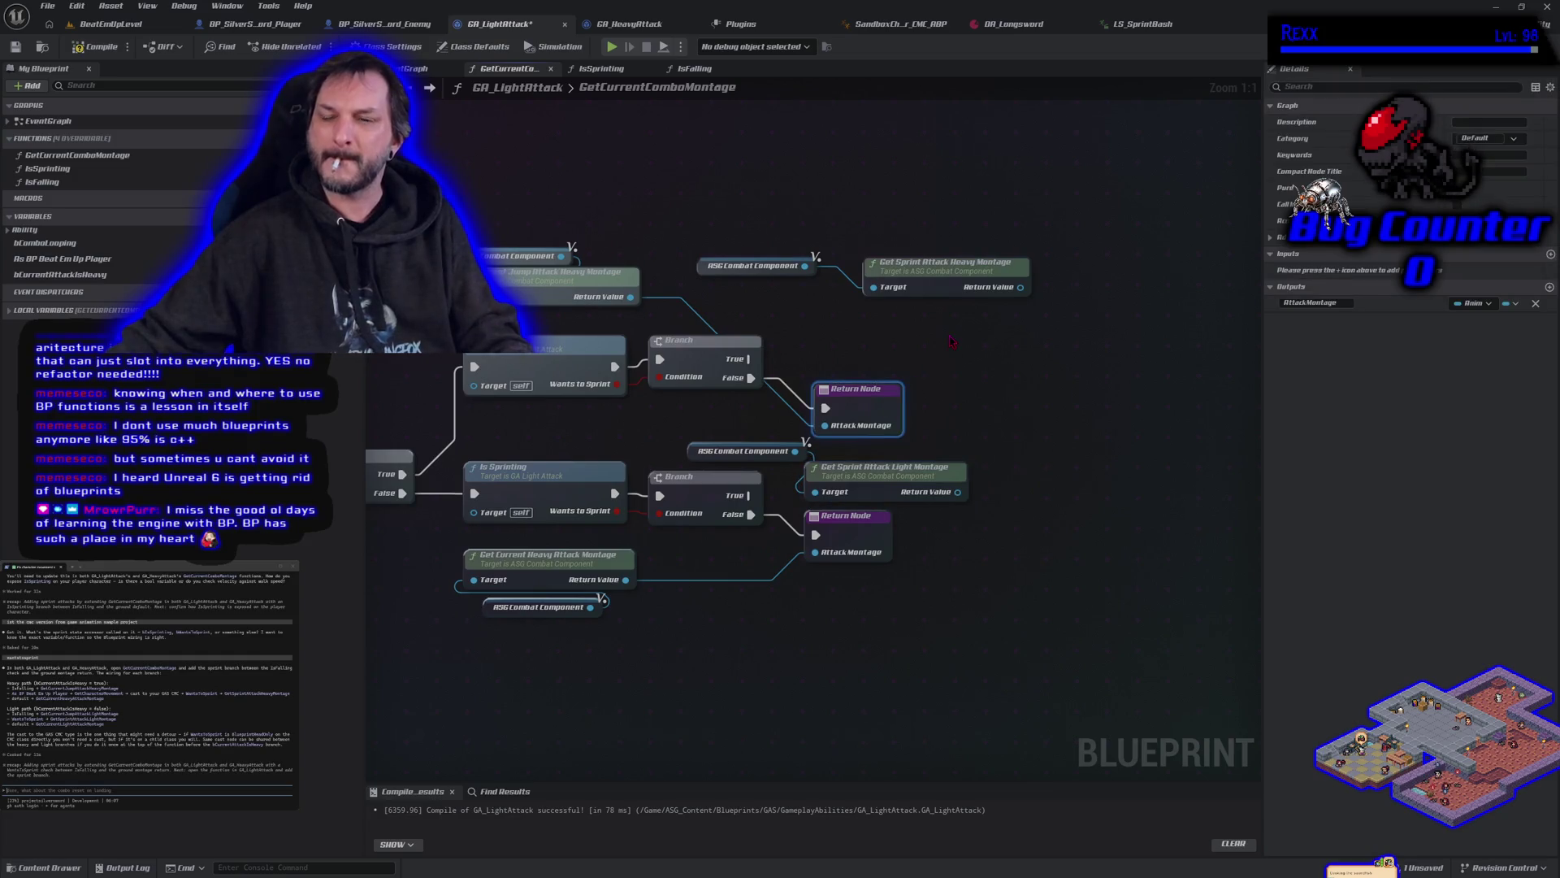
{"action": "key", "text": "ctrl+c"}
{"action": "key", "text": "ctrl+v"}
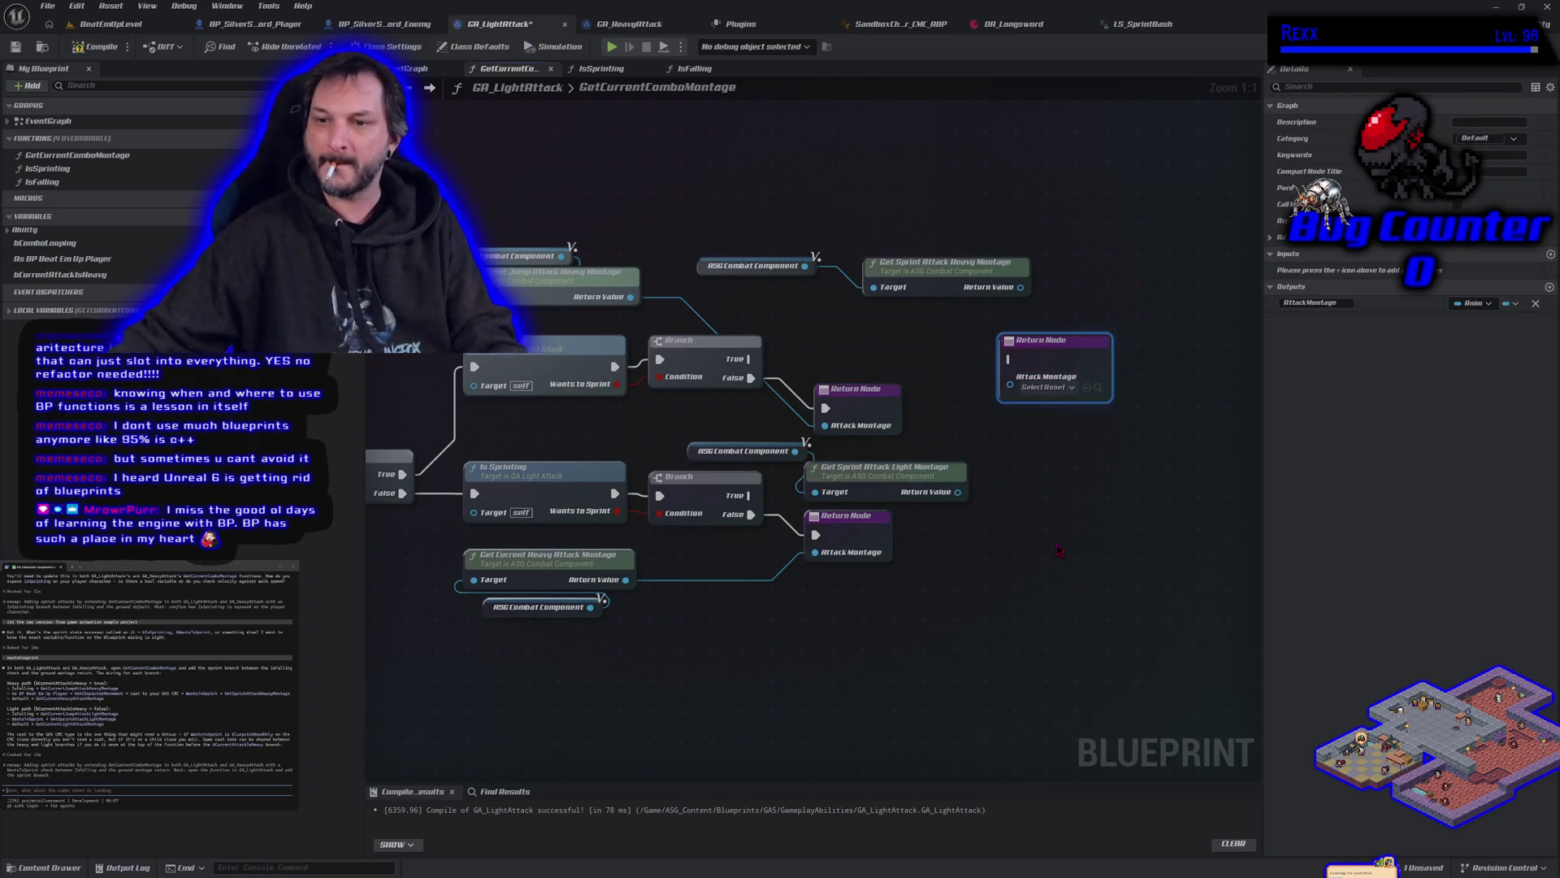
{"action": "key", "text": "ctrl+v"}
{"action": "mouse_move", "coordinate": [1021, 287]}
{"action": "left_mouse_down"}
{"action": "mouse_move", "coordinate": [966, 289]}
{"action": "mouse_move", "coordinate": [1003, 396]}
{"action": "left_mouse_up"}
{"action": "left_click_drag", "start_coordinate": [750, 358], "coordinate": [1009, 364]}
Step: Wire the Sprint Light montage and lower Branch True into another Return Node
{"action": "left_click_drag", "start_coordinate": [925, 607], "coordinate": [837, 536]}
{"action": "mouse_move", "coordinate": [865, 423]}
{"action": "left_mouse_down"}
{"action": "mouse_move", "coordinate": [975, 471]}
{"action": "mouse_move", "coordinate": [953, 527]}
{"action": "mouse_move", "coordinate": [965, 514]}
{"action": "left_mouse_up"}
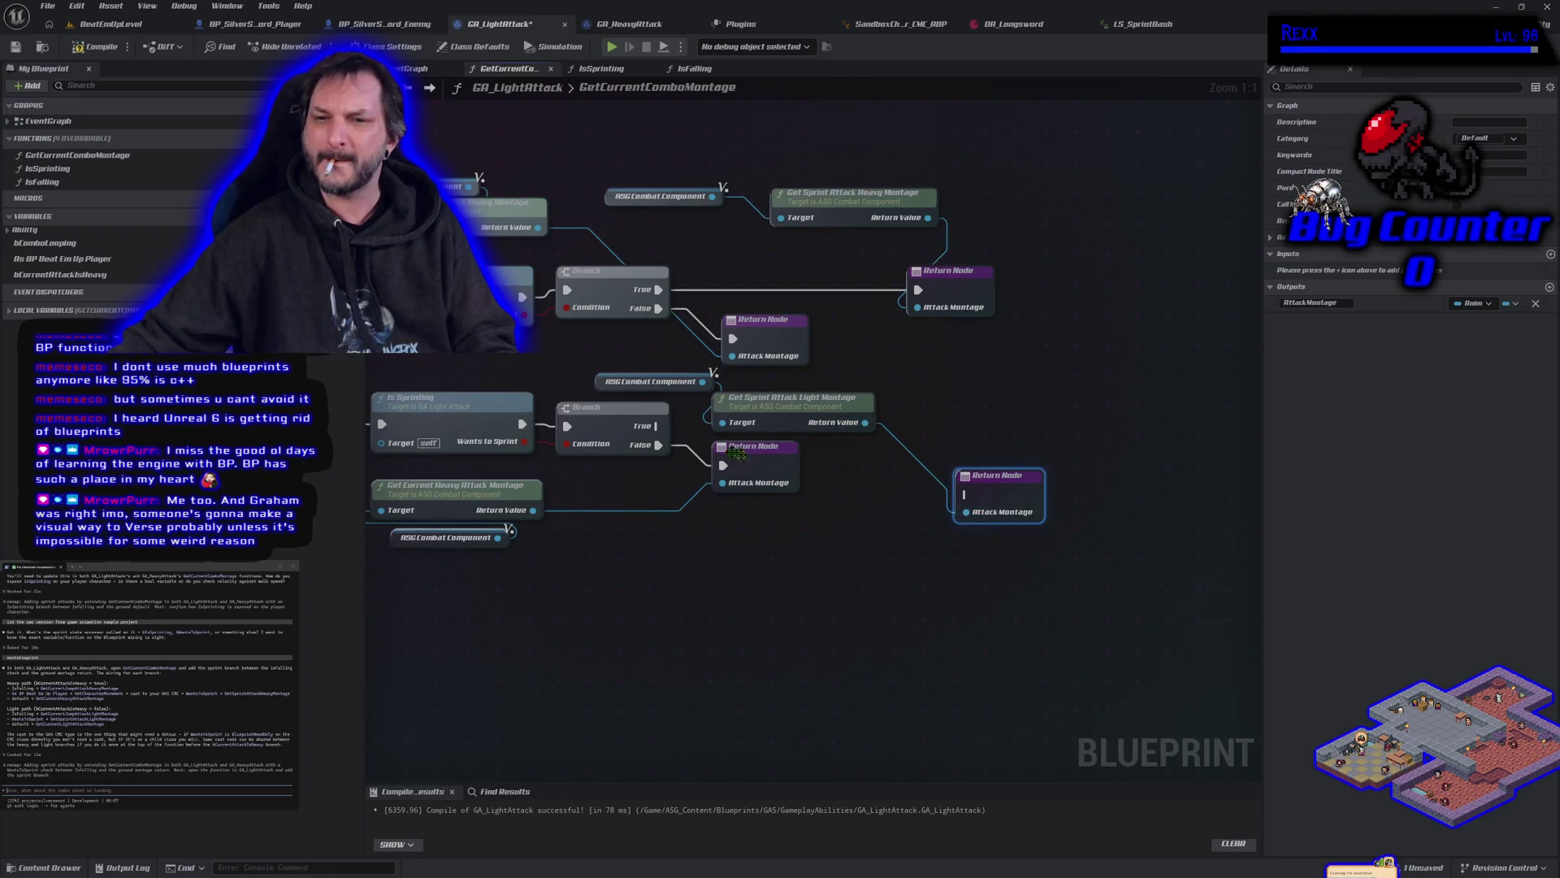
{"action": "mouse_move", "coordinate": [657, 425]}
{"action": "left_mouse_down"}
{"action": "mouse_move", "coordinate": [894, 459]}
{"action": "mouse_move", "coordinate": [966, 487]}
{"action": "left_mouse_up"}
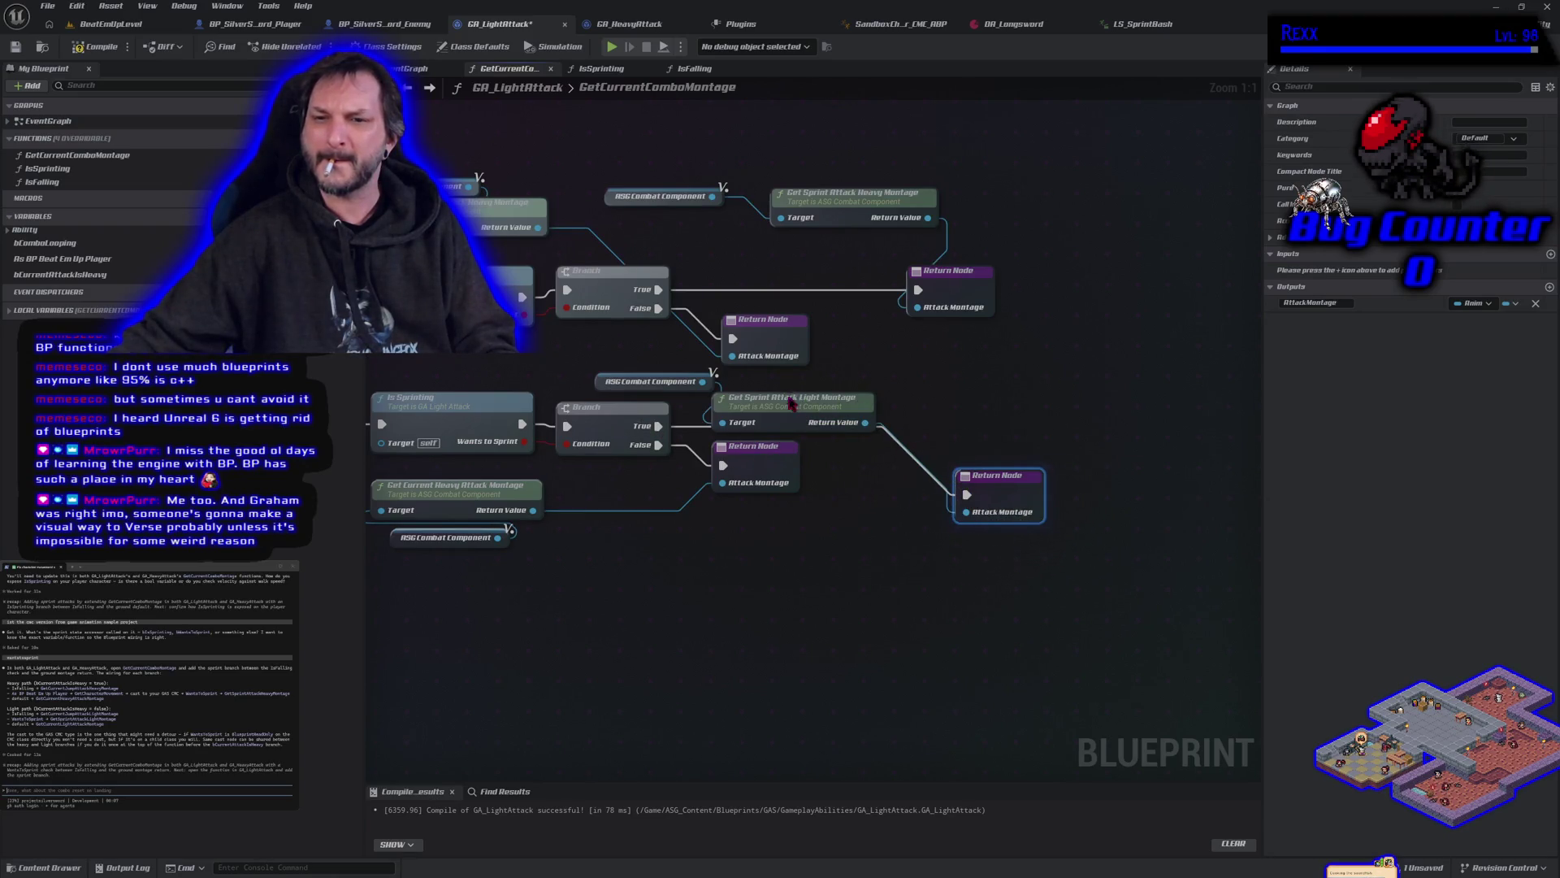
{"action": "left_click_drag", "start_coordinate": [791, 404], "coordinate": [798, 384]}
{"action": "left_click_drag", "start_coordinate": [1020, 485], "coordinate": [999, 421]}
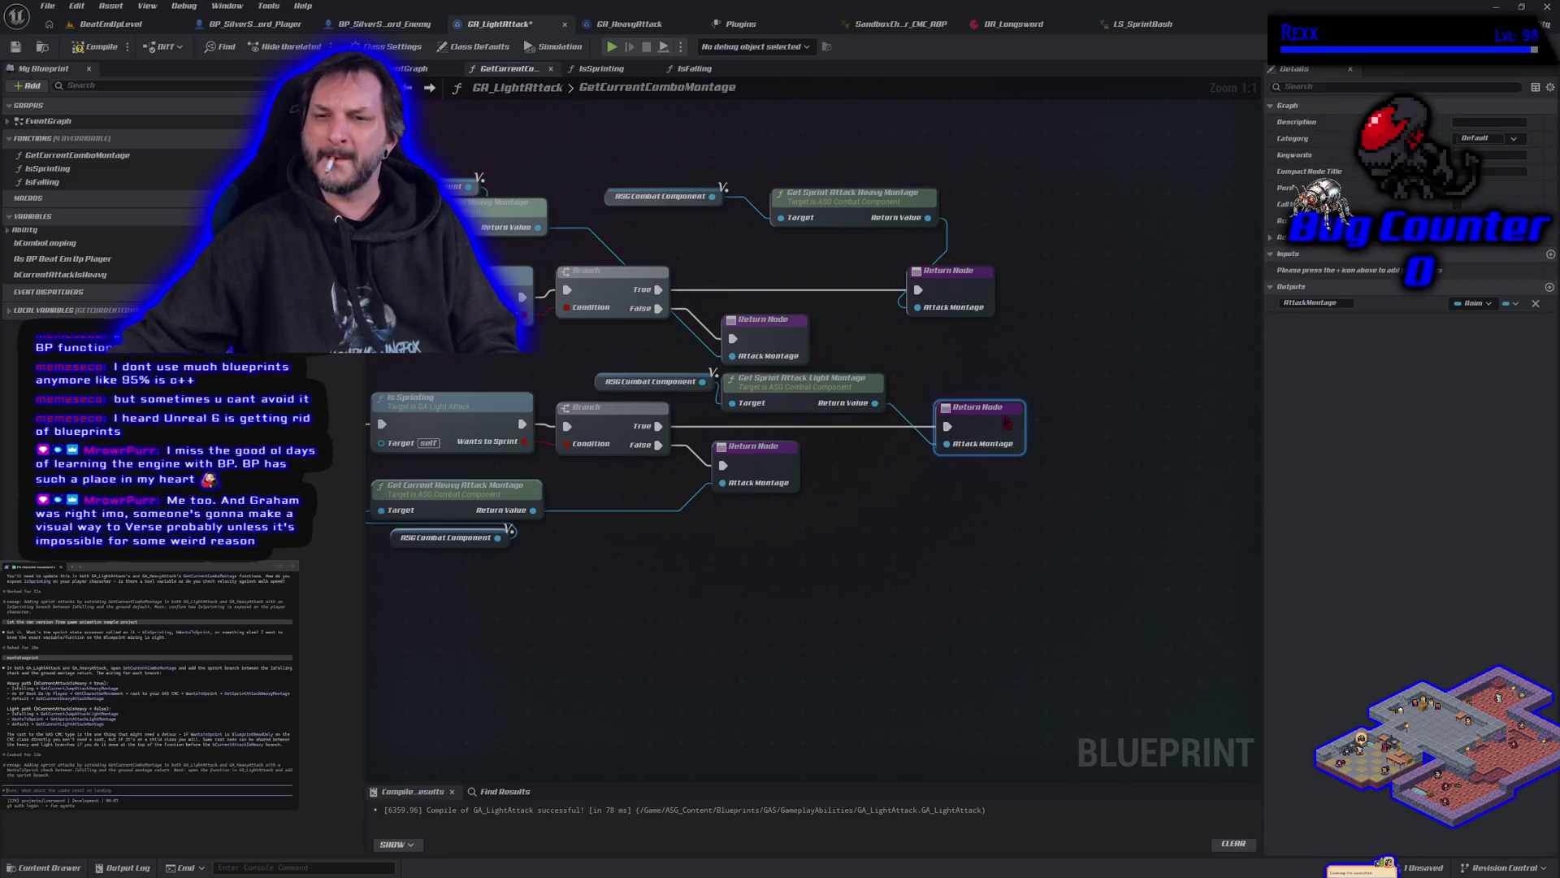